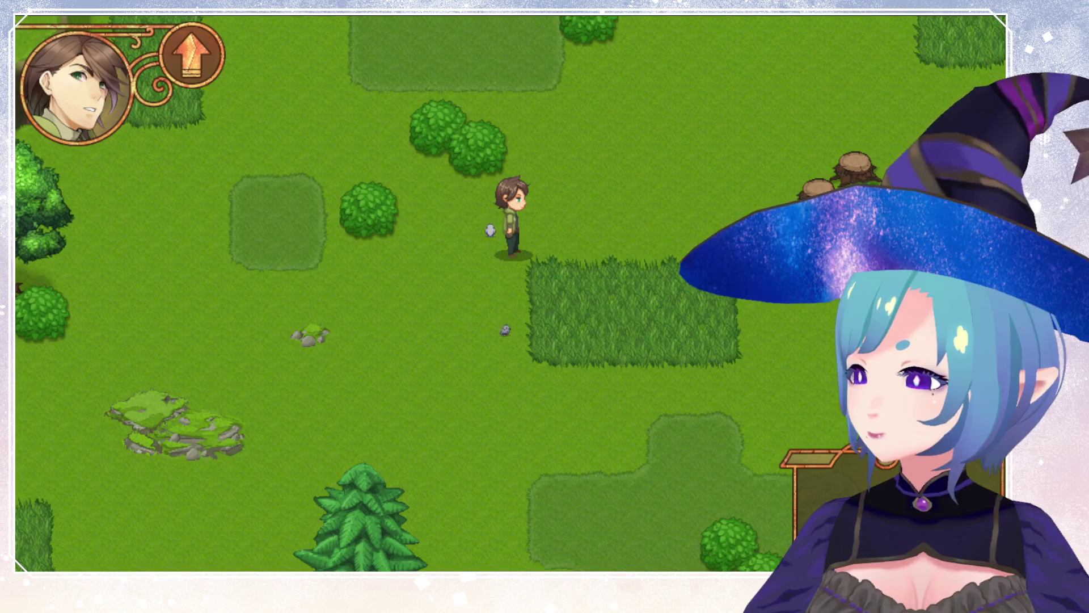
Walk the player east across the meadow, past the tree, bushes and flowers.
{"action": "key", "text": "Right"}
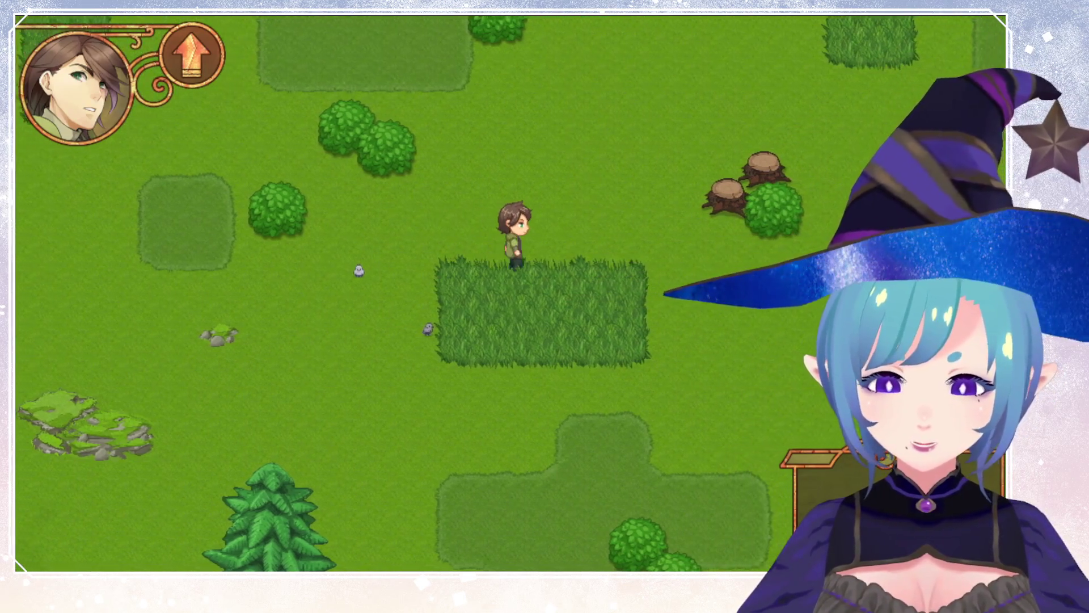
{"action": "key", "text": "Right"}
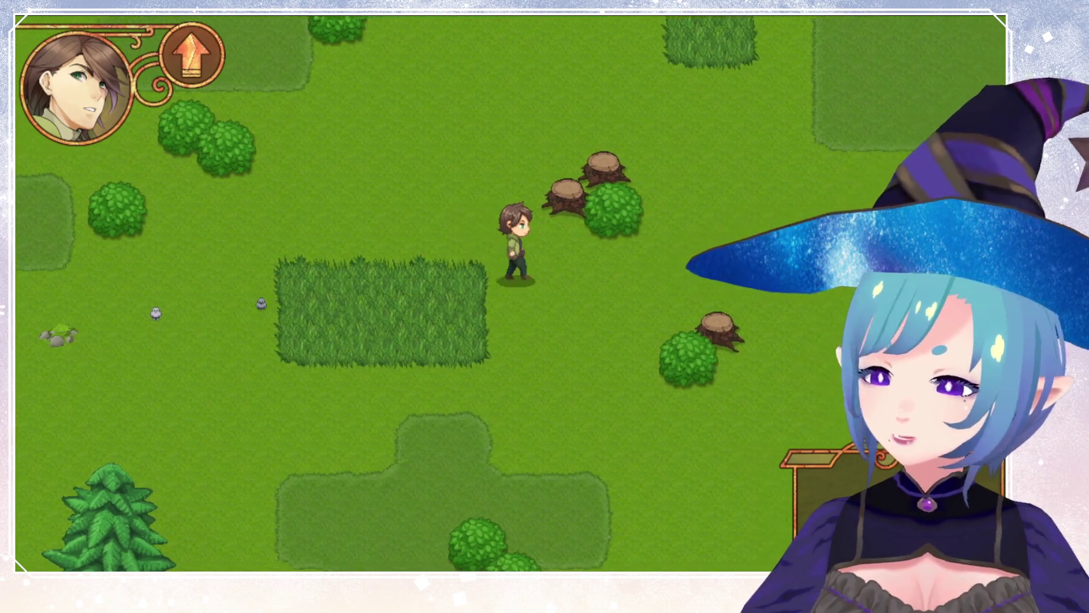
{"action": "key", "text": "Right"}
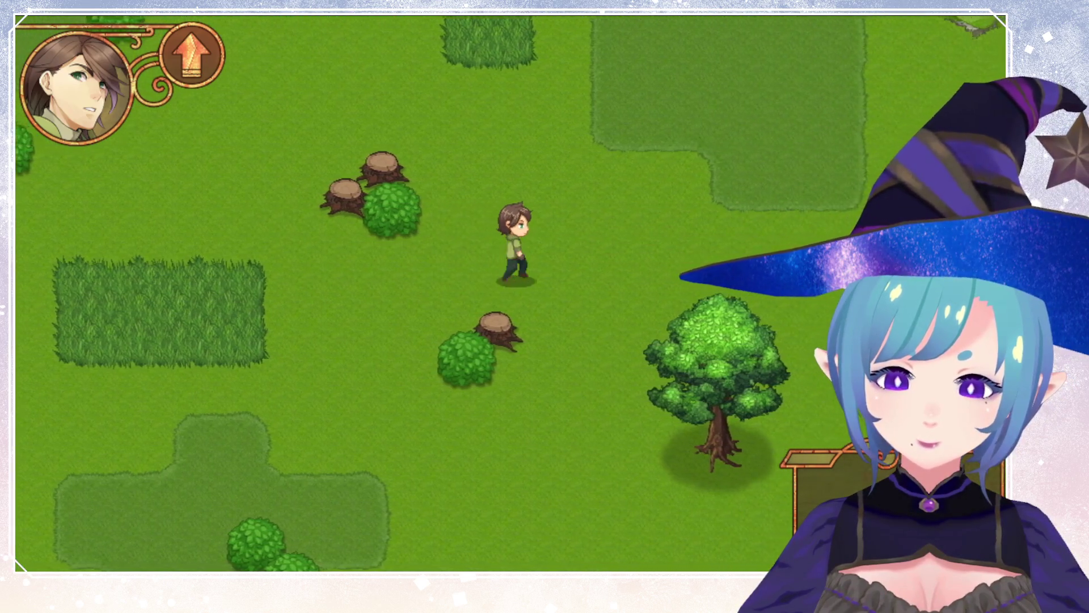
{"action": "key", "text": "Right"}
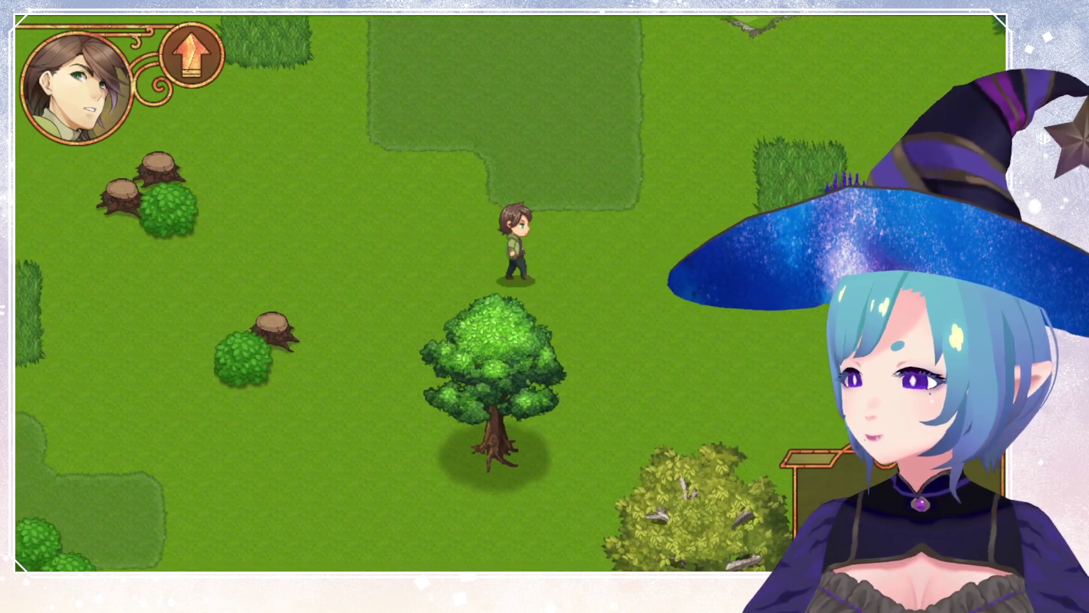
{"action": "key", "text": "Right"}
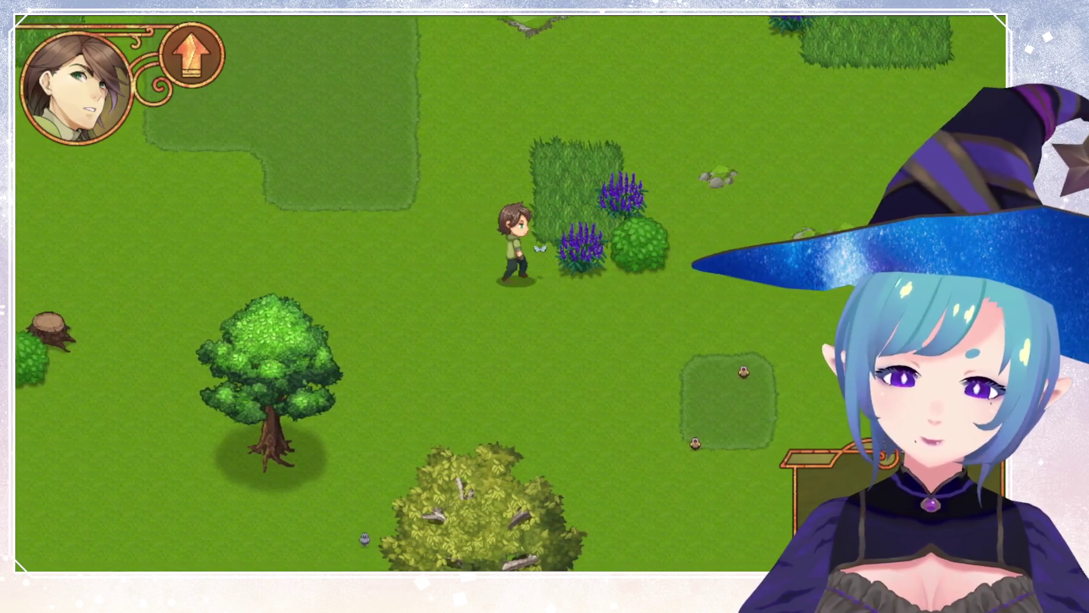
{"action": "key", "text": "Right"}
Walk the player south past the pines to stand beside the pear tree.
{"action": "key", "text": "Down"}
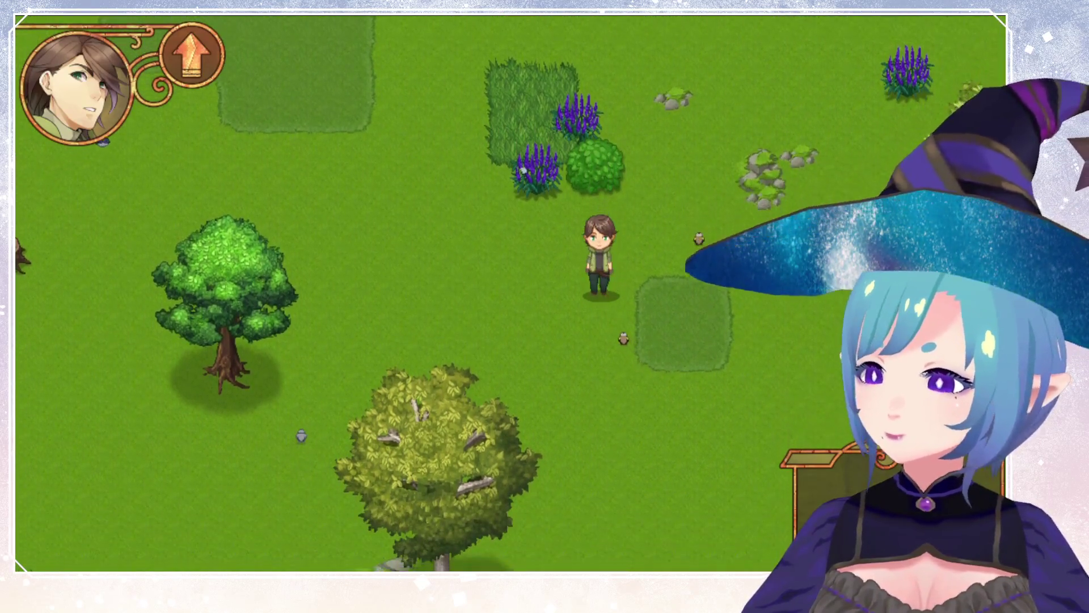
{"action": "key", "text": "Down"}
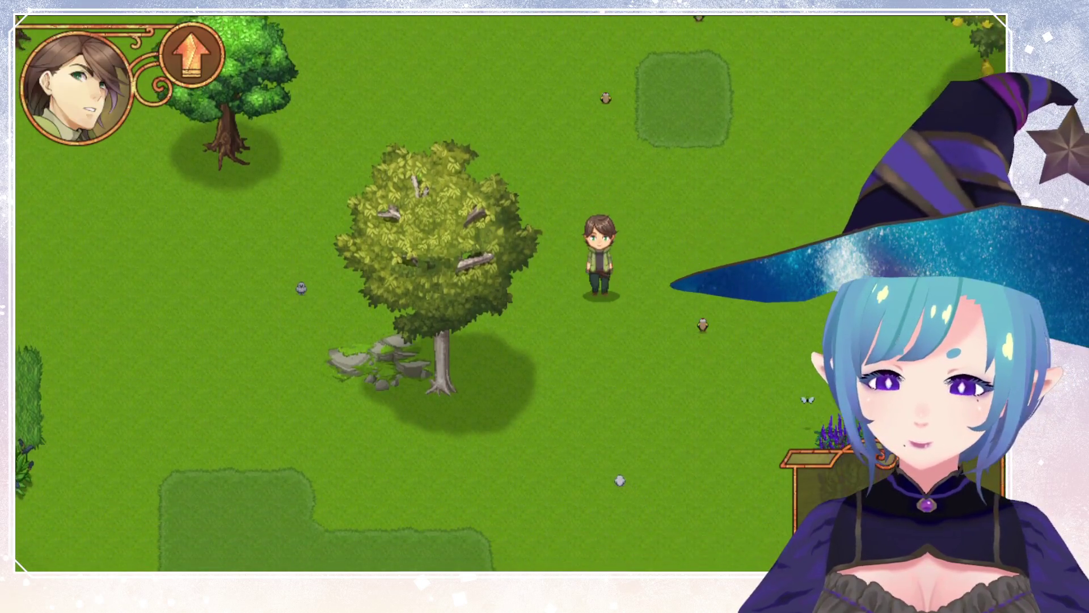
{"action": "key", "text": "Down"}
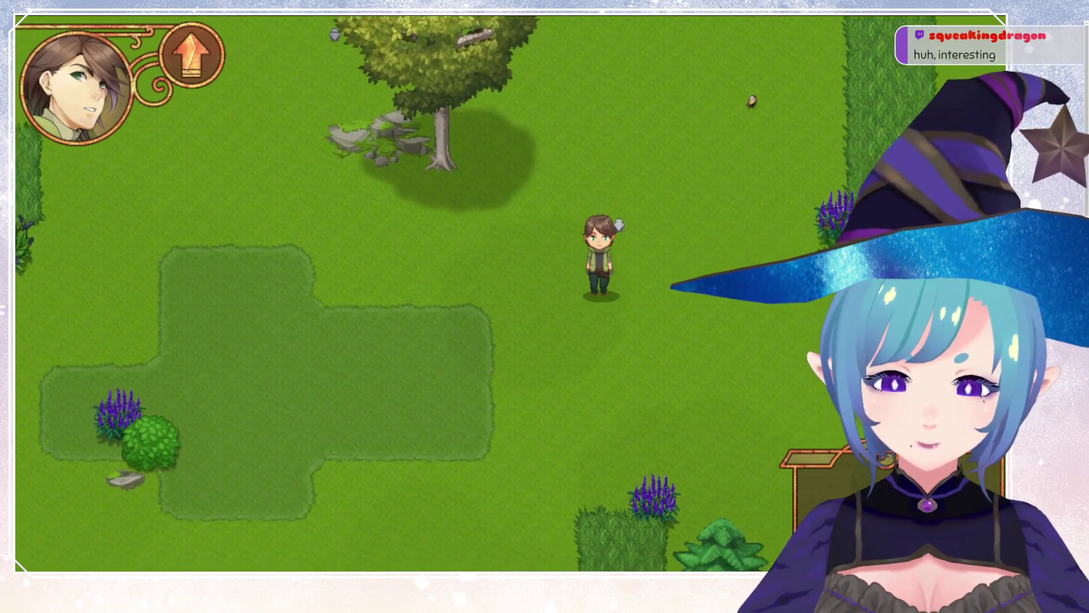
{"action": "key", "text": "Down"}
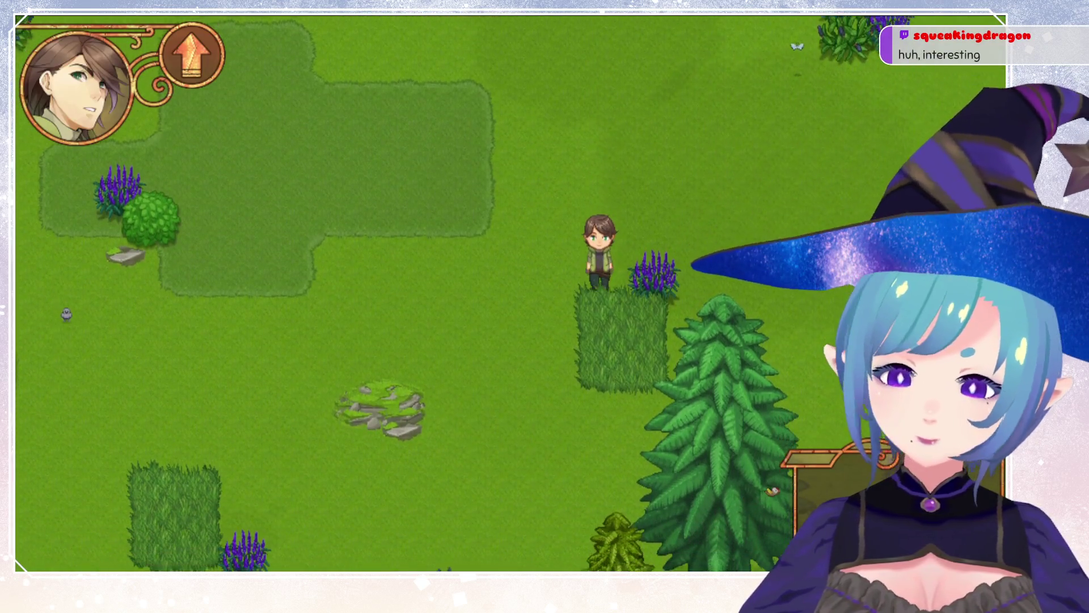
{"action": "key", "text": "Down"}
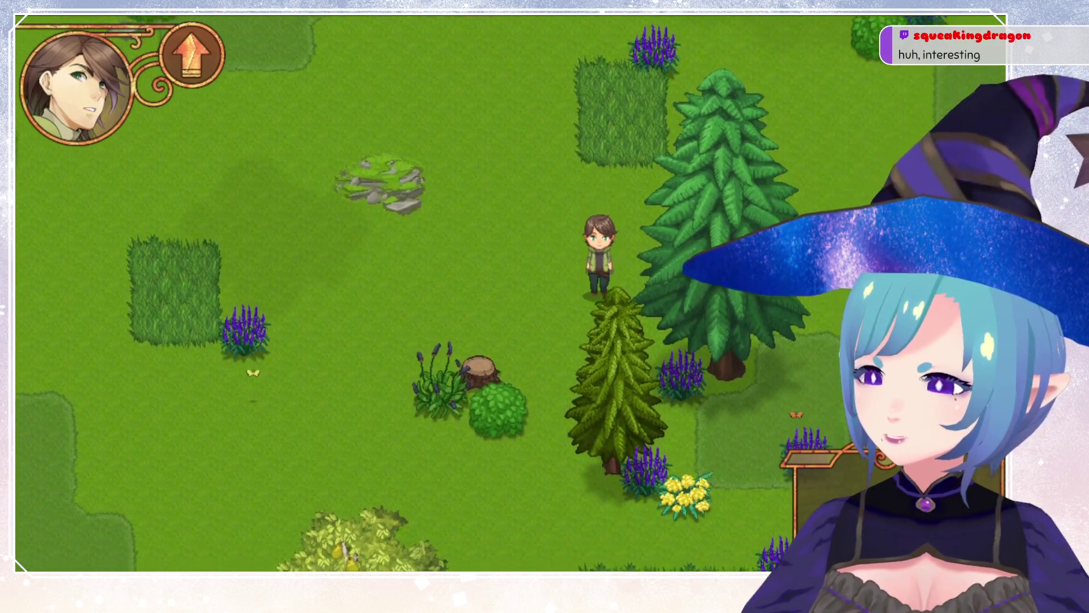
{"action": "key", "text": "Left"}
{"action": "key", "text": "Down"}
{"action": "key", "text": "Left"}
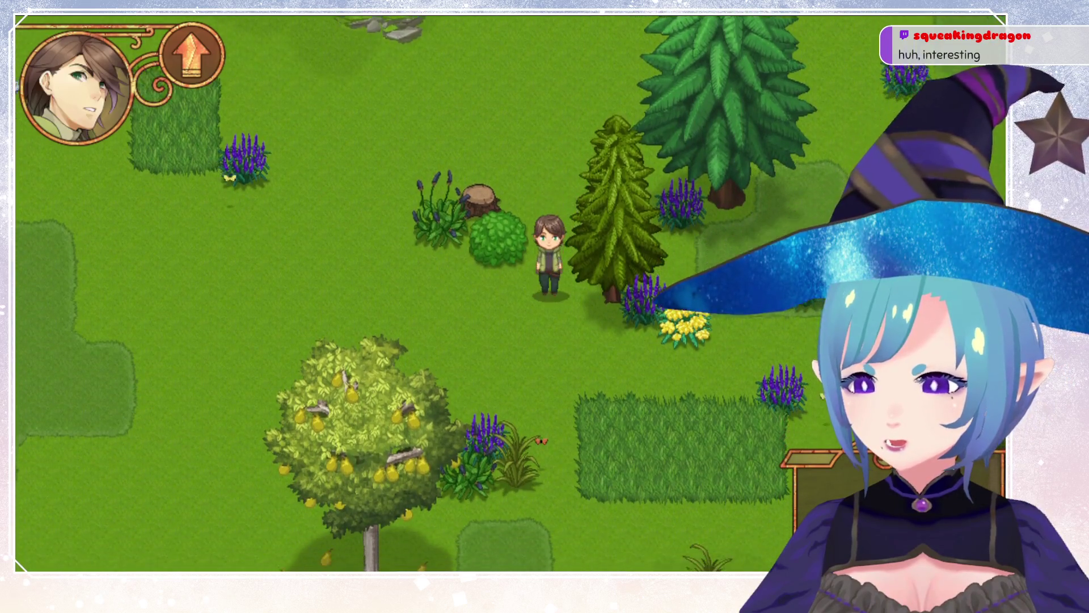
{"action": "key", "text": "Down"}
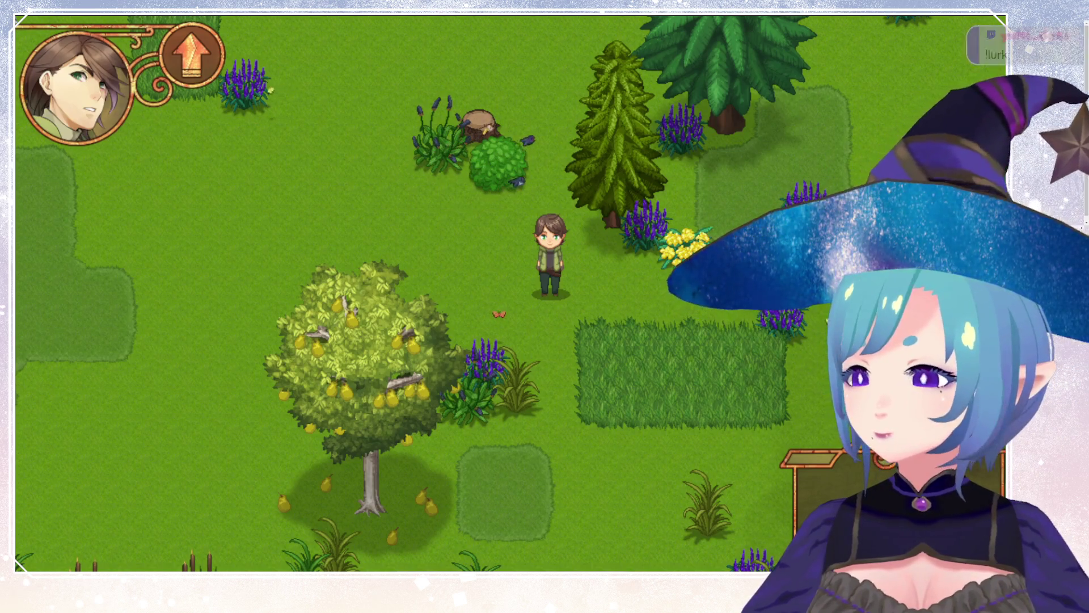
Walk the player south to the pond, then along the tall-grass edge west and north.
{"action": "key", "text": "Down"}
{"action": "key", "text": "Right"}
{"action": "key", "text": "Right"}
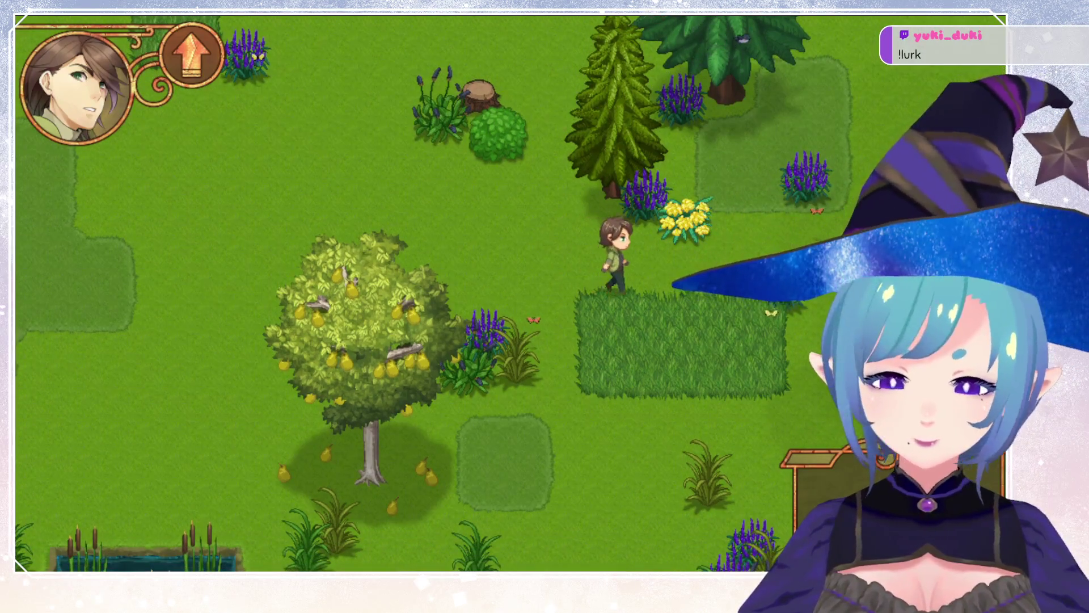
{"action": "key", "text": "Down"}
{"action": "key", "text": "Down"}
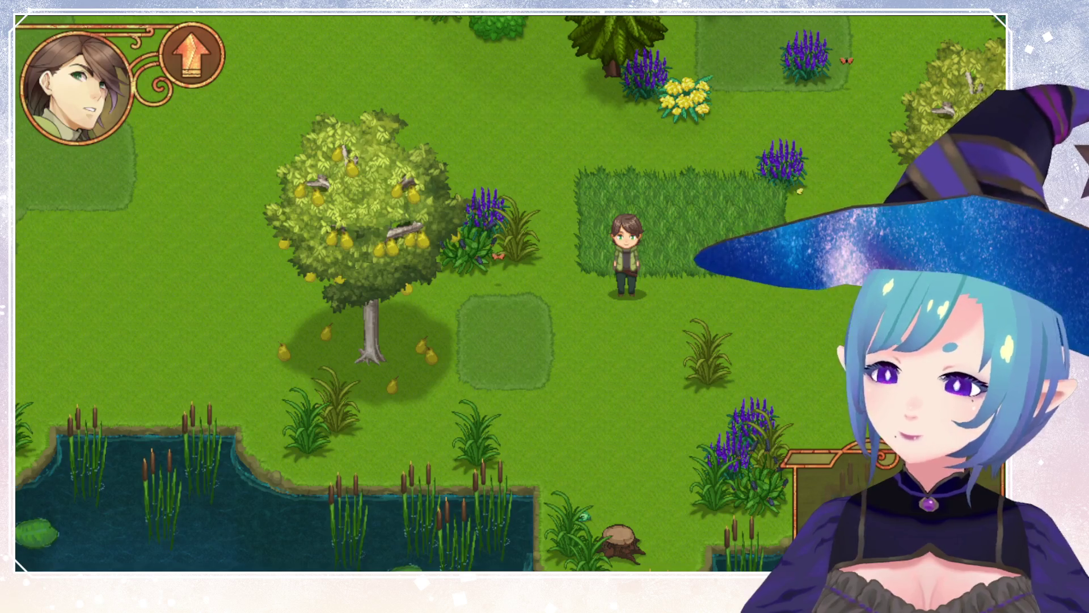
{"action": "key", "text": "Down"}
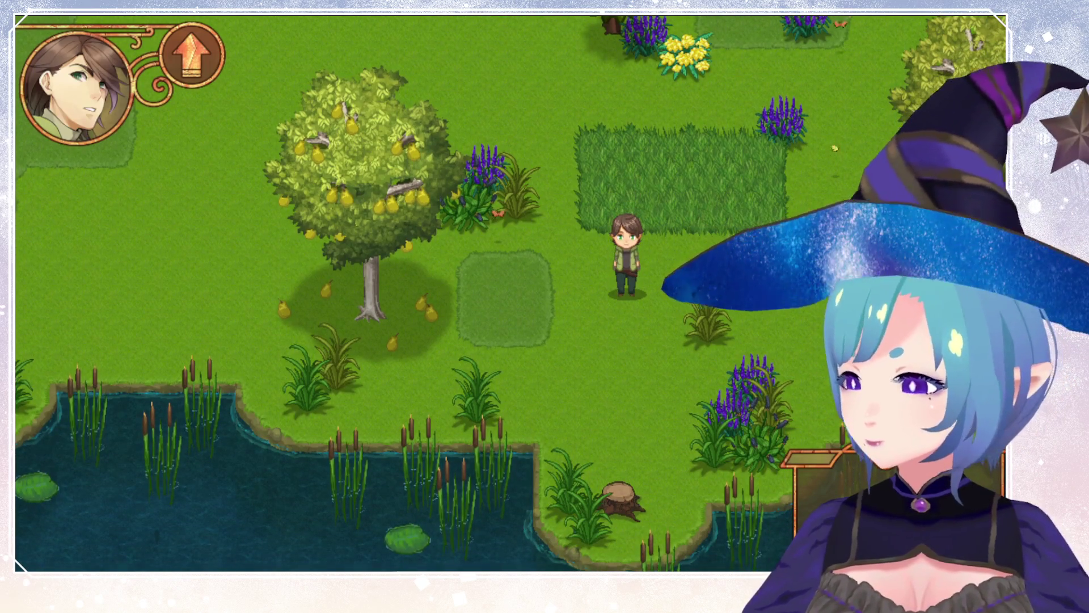
{"action": "key", "text": "Right"}
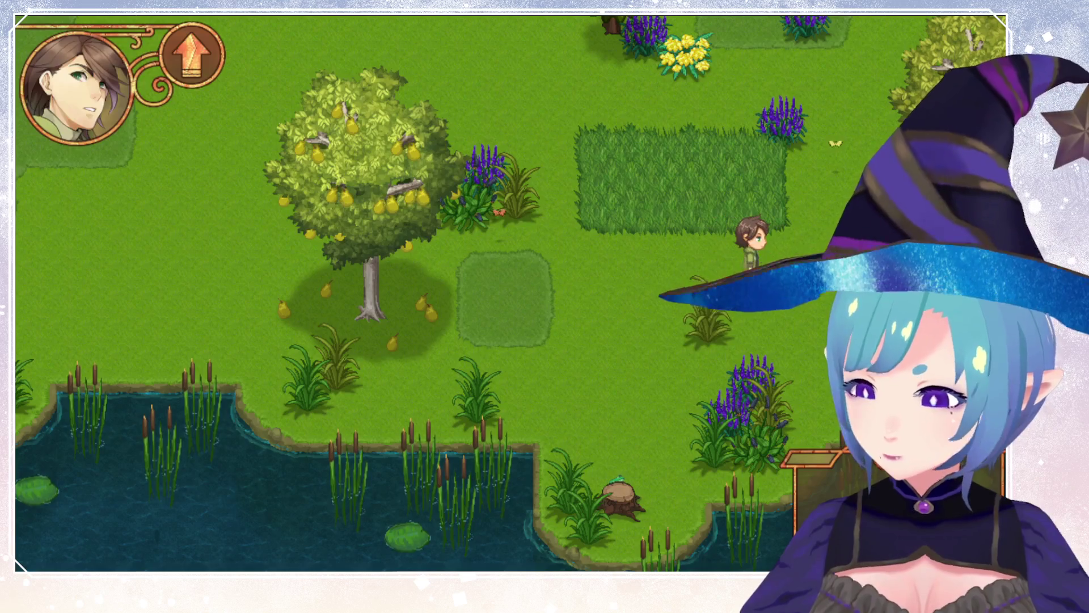
{"action": "key", "text": "Up"}
{"action": "key", "text": "Left"}
{"action": "key", "text": "Up"}
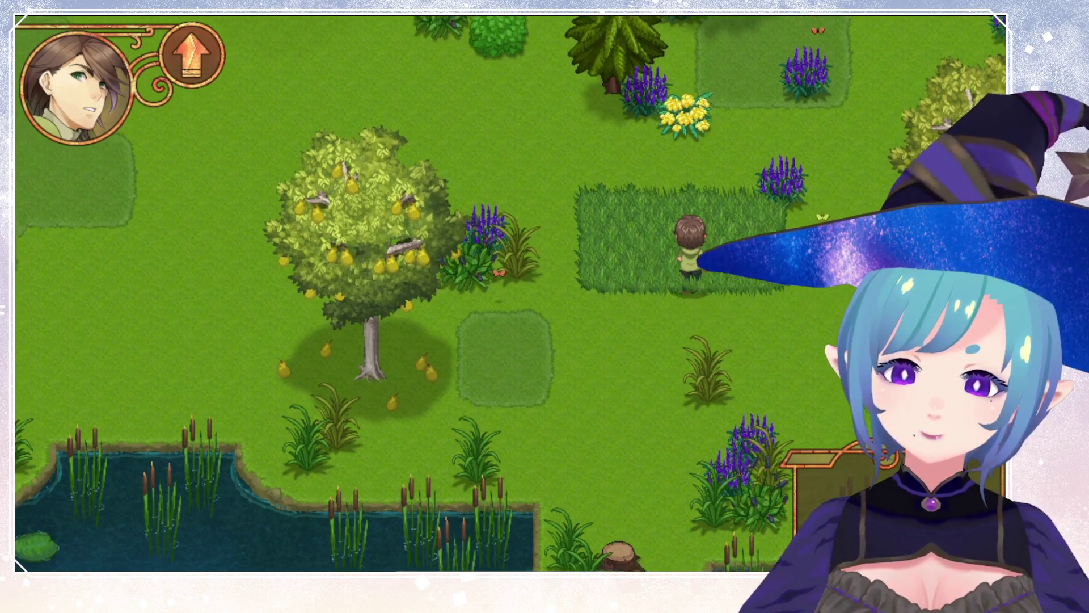
{"action": "key", "text": "Up"}
{"action": "key", "text": "Down"}
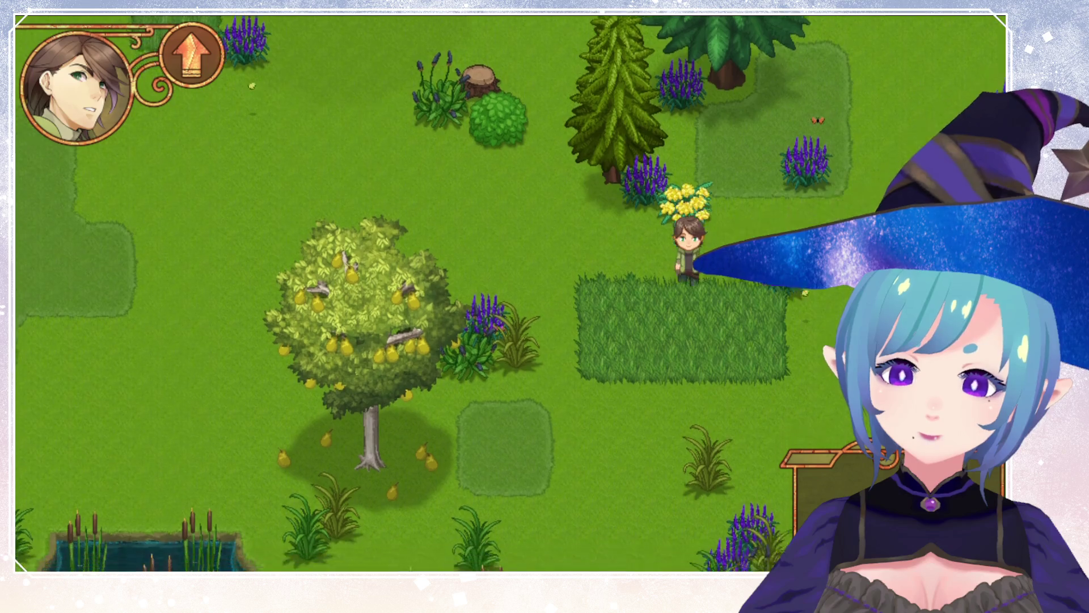
{"action": "key", "text": "Left"}
End the test run and return to the Map_8_6 room editor's east side.
{"action": "key", "text": "alt+F4"}
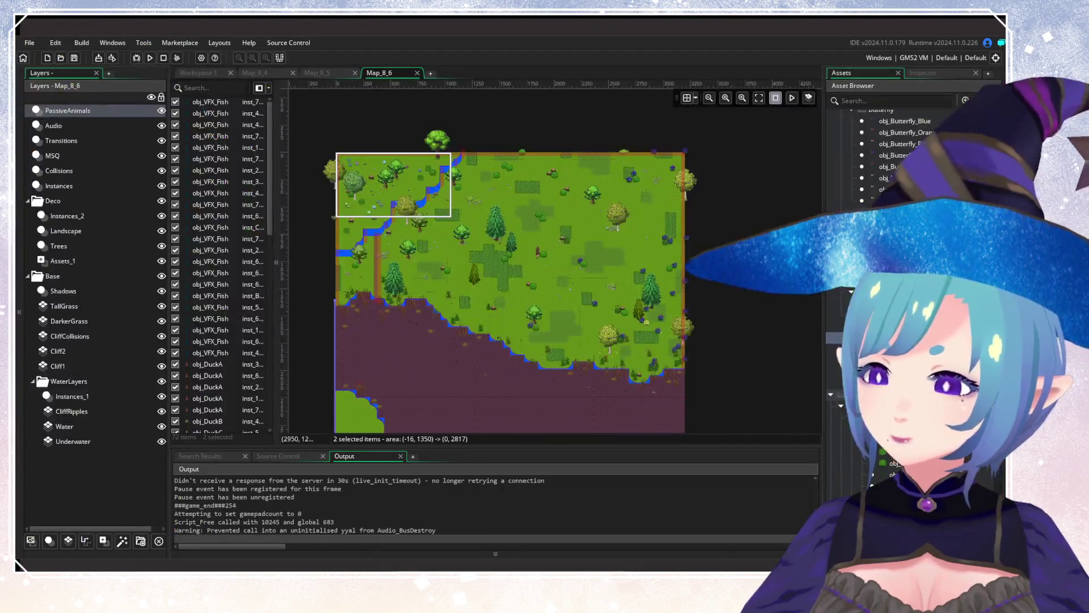
{"action": "scroll", "coordinate": [502, 284], "scroll_direction": "up", "scroll_amount": 3, "text": "ctrl"}
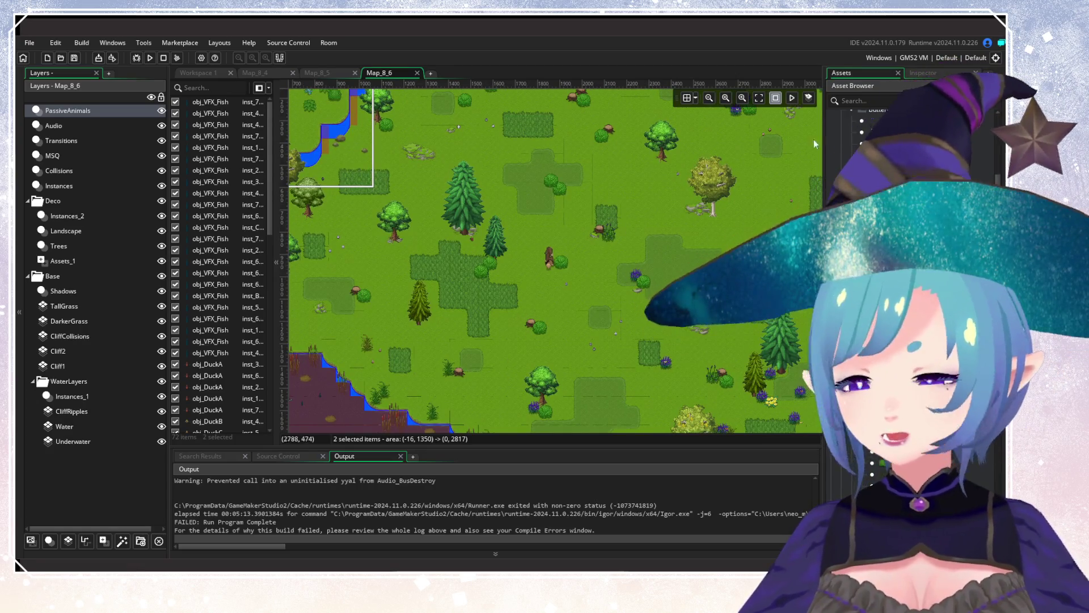
{"action": "scroll", "coordinate": [587, 324], "scroll_direction": "up", "scroll_amount": 3}
{"action": "scroll", "coordinate": [577, 294], "scroll_direction": "down", "scroll_amount": 5}
{"action": "scroll", "coordinate": [674, 272], "scroll_direction": "up", "scroll_amount": 3, "text": "ctrl"}
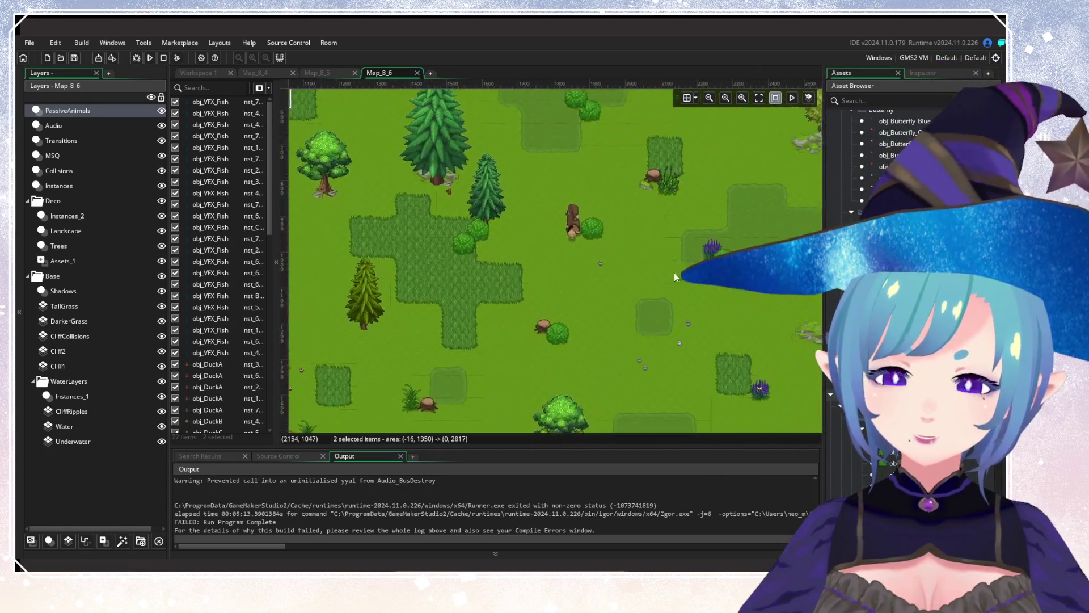
{"action": "left_click_drag", "start_coordinate": [669, 230], "coordinate": [501, 313]}
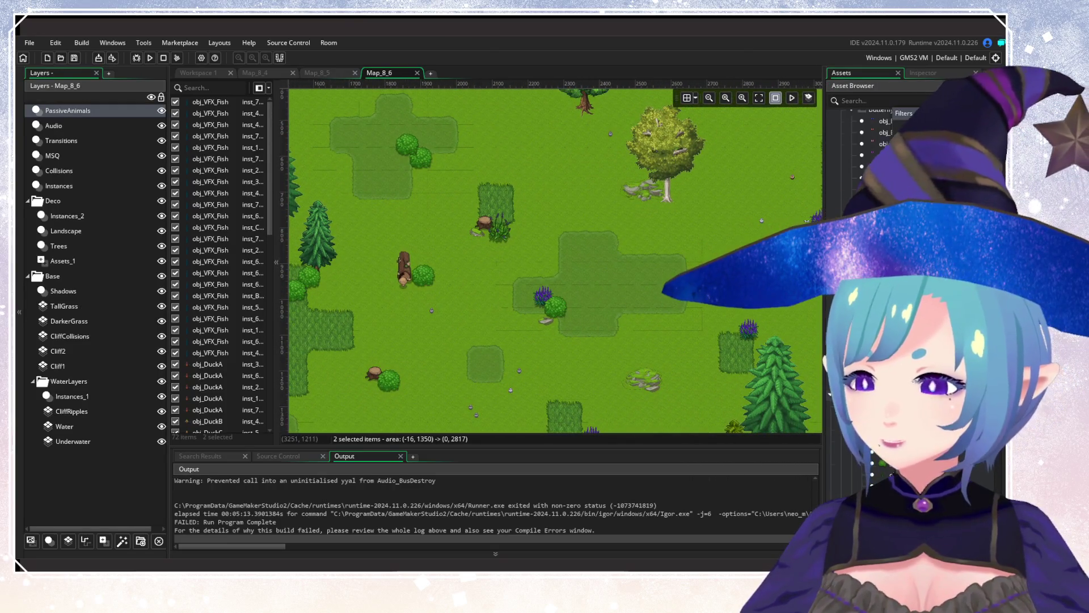
Try placing a horse in the Map_8_6 meadow, then undo it.
{"action": "left_click", "coordinate": [974, 100]}
{"action": "scroll", "coordinate": [908, 284], "scroll_direction": "up", "scroll_amount": 9}
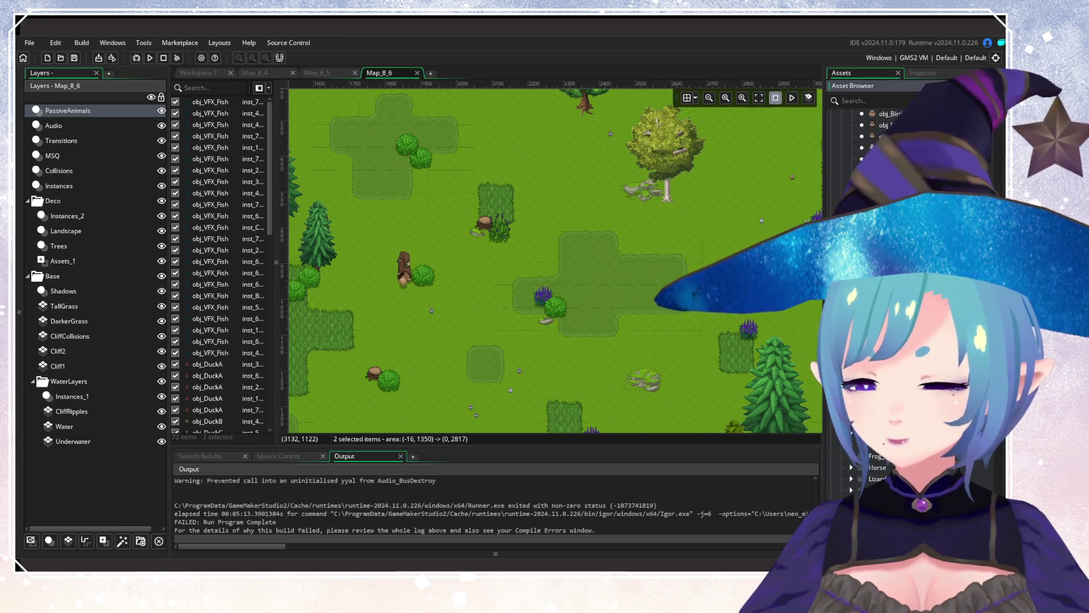
{"action": "scroll", "coordinate": [907, 284], "scroll_direction": "up", "scroll_amount": 3}
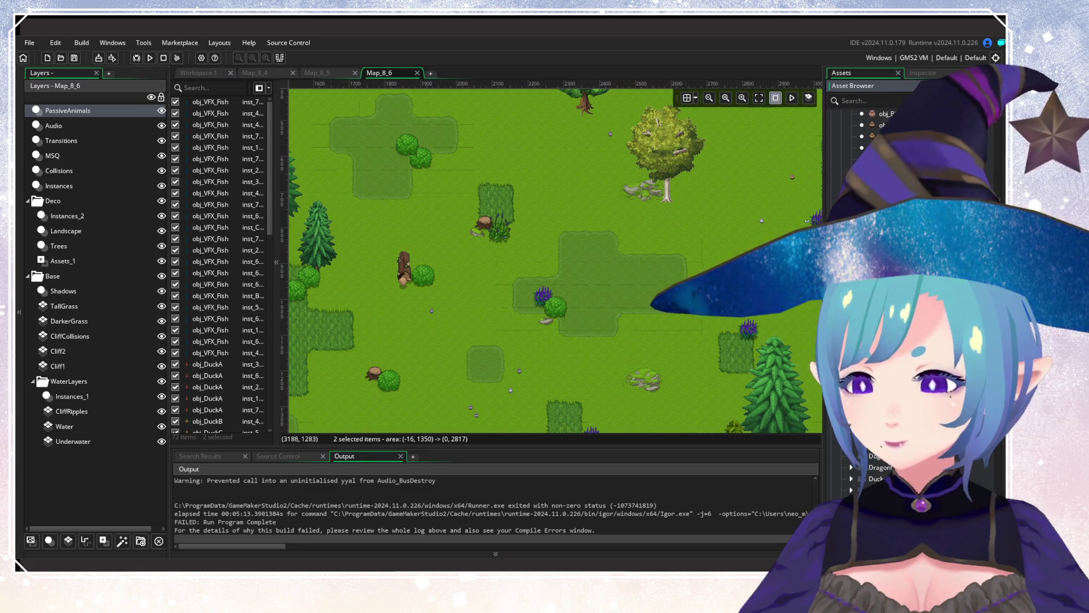
{"action": "mouse_move", "coordinate": [885, 148]}
{"action": "left_mouse_down"}
{"action": "mouse_move", "coordinate": [738, 318]}
{"action": "mouse_move", "coordinate": [478, 315]}
{"action": "mouse_move", "coordinate": [487, 314]}
{"action": "left_mouse_up"}
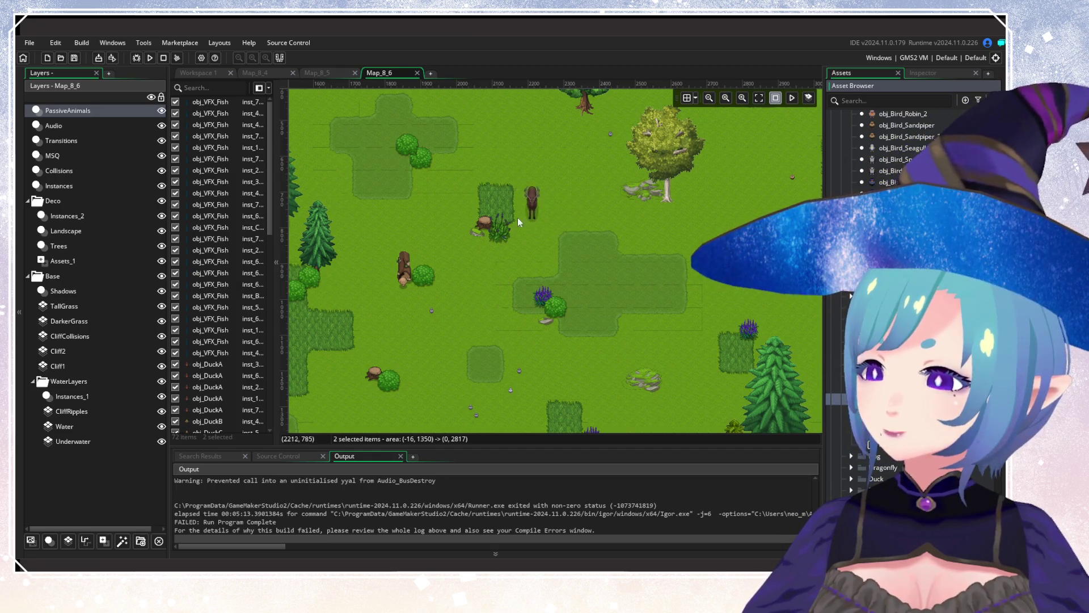
{"action": "key", "text": "ctrl+z"}
Scroll through the Asset Browser and room view to look over the animal assets.
{"action": "scroll", "coordinate": [658, 193], "scroll_direction": "down", "scroll_amount": 3}
{"action": "scroll", "coordinate": [669, 222], "scroll_direction": "up", "scroll_amount": 2}
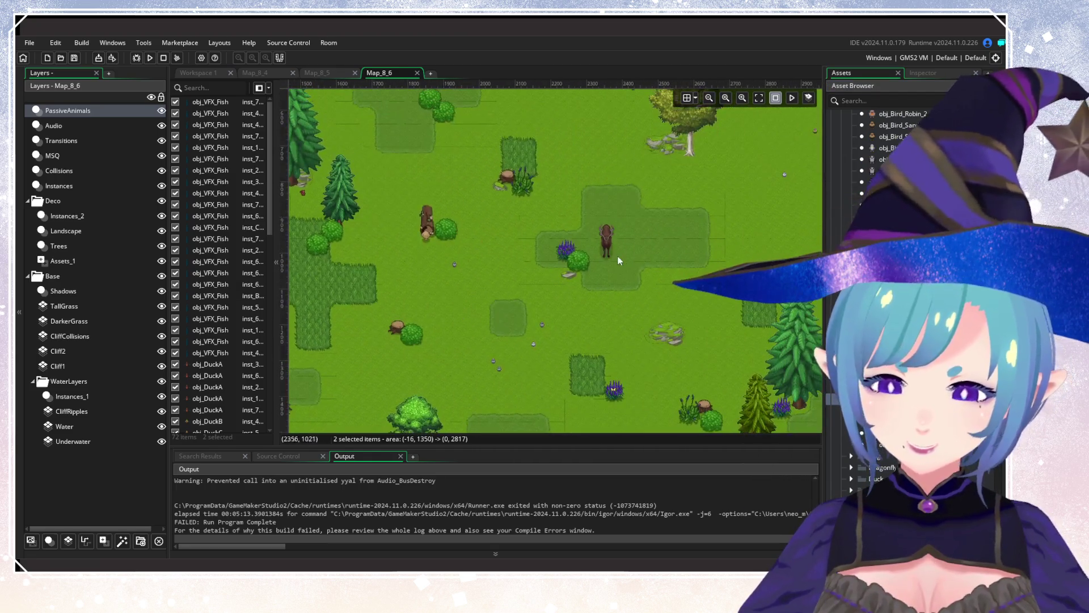
{"action": "scroll", "coordinate": [638, 235], "scroll_direction": "right", "scroll_amount": 3}
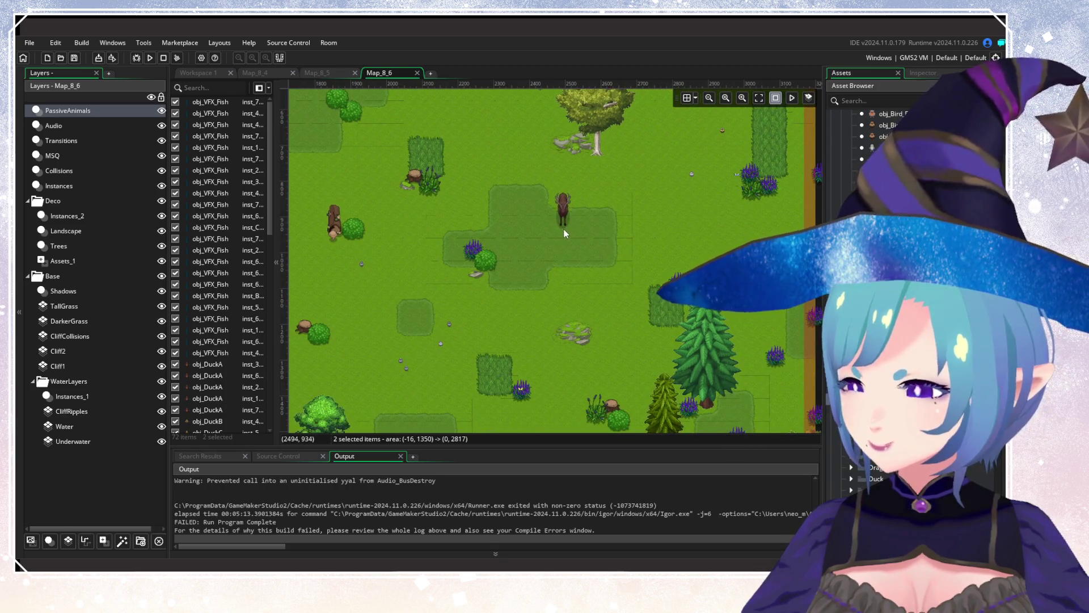
{"action": "scroll", "coordinate": [683, 239], "scroll_direction": "left", "scroll_amount": 9}
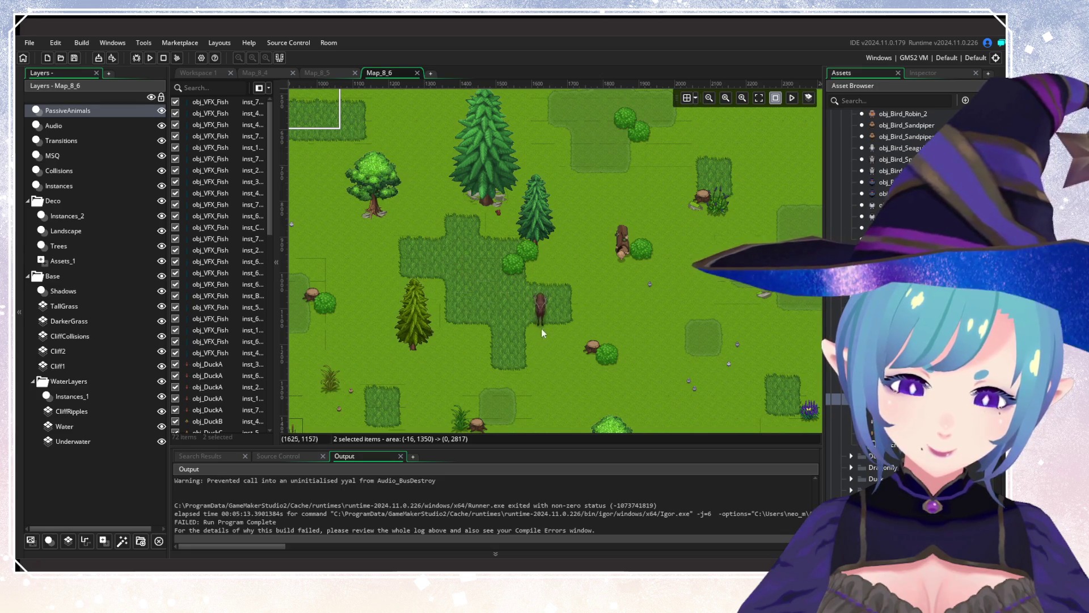
{"action": "scroll", "coordinate": [445, 274], "scroll_direction": "down", "scroll_amount": 1}
{"action": "scroll", "coordinate": [444, 274], "scroll_direction": "right", "scroll_amount": 1}
{"action": "scroll", "coordinate": [495, 289], "scroll_direction": "down", "scroll_amount": 2}
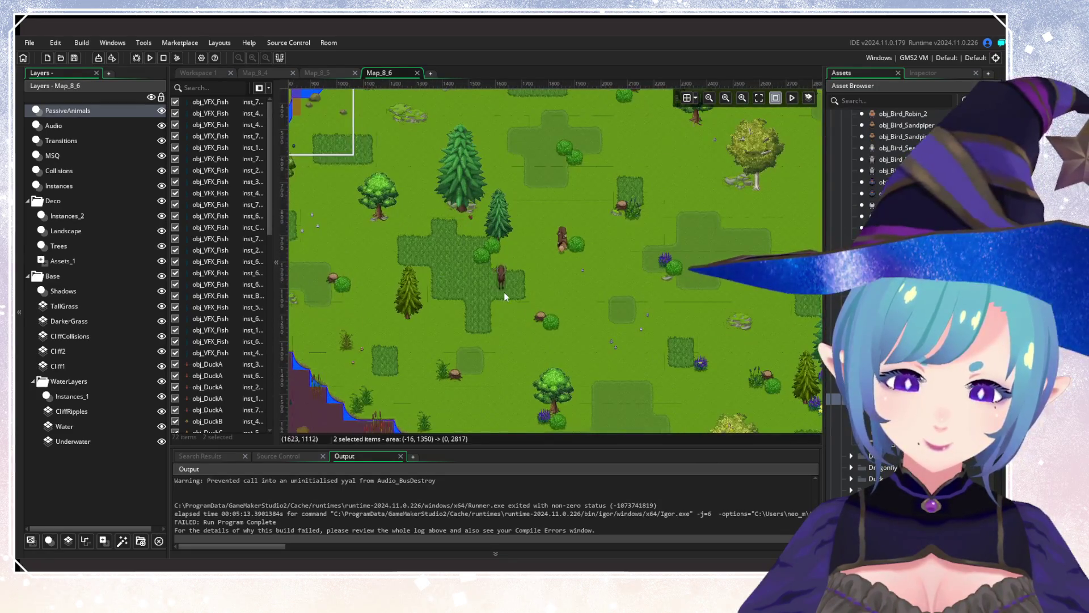
{"action": "scroll", "coordinate": [548, 295], "scroll_direction": "down", "scroll_amount": 1}
{"action": "scroll", "coordinate": [468, 297], "scroll_direction": "down", "scroll_amount": 1}
{"action": "scroll", "coordinate": [499, 305], "scroll_direction": "up", "scroll_amount": 2}
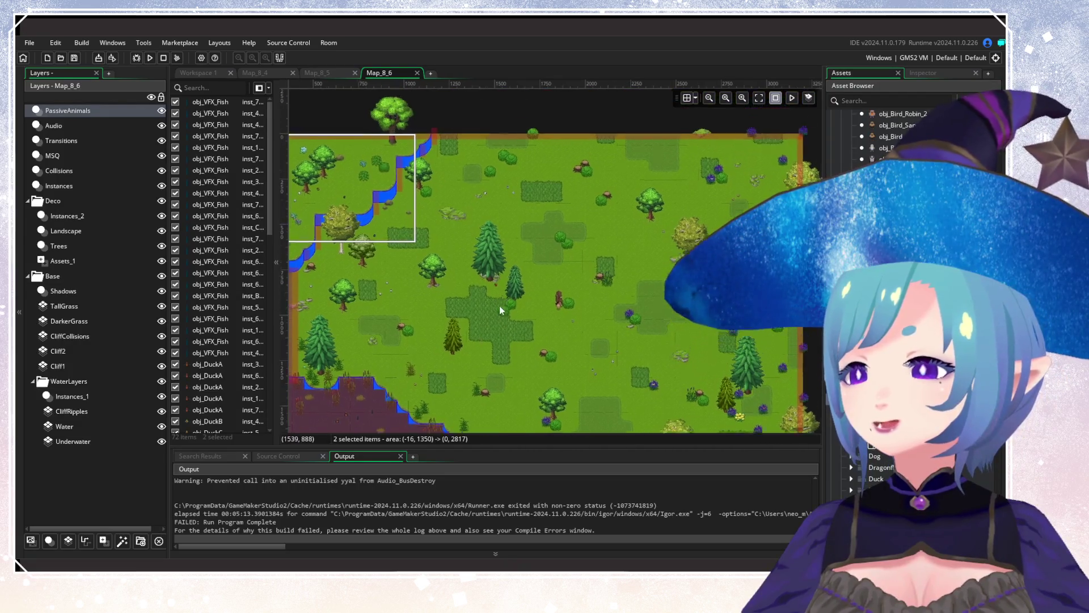
{"action": "scroll", "coordinate": [562, 306], "scroll_direction": "up", "scroll_amount": 1}
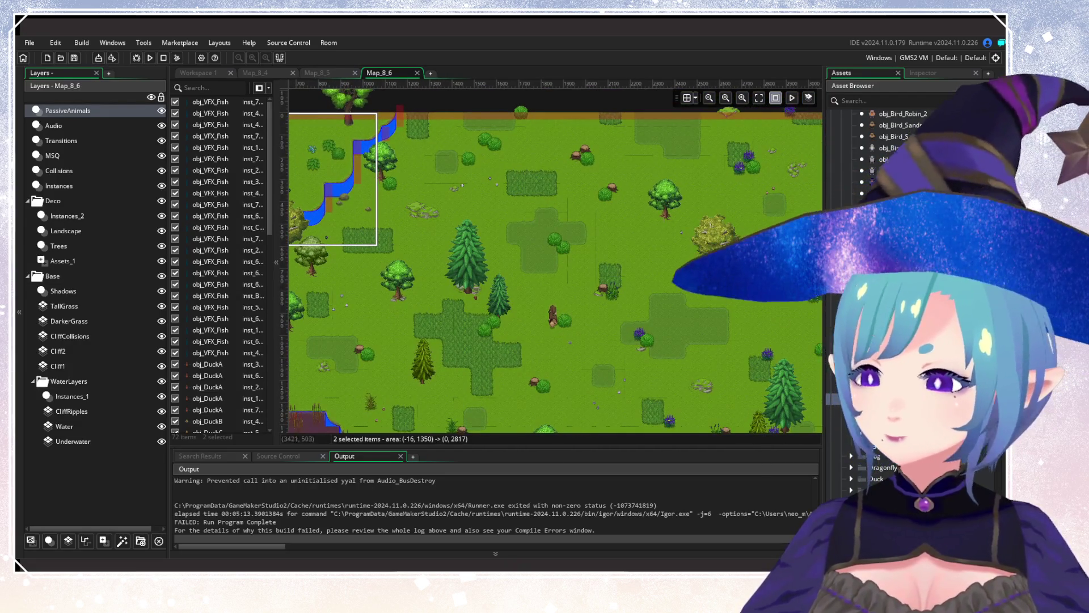
{"action": "scroll", "coordinate": [908, 300], "scroll_direction": "down", "scroll_amount": 3}
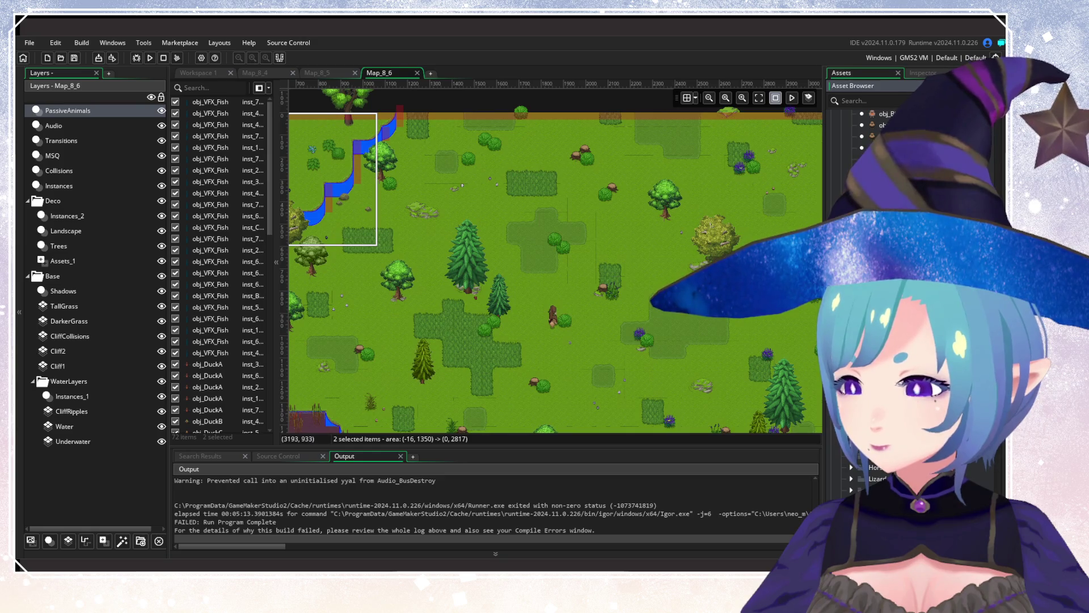
{"action": "scroll", "coordinate": [847, 461], "scroll_direction": "down", "scroll_amount": 2}
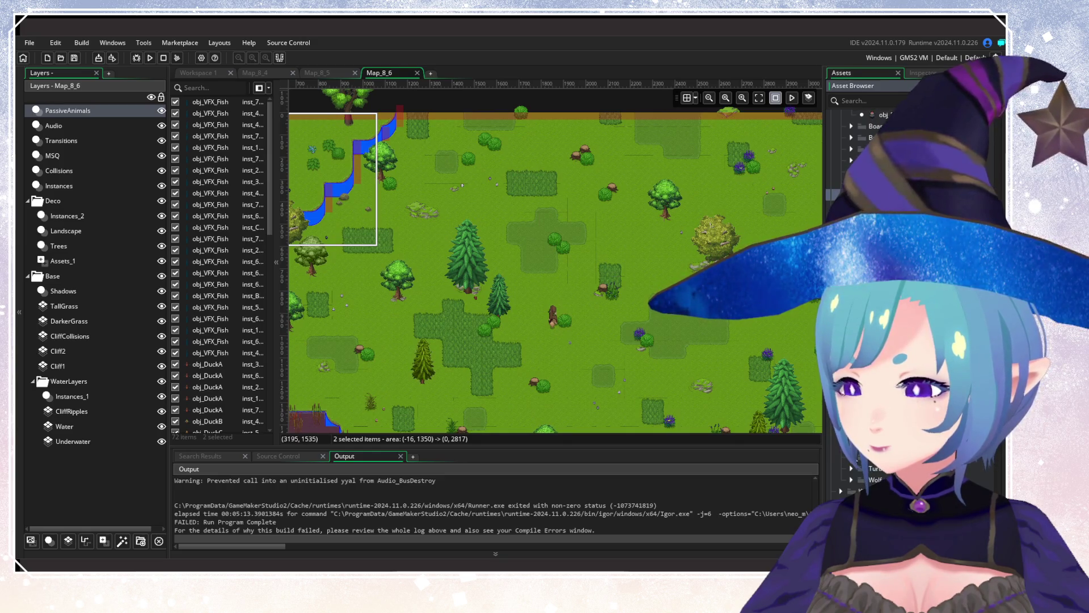
{"action": "left_click_drag", "start_coordinate": [677, 342], "coordinate": [600, 276]}
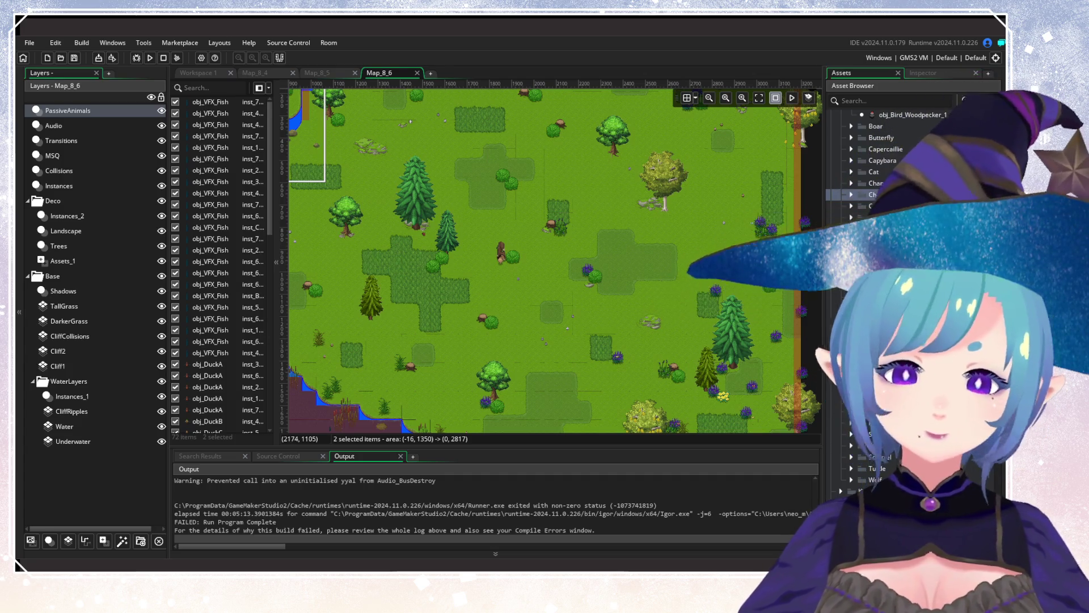
{"action": "scroll", "coordinate": [544, 261], "scroll_direction": "down", "scroll_amount": 5}
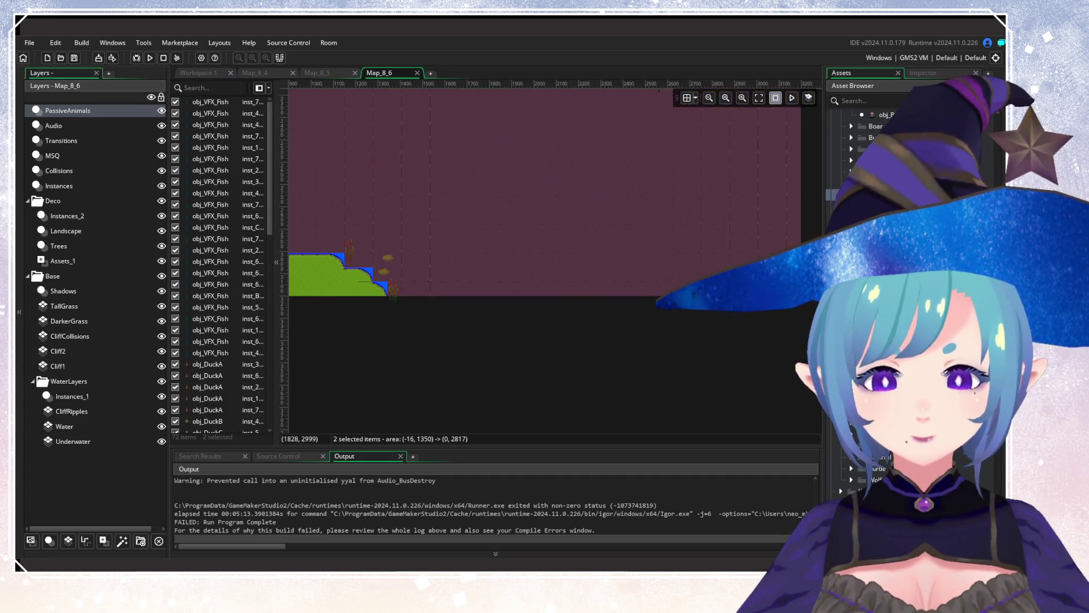
{"action": "scroll", "coordinate": [535, 261], "scroll_direction": "up", "scroll_amount": 10}
{"action": "scroll", "coordinate": [545, 261], "scroll_direction": "down", "scroll_amount": 6}
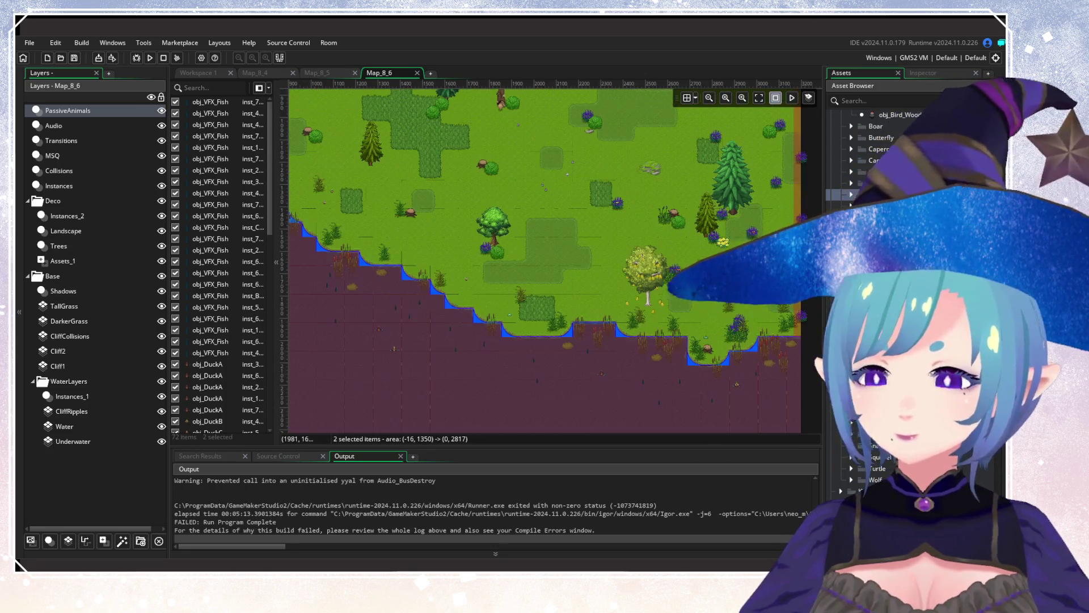
{"action": "scroll", "coordinate": [545, 261], "scroll_direction": "up", "scroll_amount": 4}
{"action": "scroll", "coordinate": [545, 261], "scroll_direction": "down", "scroll_amount": 4}
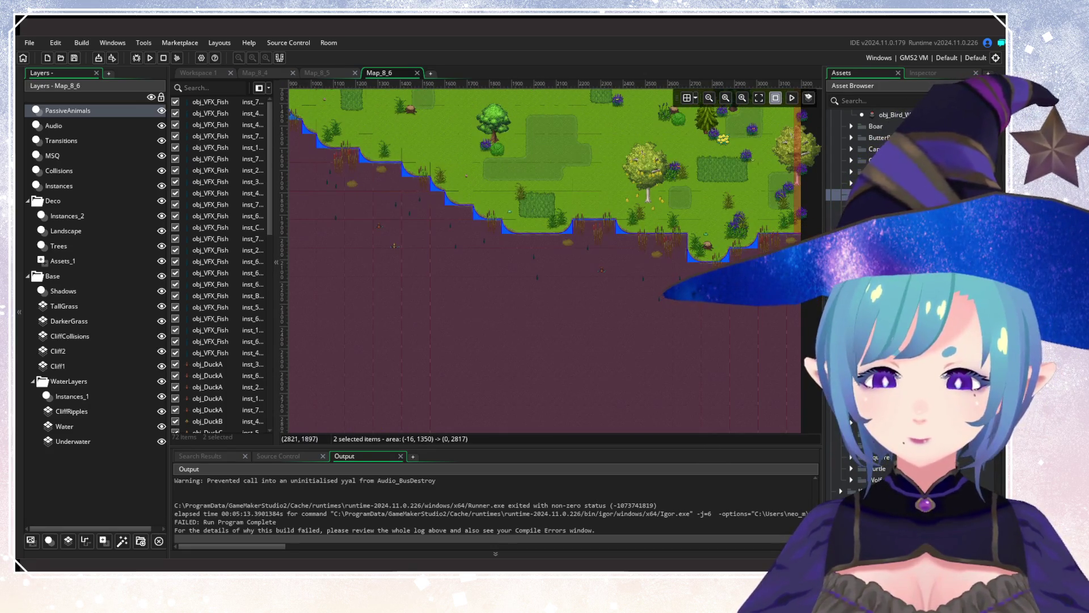
{"action": "scroll", "coordinate": [581, 176], "scroll_direction": "up", "scroll_amount": 5}
{"action": "scroll", "coordinate": [569, 285], "scroll_direction": "down", "scroll_amount": 2}
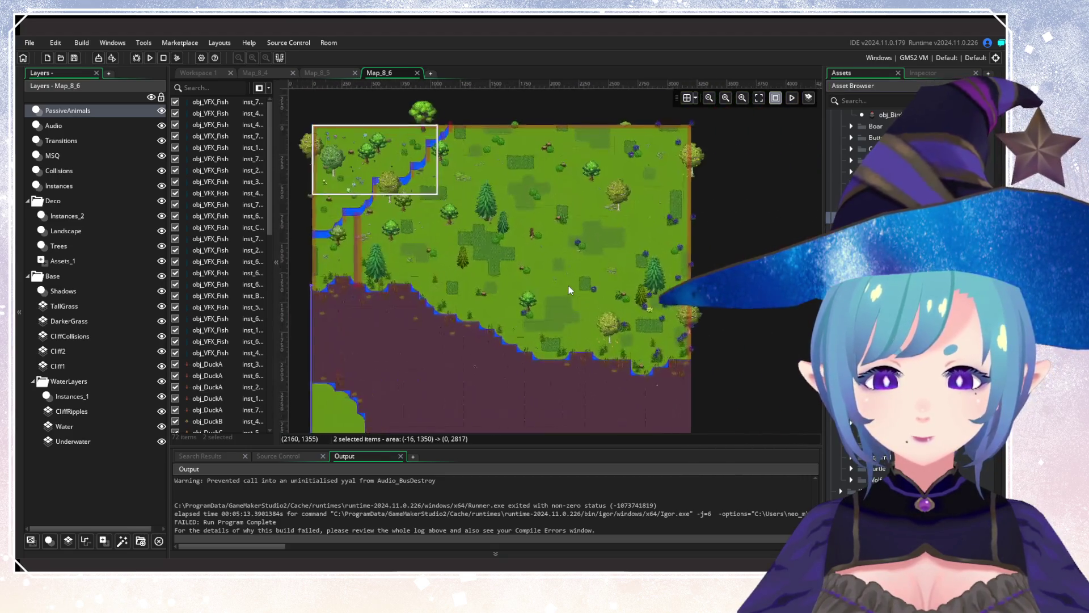
{"action": "scroll", "coordinate": [569, 285], "scroll_direction": "up", "scroll_amount": 1}
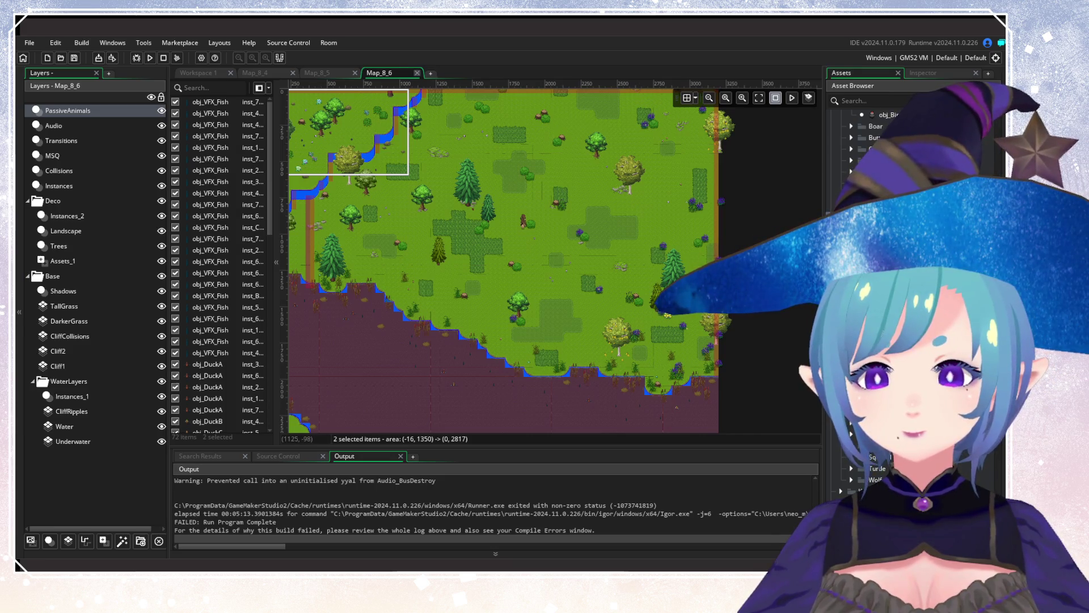
Close the Map_8_6 and Map_8_4 rooms and open Map_9_5 via the asset search.
{"action": "left_click", "coordinate": [357, 72]}
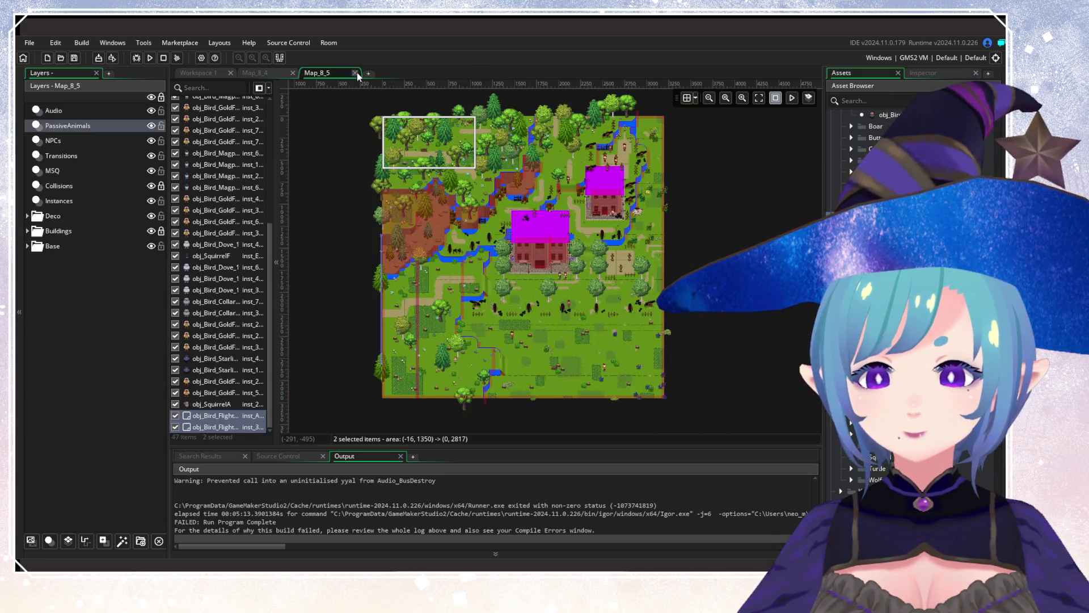
{"action": "left_click", "coordinate": [293, 72]}
{"action": "left_click", "coordinate": [855, 99]}
{"action": "type", "text": "Map_9_"}
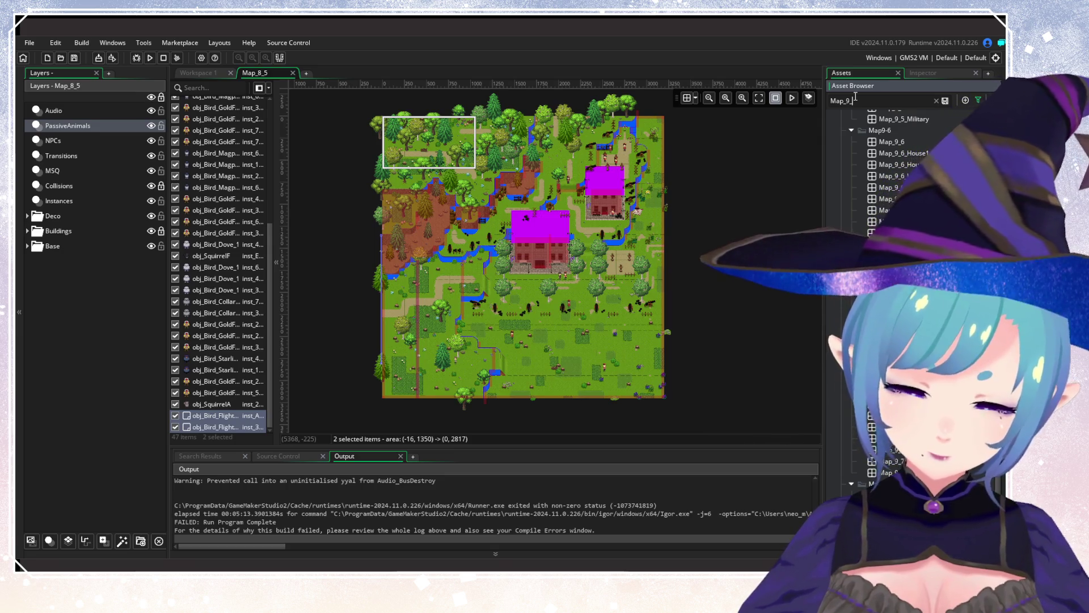
{"action": "type", "text": "5"}
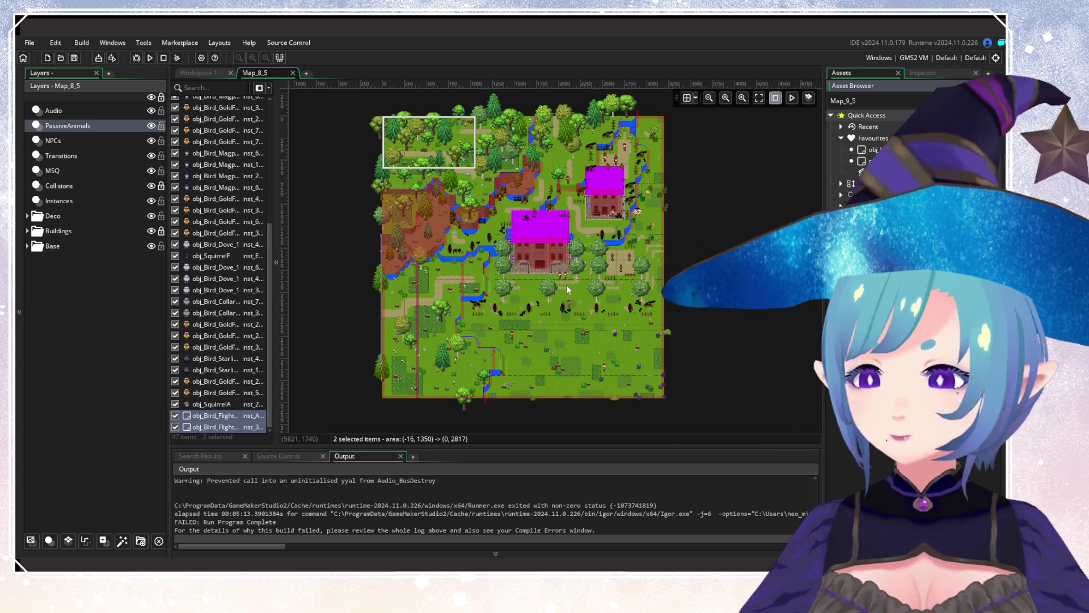
{"action": "key", "text": "Return"}
{"action": "mouse_move", "coordinate": [539, 281]}
{"action": "left_mouse_down"}
{"action": "mouse_move", "coordinate": [529, 379]}
{"action": "mouse_move", "coordinate": [540, 282]}
{"action": "left_mouse_up"}
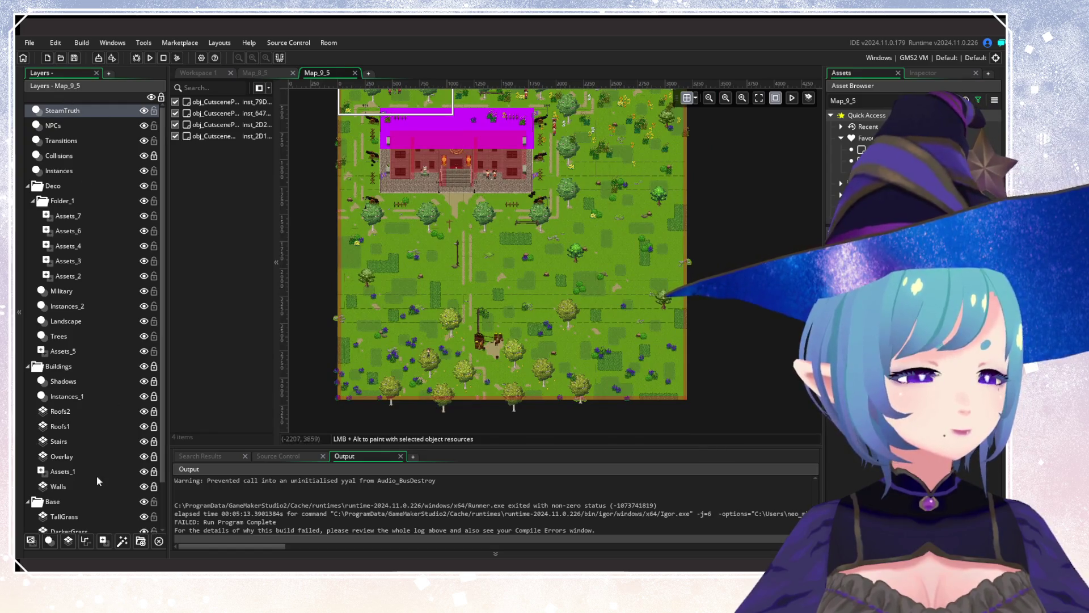
Add a new instance layer to Map_9_5 and rename it PassiveAnimals.
{"action": "left_click", "coordinate": [50, 540]}
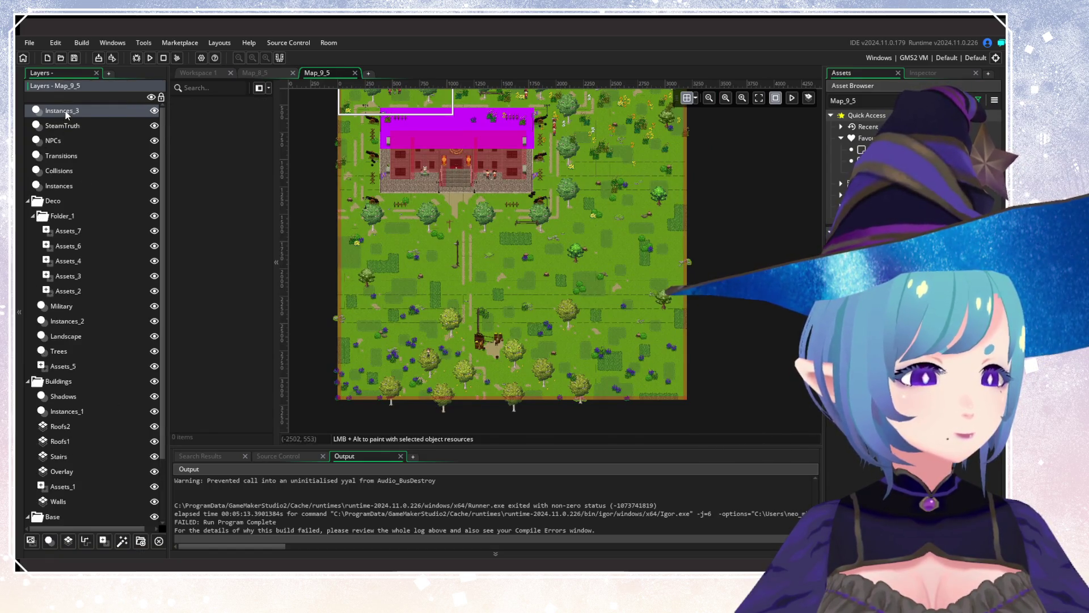
{"action": "right_click", "coordinate": [76, 111]}
{"action": "left_click", "coordinate": [86, 128]}
{"action": "type", "text": "Pass"}
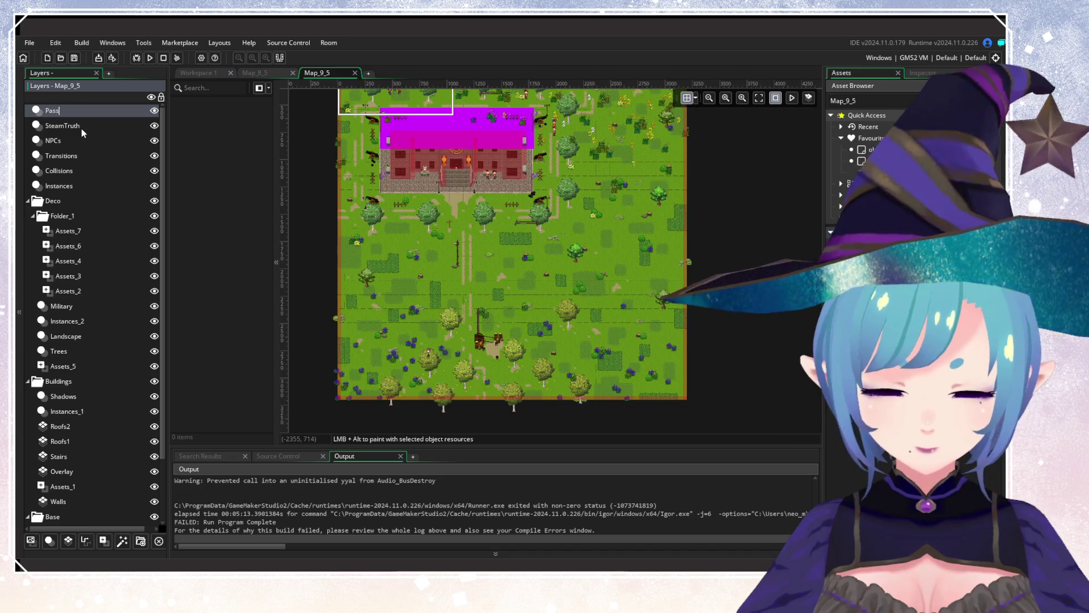
{"action": "type", "text": "iveAnimals"}
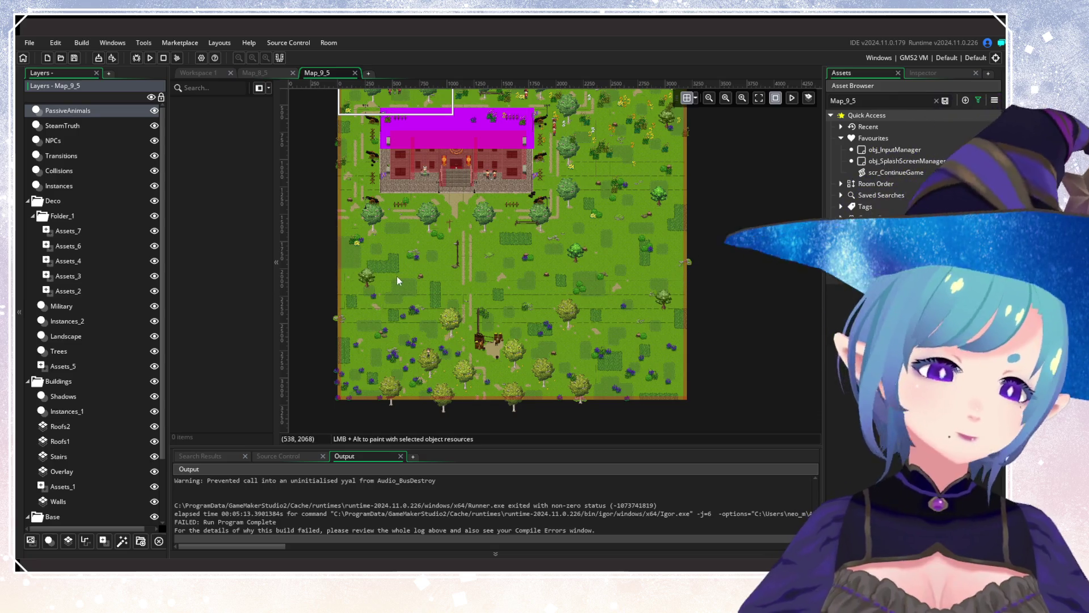
{"action": "scroll", "coordinate": [428, 278], "scroll_direction": "up", "scroll_amount": 2}
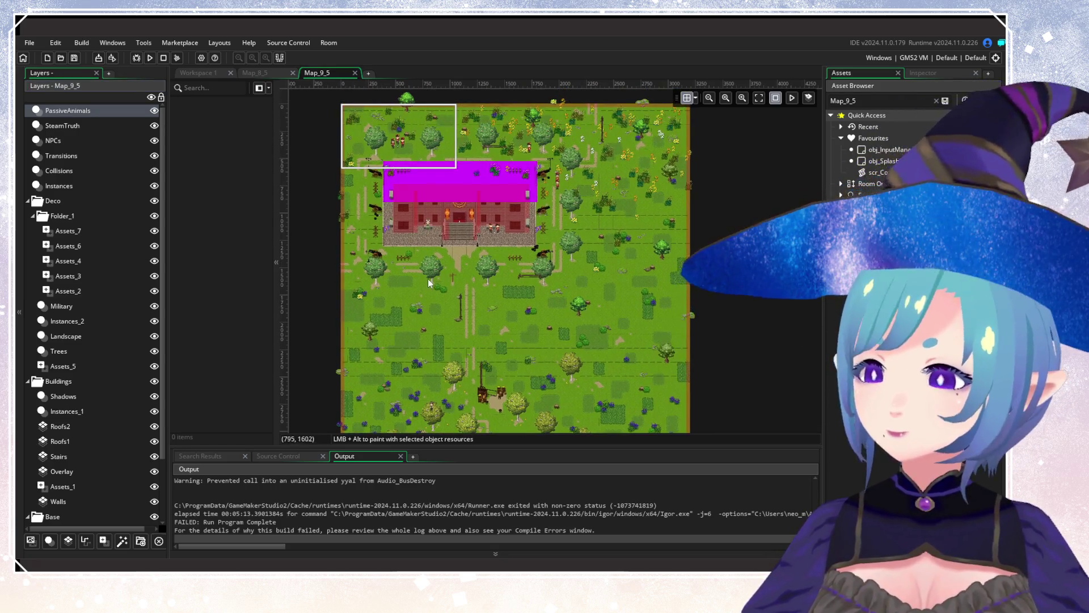
{"action": "scroll", "coordinate": [475, 285], "scroll_direction": "up", "scroll_amount": 3}
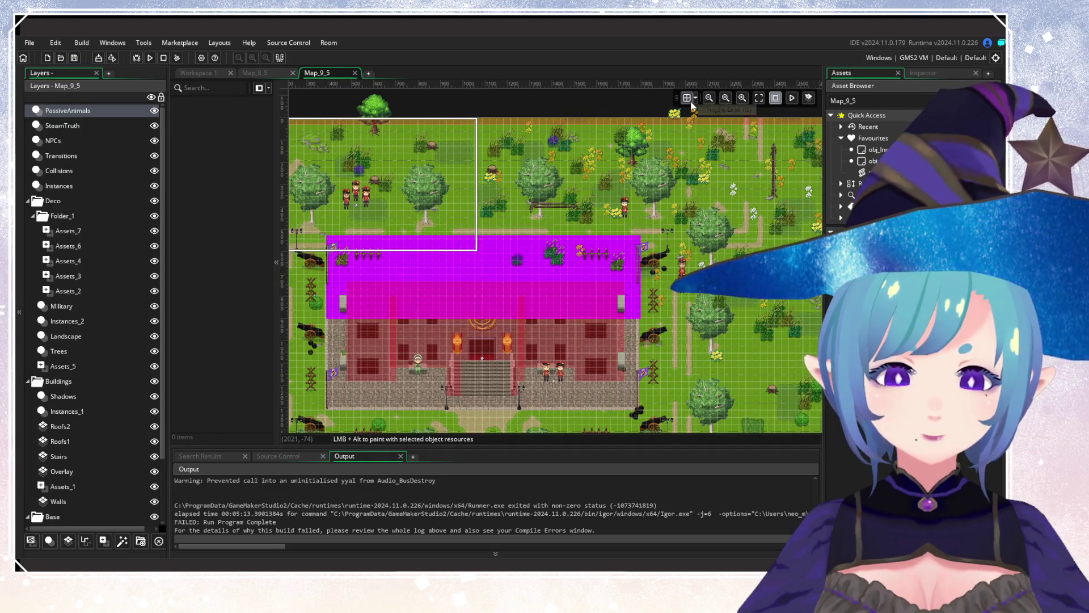
Change the asset search text from Map_9_5 to Map_9_4.
{"action": "mouse_move", "coordinate": [774, 262]}
{"action": "left_mouse_down"}
{"action": "mouse_move", "coordinate": [496, 290]}
{"action": "mouse_move", "coordinate": [665, 285]}
{"action": "left_mouse_up"}
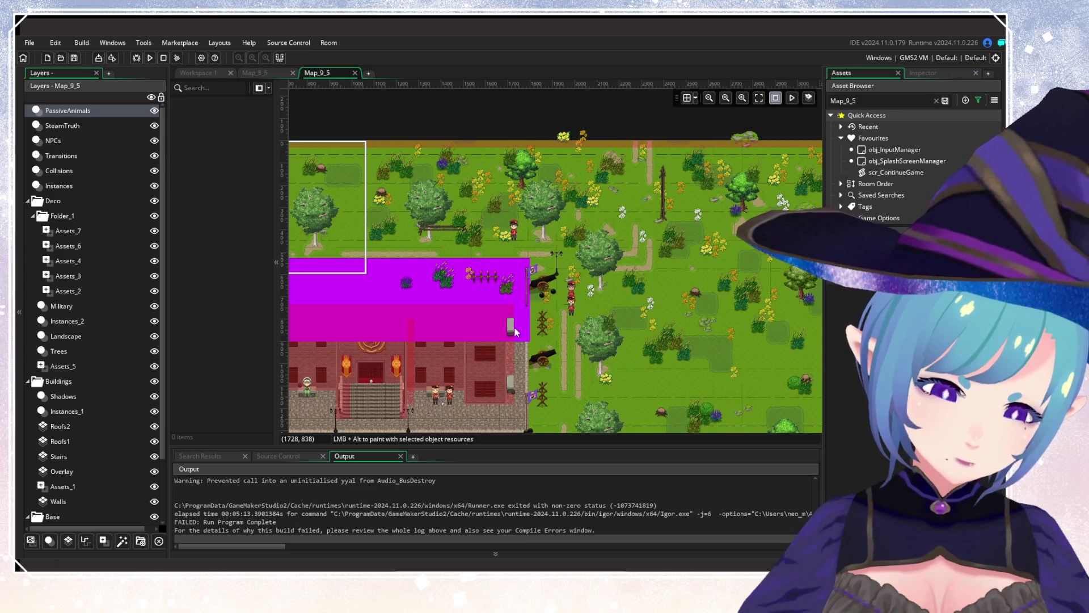
{"action": "scroll", "coordinate": [498, 360], "scroll_direction": "down", "scroll_amount": 3}
{"action": "scroll", "coordinate": [499, 359], "scroll_direction": "up", "scroll_amount": 3}
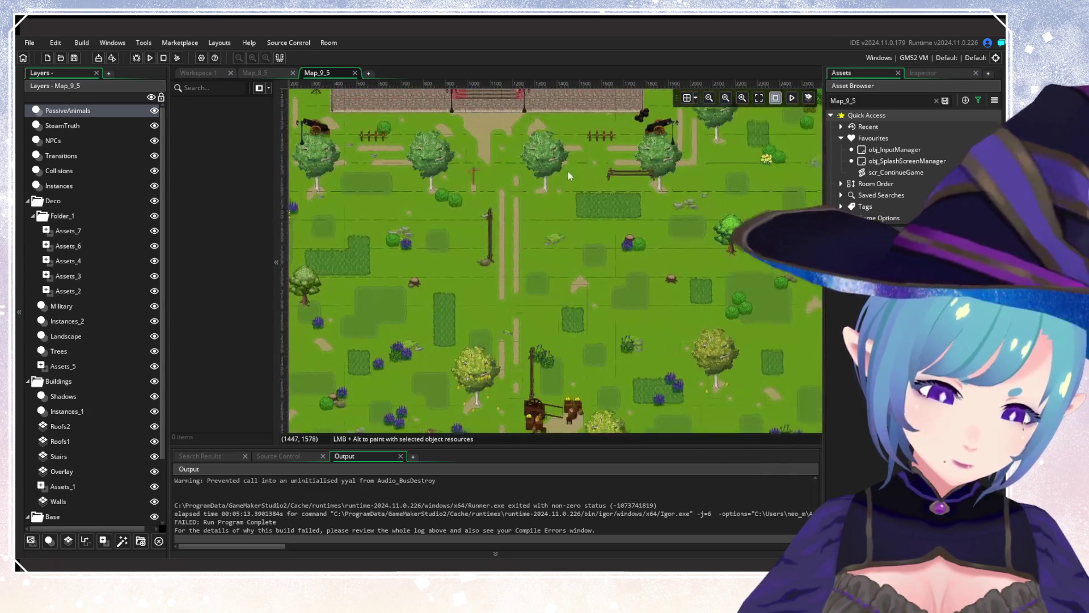
{"action": "scroll", "coordinate": [567, 171], "scroll_direction": "down", "scroll_amount": 3}
{"action": "scroll", "coordinate": [630, 312], "scroll_direction": "up", "scroll_amount": 3}
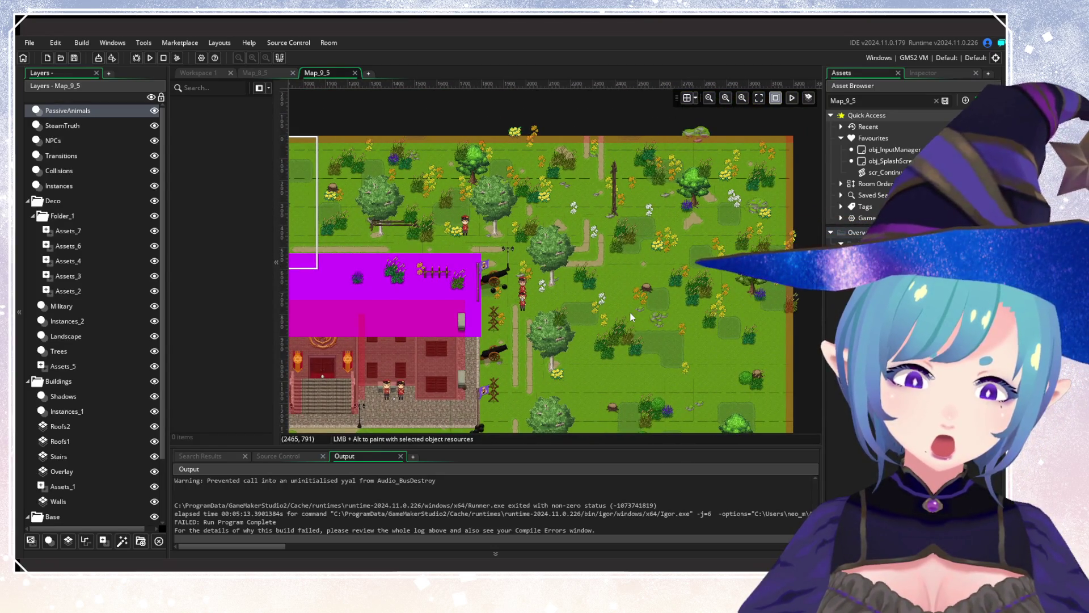
{"action": "left_click", "coordinate": [881, 106]}
{"action": "key", "text": "BackSpace"}
{"action": "type", "text": "4"}
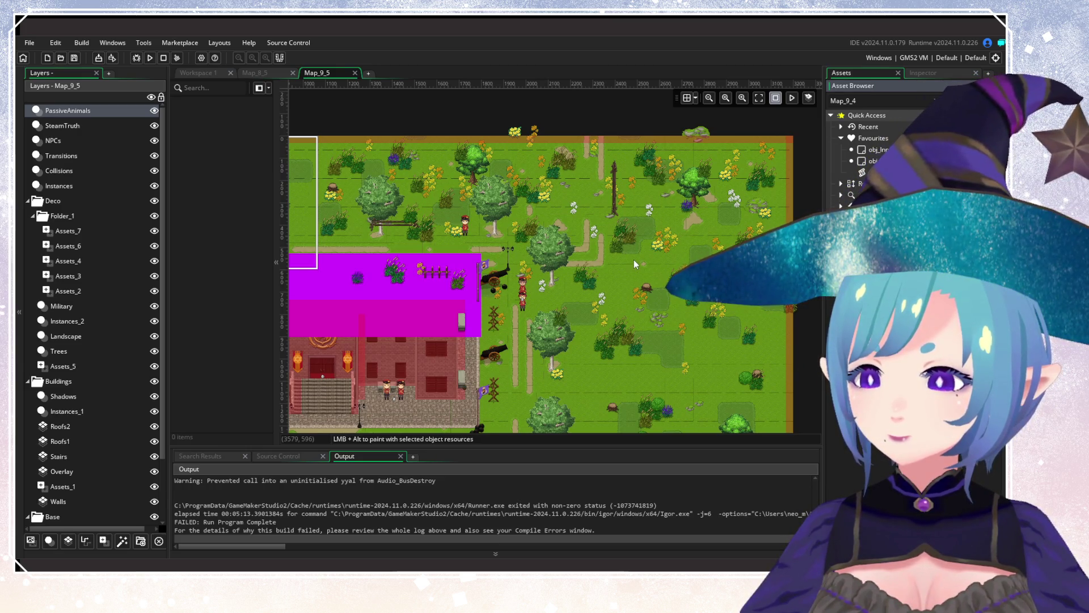
Open Map_9_4 and pan across its pond meadow and right side.
{"action": "key", "text": "Return"}
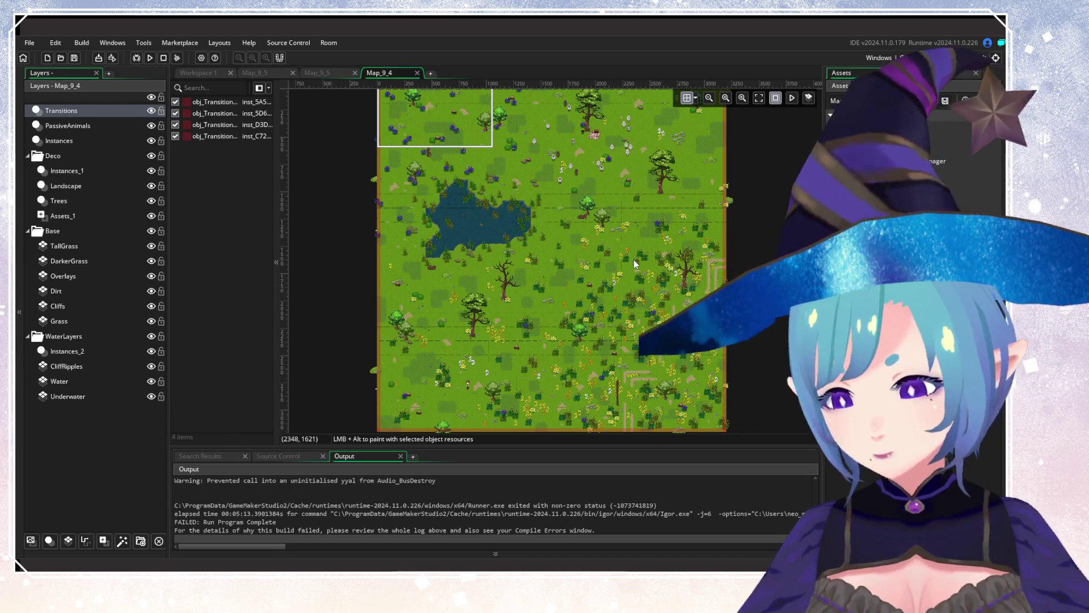
{"action": "scroll", "coordinate": [656, 389], "scroll_direction": "up", "scroll_amount": 4}
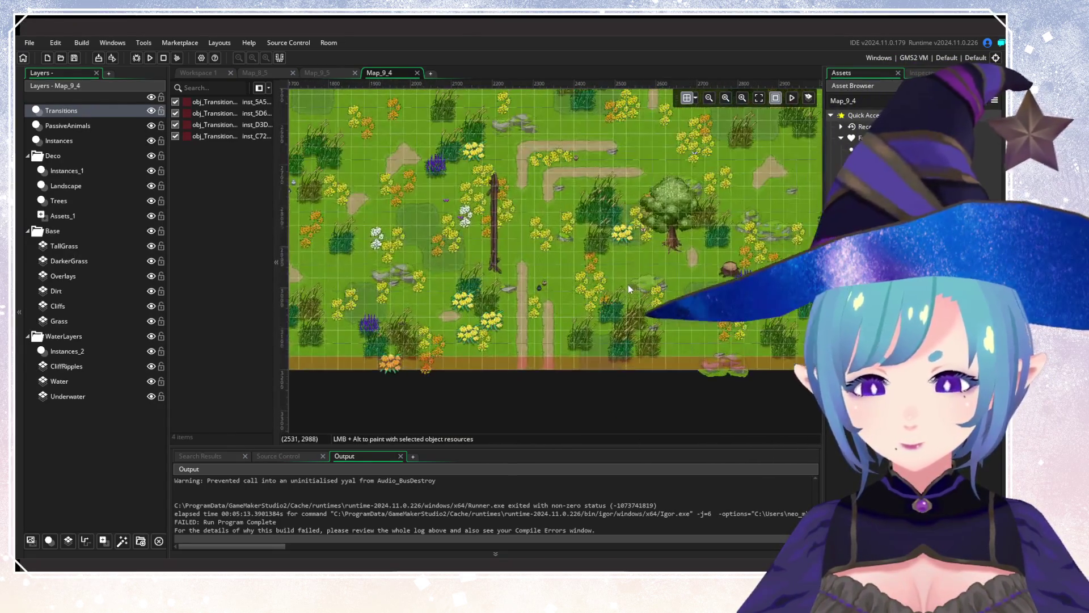
{"action": "mouse_move", "coordinate": [563, 289]}
{"action": "left_mouse_down"}
{"action": "mouse_move", "coordinate": [437, 342]}
{"action": "mouse_move", "coordinate": [754, 332]}
{"action": "left_mouse_up"}
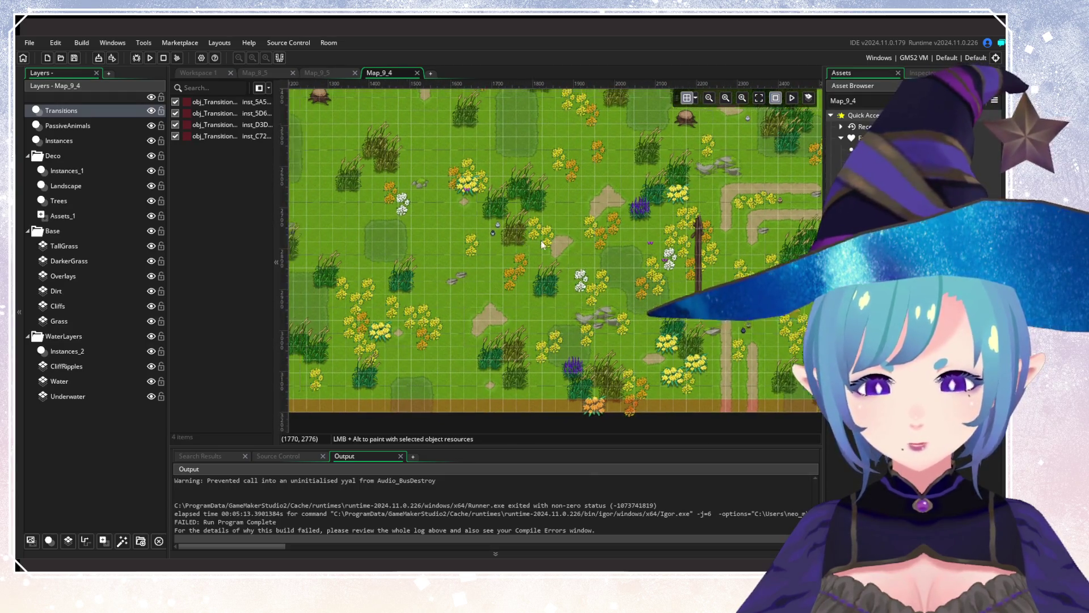
{"action": "mouse_move", "coordinate": [542, 244]}
{"action": "left_mouse_down"}
{"action": "mouse_move", "coordinate": [536, 306]}
{"action": "mouse_move", "coordinate": [612, 267]}
{"action": "mouse_move", "coordinate": [585, 417]}
{"action": "mouse_move", "coordinate": [737, 392]}
{"action": "mouse_move", "coordinate": [766, 318]}
{"action": "mouse_move", "coordinate": [717, 221]}
{"action": "left_mouse_up"}
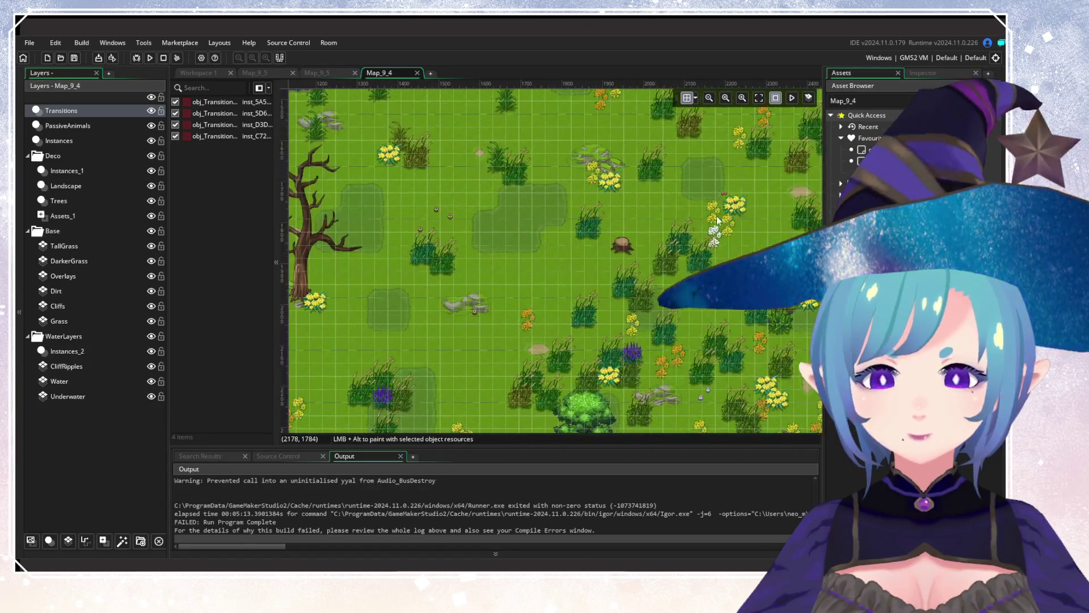
{"action": "scroll", "coordinate": [718, 222], "scroll_direction": "down", "scroll_amount": 5}
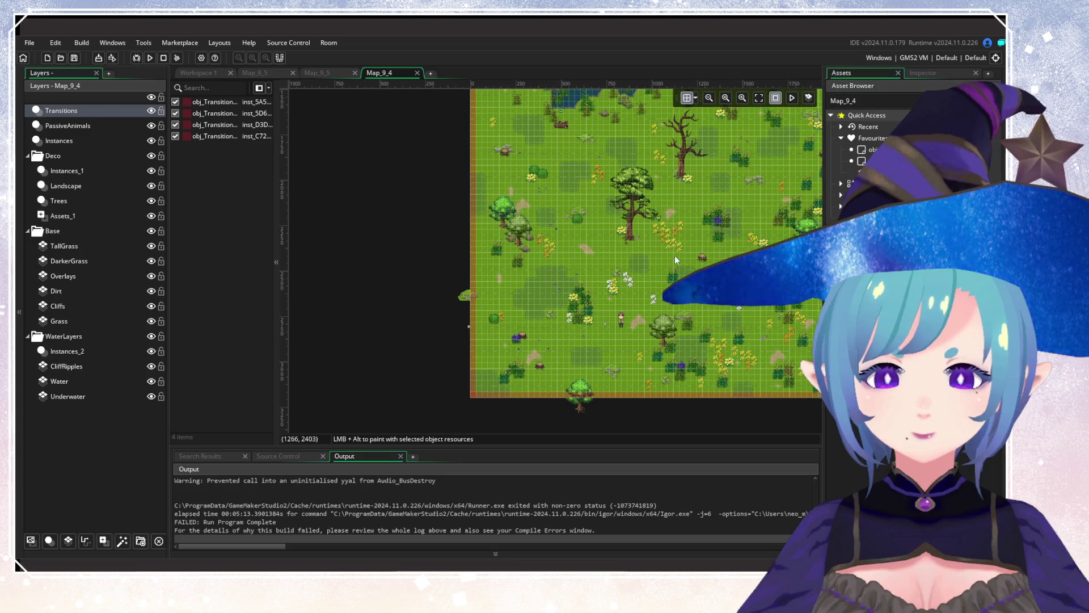
{"action": "left_click_drag", "start_coordinate": [675, 260], "coordinate": [363, 306]}
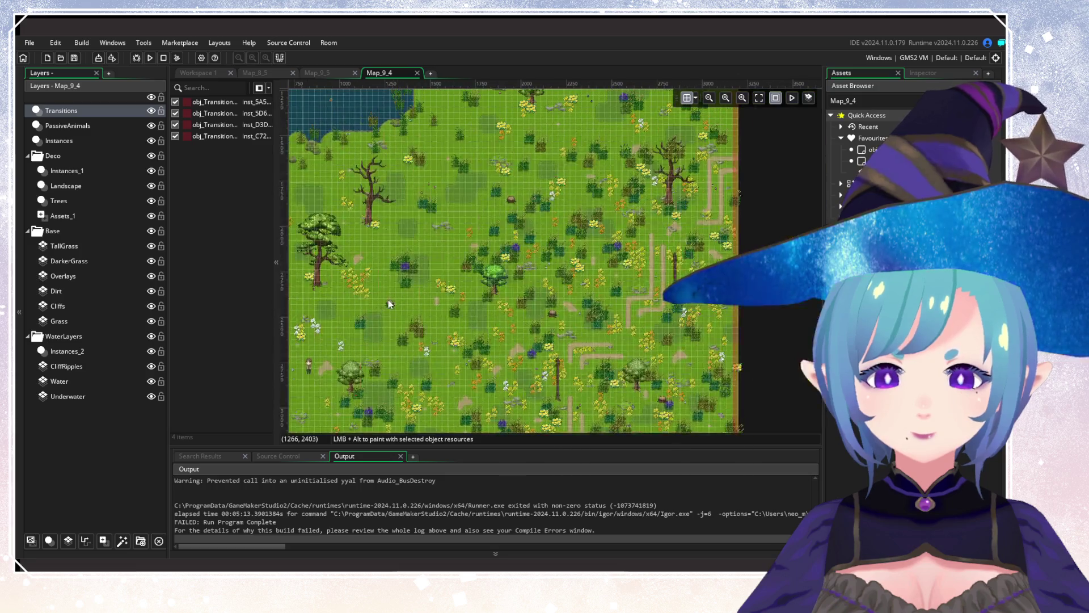
Close Map_9_4 and scroll Map_9_5 so the map's top edge is visible.
{"action": "left_click", "coordinate": [417, 73]}
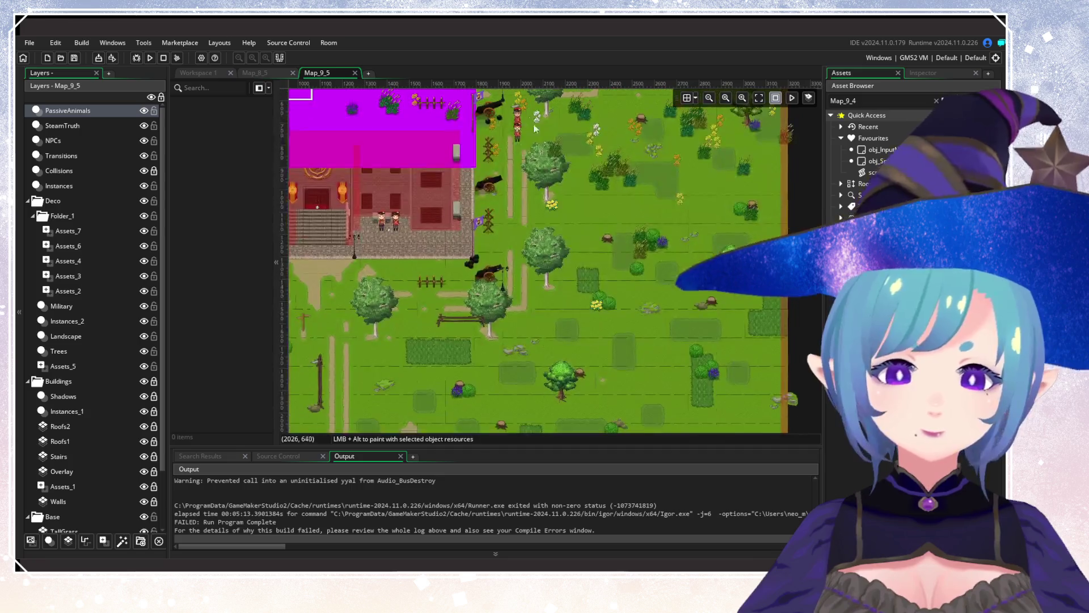
{"action": "scroll", "coordinate": [480, 362], "scroll_direction": "down", "scroll_amount": 4}
{"action": "scroll", "coordinate": [509, 240], "scroll_direction": "up", "scroll_amount": 6}
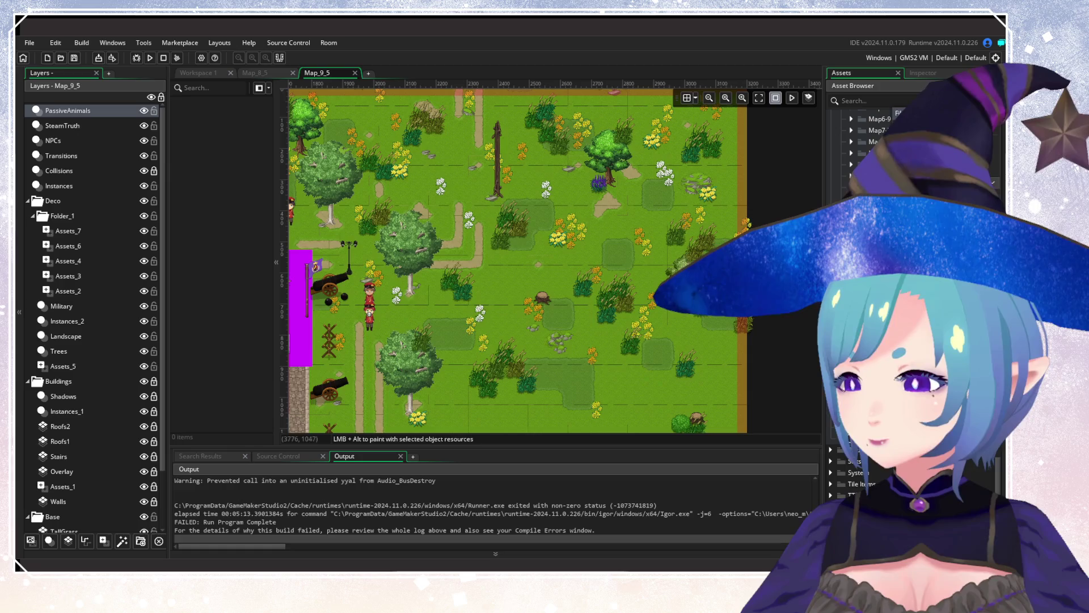
{"action": "scroll", "coordinate": [908, 301], "scroll_direction": "up", "scroll_amount": 5}
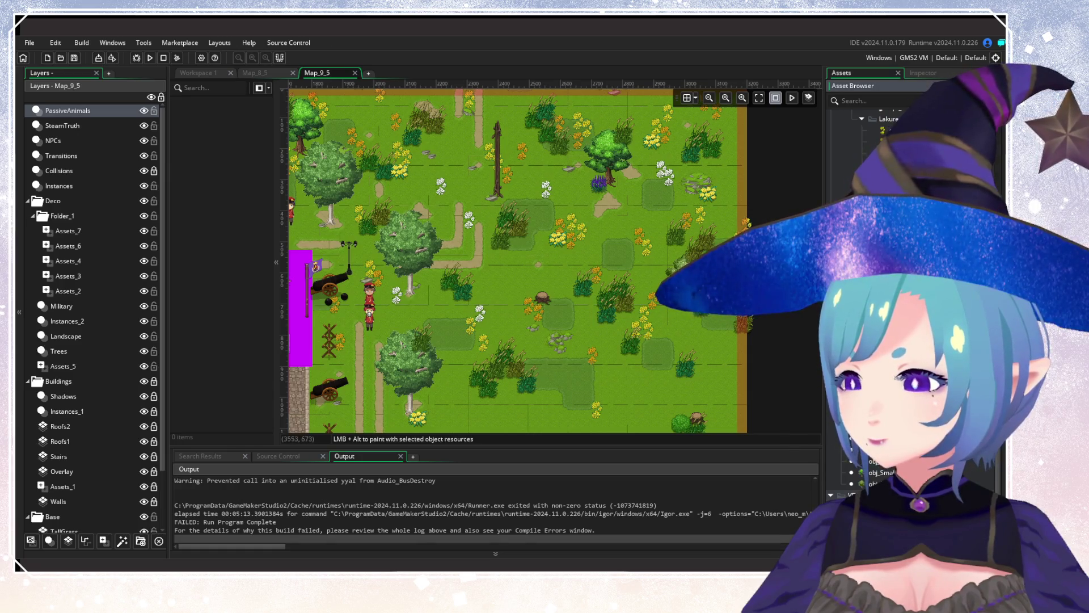
{"action": "scroll", "coordinate": [908, 227], "scroll_direction": "down", "scroll_amount": 3}
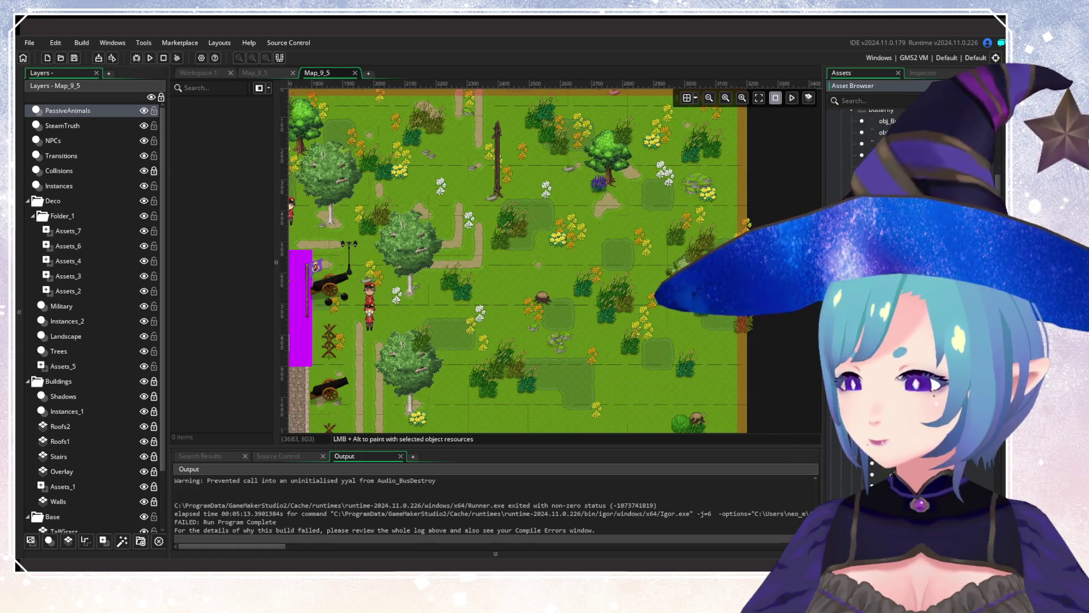
{"action": "scroll", "coordinate": [908, 227], "scroll_direction": "up", "scroll_amount": 5}
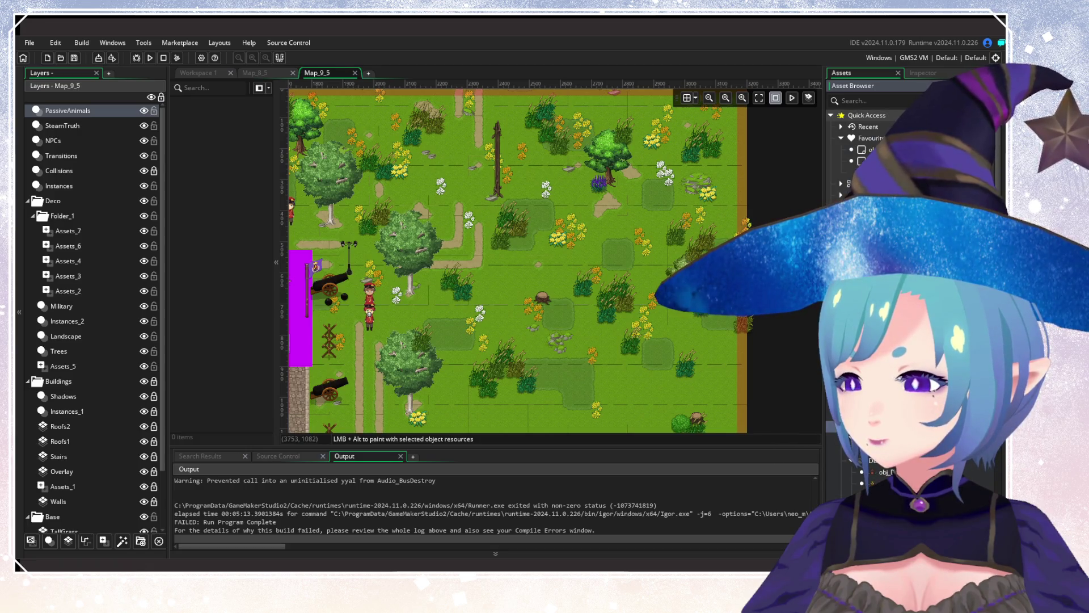
{"action": "scroll", "coordinate": [678, 206], "scroll_direction": "down", "scroll_amount": 2}
{"action": "scroll", "coordinate": [655, 382], "scroll_direction": "up", "scroll_amount": 3}
{"action": "left_click_drag", "start_coordinate": [655, 382], "coordinate": [701, 331]}
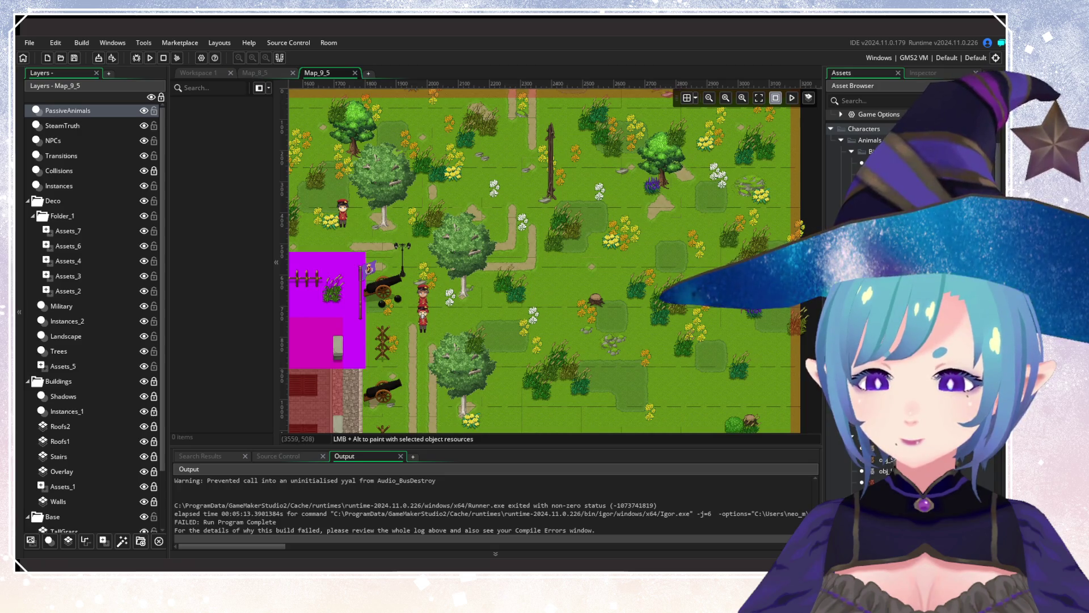
{"action": "scroll", "coordinate": [670, 256], "scroll_direction": "up", "scroll_amount": 2}
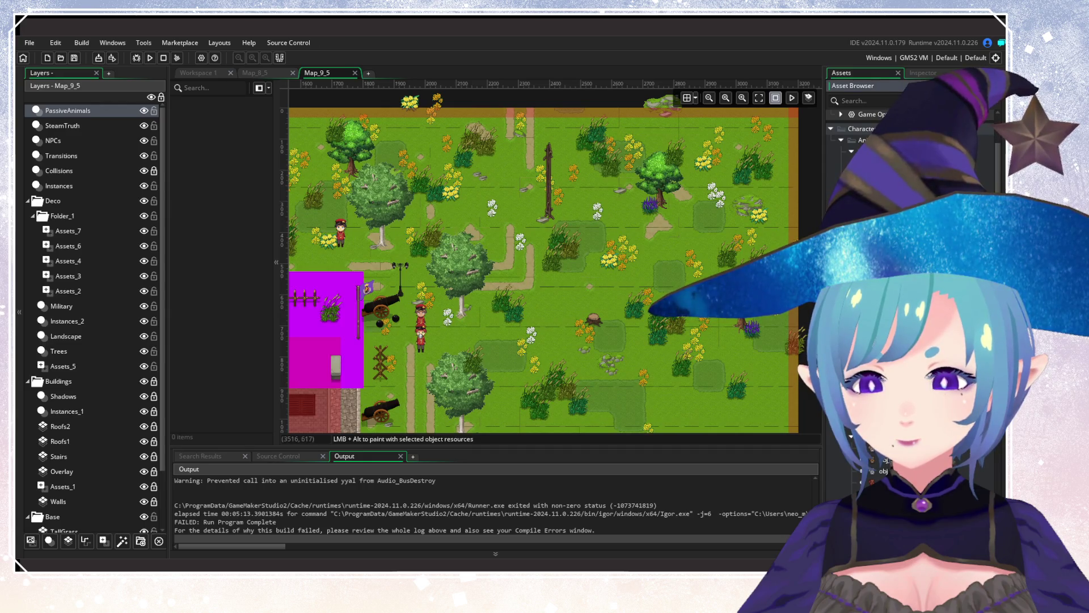
Scatter the first butterflies across the meadow and left side, switching to a second variant.
{"action": "left_click", "coordinate": [717, 158], "text": "alt"}
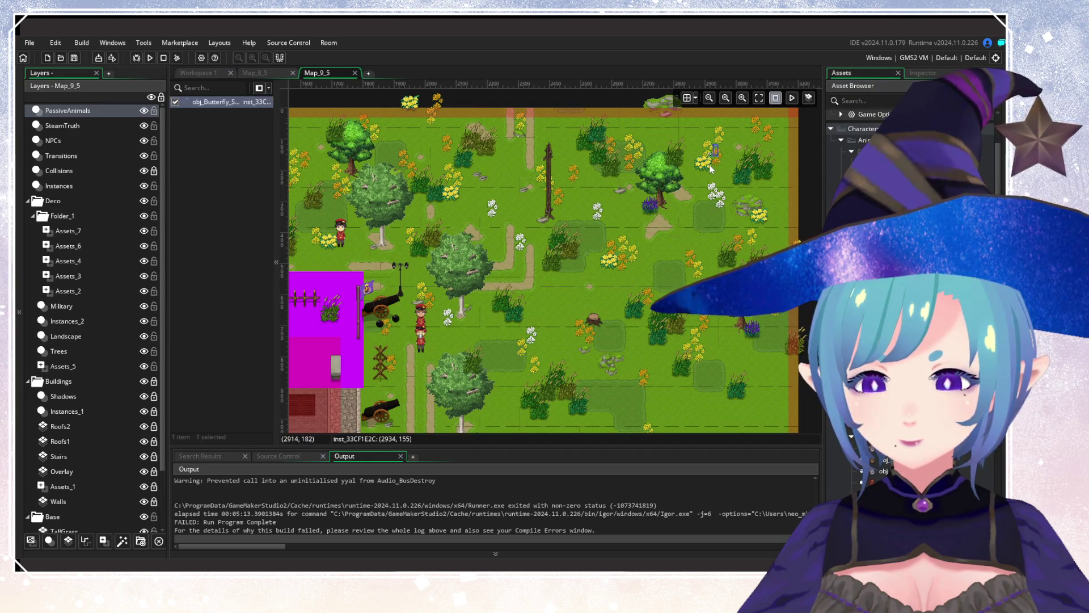
{"action": "left_click", "coordinate": [710, 168], "text": "alt"}
{"action": "left_click", "coordinate": [724, 215], "text": "alt"}
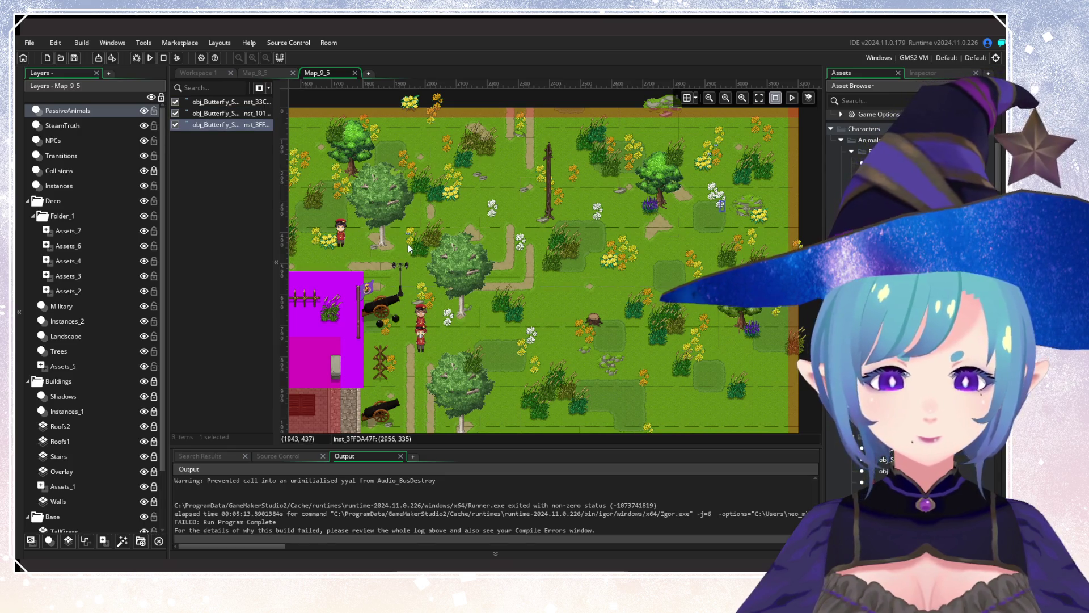
{"action": "left_click", "coordinate": [321, 237], "text": "alt"}
{"action": "left_click", "coordinate": [329, 180], "text": "alt"}
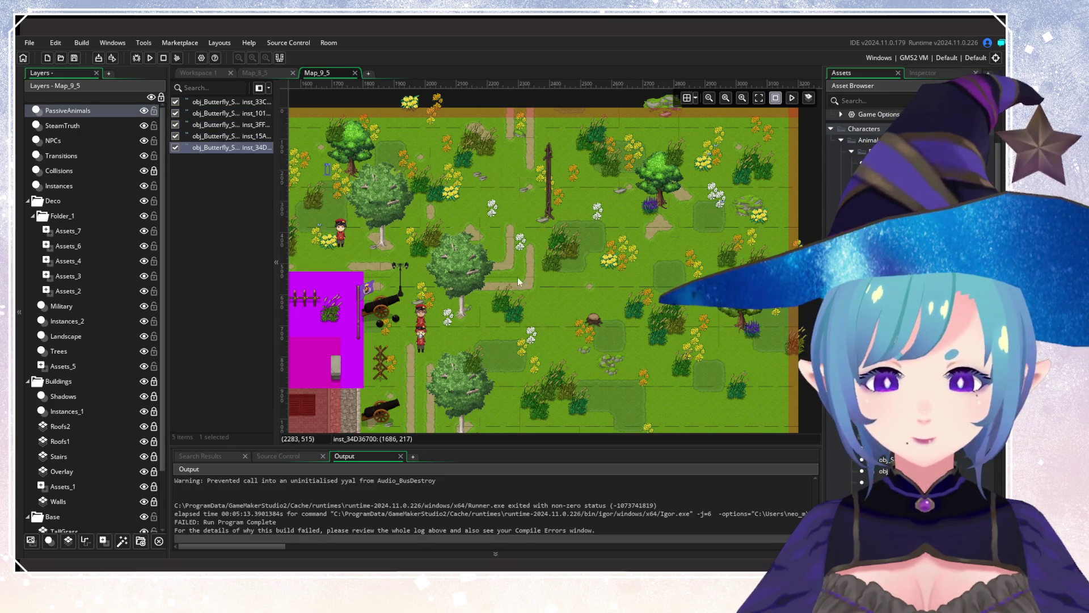
{"action": "left_click", "coordinate": [536, 362], "text": "alt"}
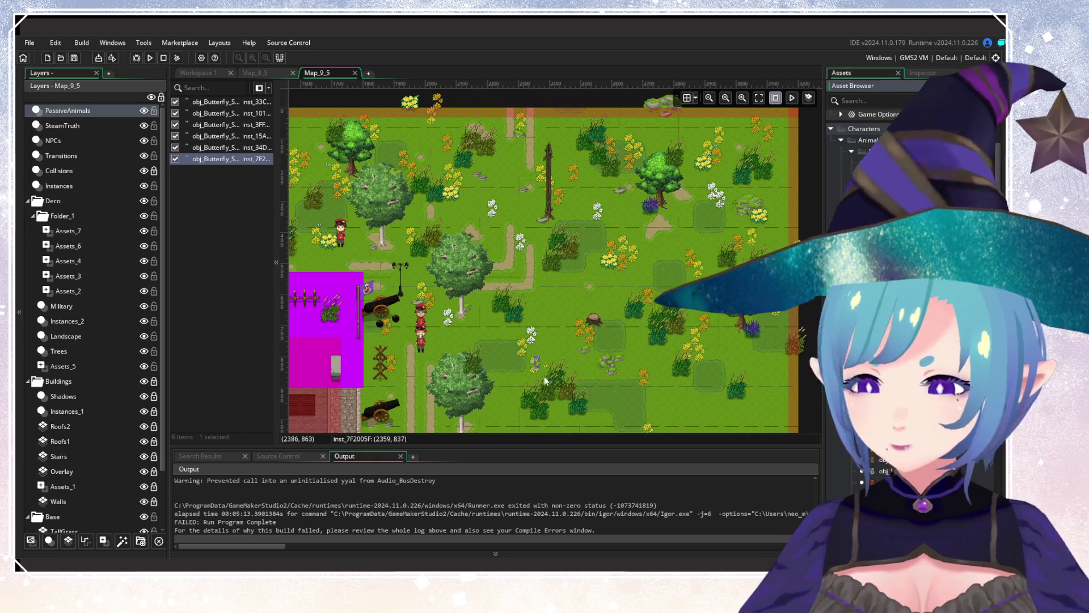
{"action": "left_click", "coordinate": [525, 369], "text": "alt"}
{"action": "left_click", "coordinate": [630, 272], "text": "alt"}
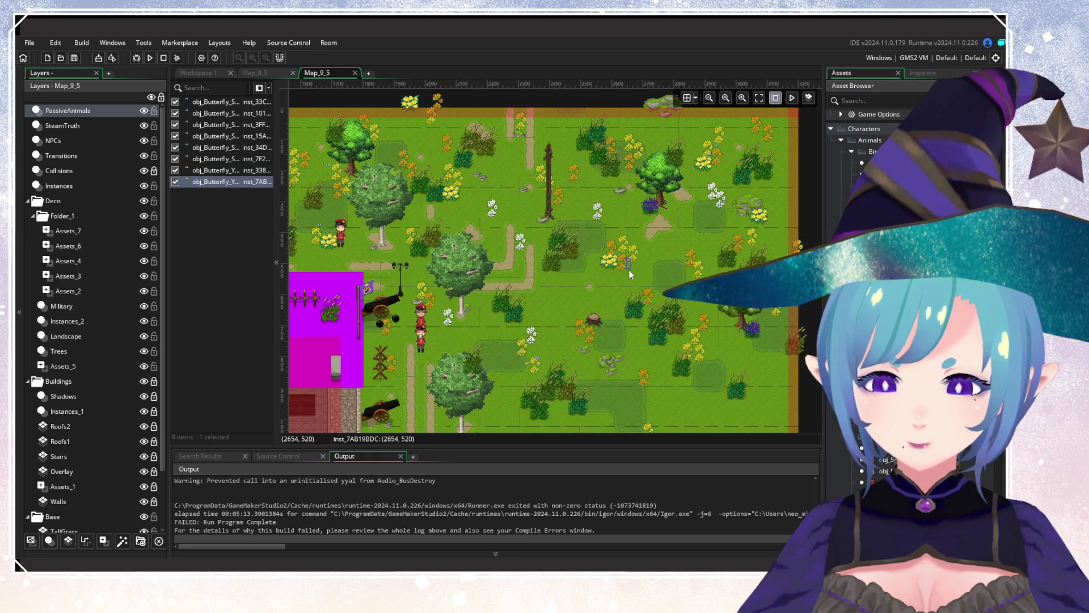
Add more butterflies near the map's top and in the eastern field, using another variant.
{"action": "scroll", "coordinate": [628, 270], "scroll_direction": "left", "scroll_amount": 5}
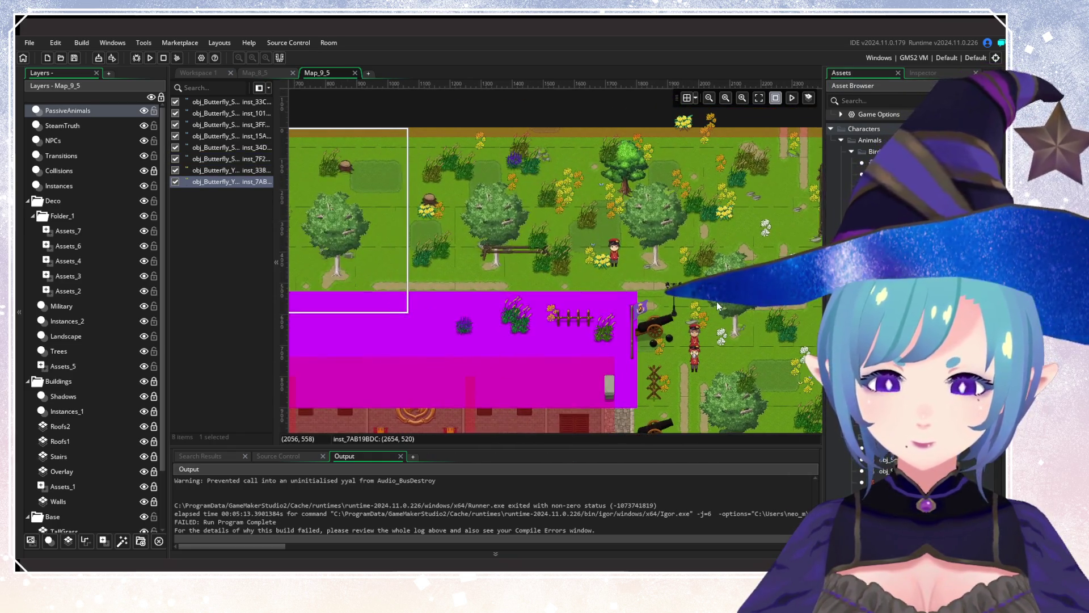
{"action": "left_click", "coordinate": [517, 173], "text": "alt"}
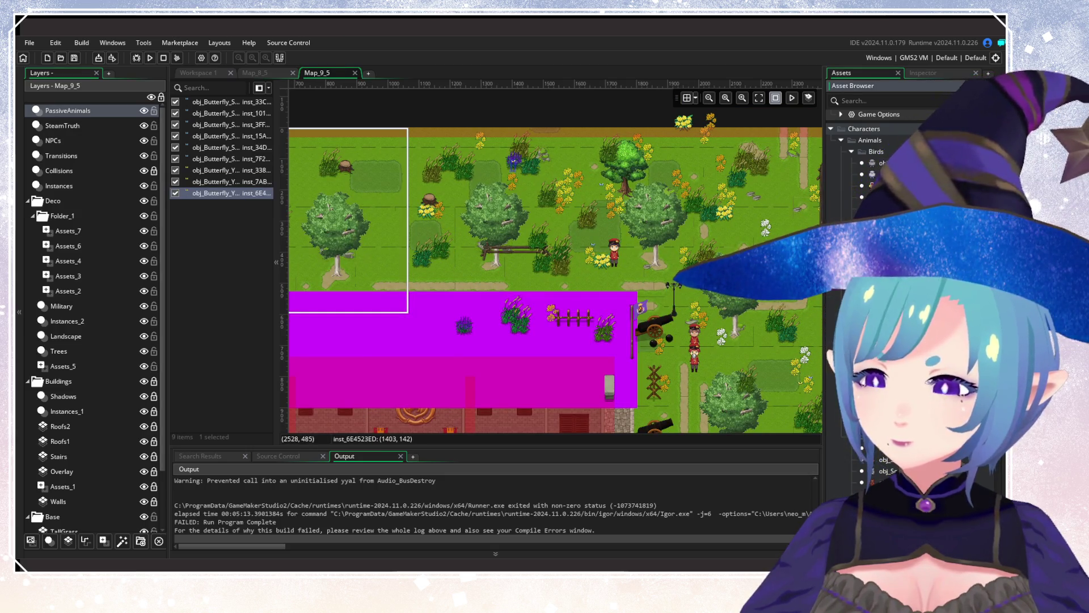
{"action": "left_click", "coordinate": [424, 226], "text": "alt"}
{"action": "scroll", "coordinate": [431, 249], "scroll_direction": "right", "scroll_amount": 5}
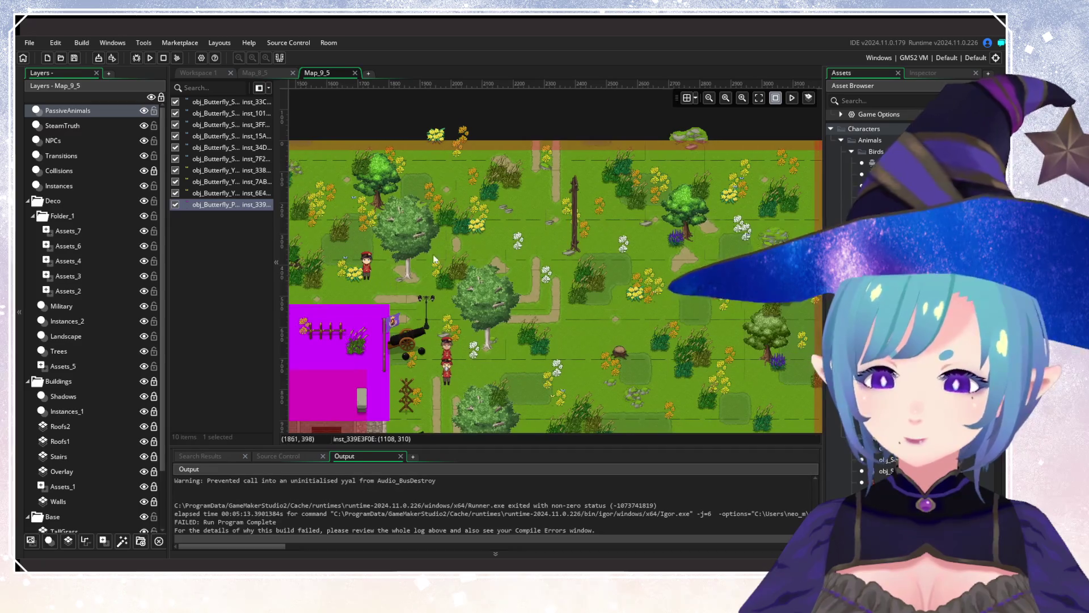
{"action": "left_click", "coordinate": [488, 211], "text": "alt"}
{"action": "left_click", "coordinate": [751, 204], "text": "alt"}
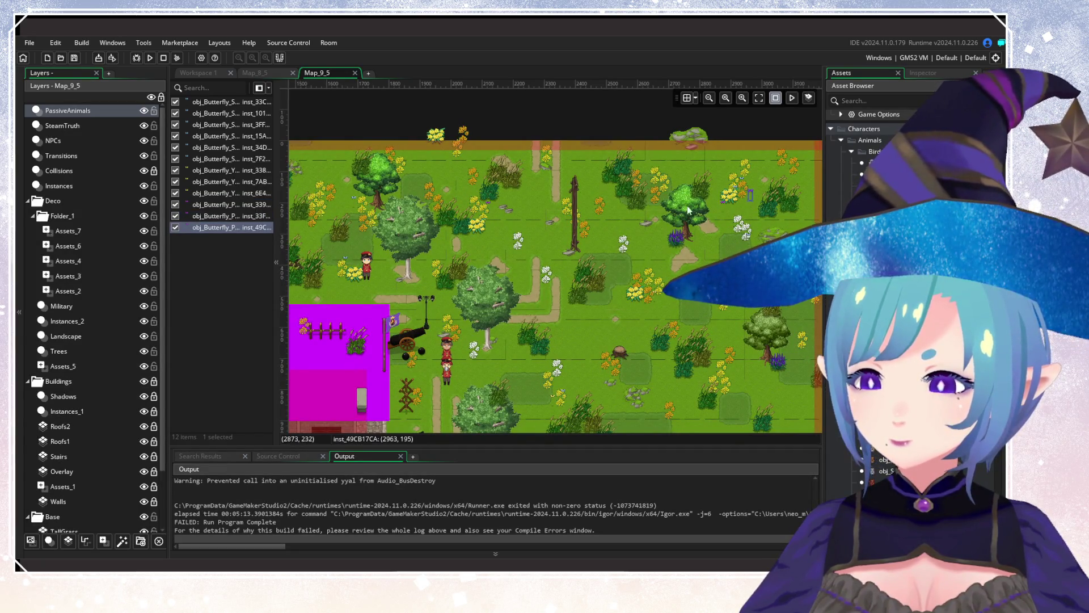
{"action": "left_click", "coordinate": [640, 189], "text": "alt"}
{"action": "left_click_drag", "start_coordinate": [672, 339], "coordinate": [579, 289]}
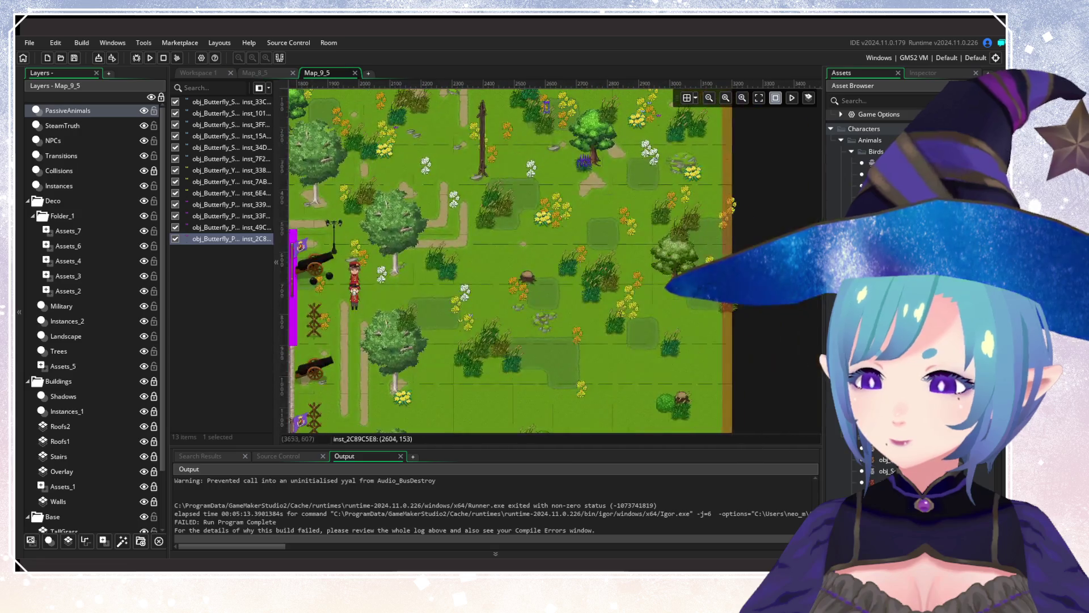
{"action": "left_click", "coordinate": [641, 299]}
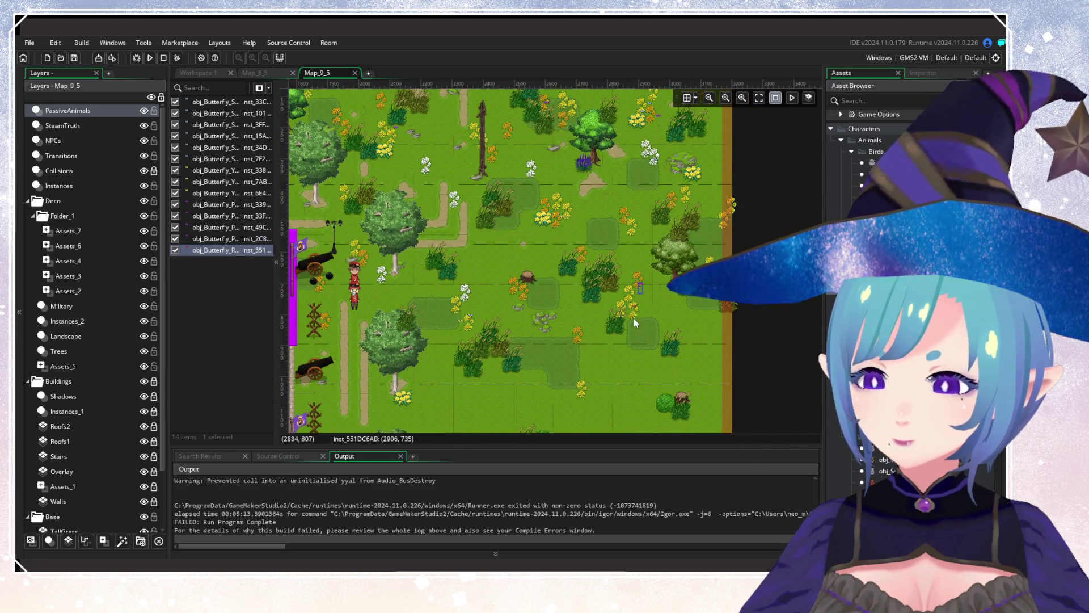
{"action": "left_click_drag", "start_coordinate": [424, 302], "coordinate": [580, 369]}
{"action": "left_click", "coordinate": [574, 241]}
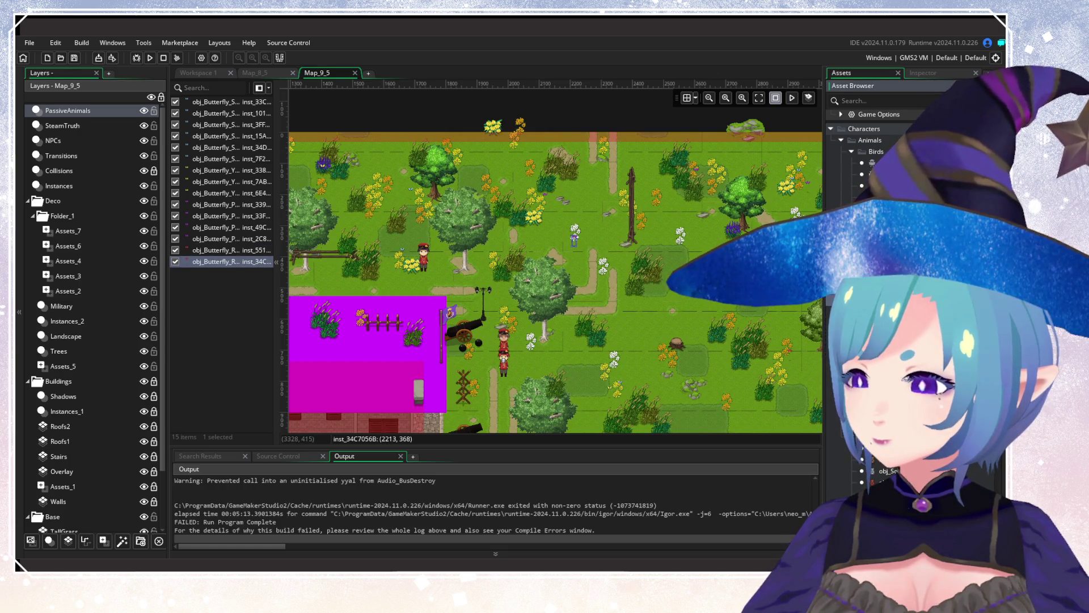
Place the remaining butterflies in the lower-right meadow and near the red building, then deselect.
{"action": "mouse_move", "coordinate": [778, 292]}
{"action": "left_mouse_down"}
{"action": "mouse_move", "coordinate": [641, 233]}
{"action": "mouse_move", "coordinate": [662, 238]}
{"action": "left_mouse_up"}
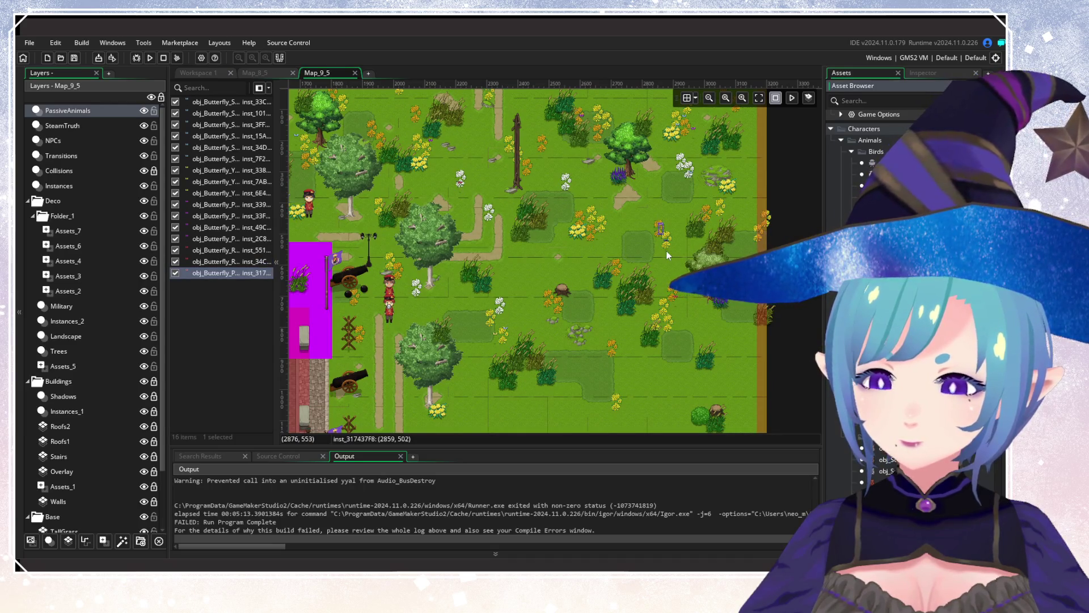
{"action": "left_click", "coordinate": [661, 258]}
{"action": "left_click", "coordinate": [615, 277]}
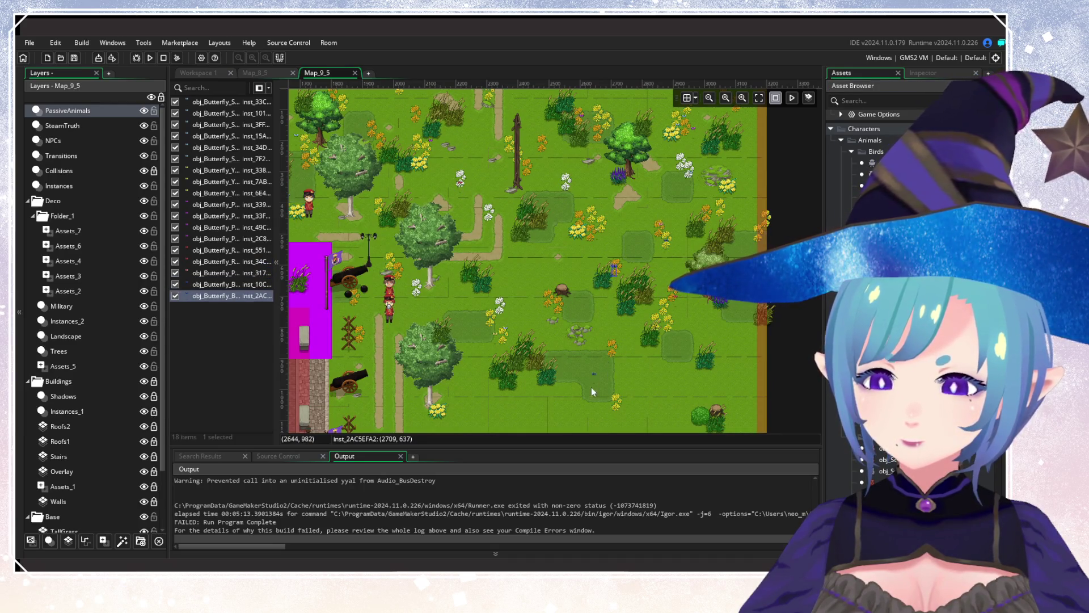
{"action": "left_click", "coordinate": [611, 411]}
{"action": "left_click_drag", "start_coordinate": [539, 398], "coordinate": [707, 168]}
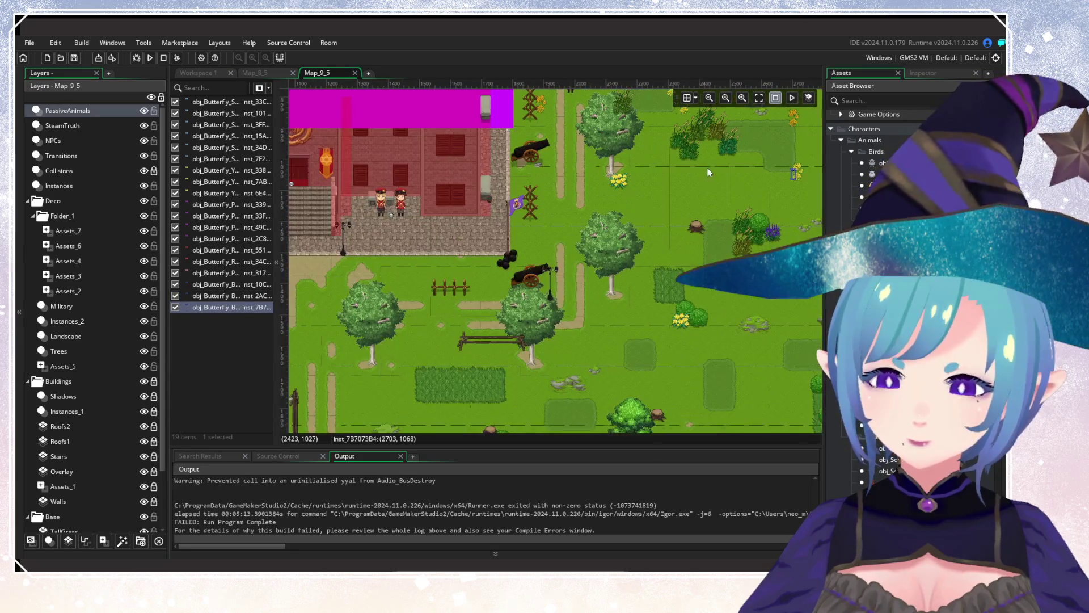
{"action": "left_click", "coordinate": [680, 328]}
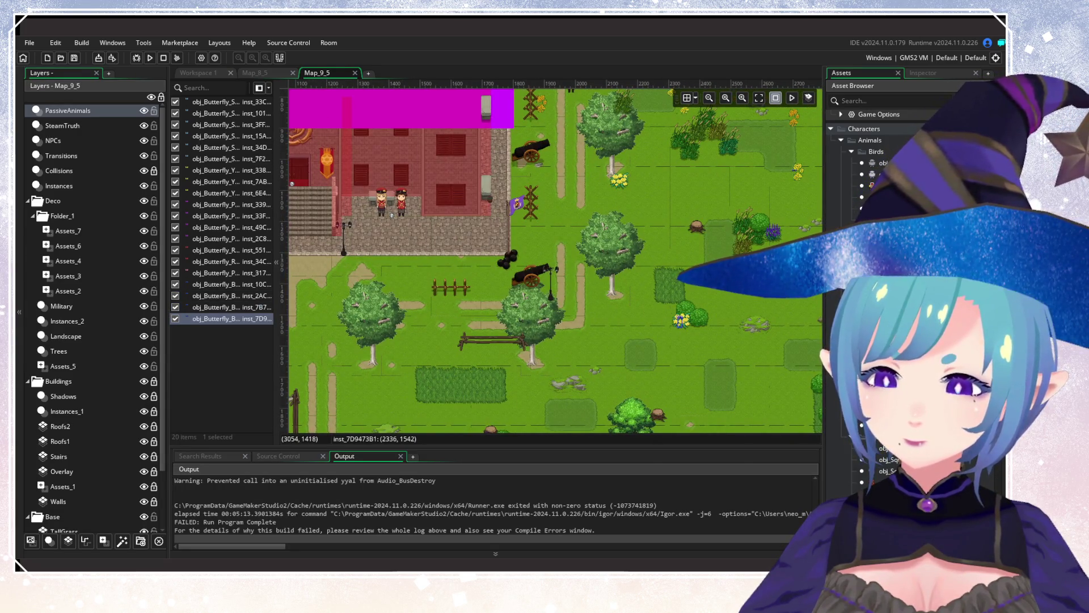
{"action": "mouse_move", "coordinate": [680, 328]}
{"action": "left_mouse_down"}
{"action": "mouse_move", "coordinate": [534, 354]}
{"action": "mouse_move", "coordinate": [806, 328]}
{"action": "mouse_move", "coordinate": [752, 297]}
{"action": "mouse_move", "coordinate": [516, 409]}
{"action": "mouse_move", "coordinate": [382, 402]}
{"action": "left_mouse_up"}
{"action": "scroll", "coordinate": [650, 236], "scroll_direction": "up", "scroll_amount": 2}
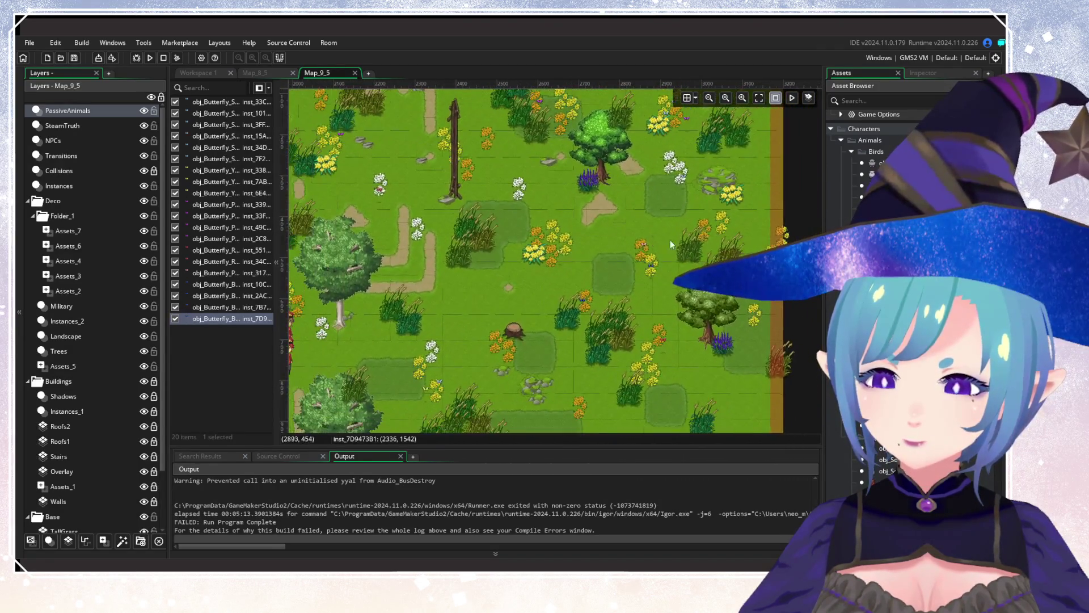
{"action": "left_click_drag", "start_coordinate": [633, 230], "coordinate": [442, 252]}
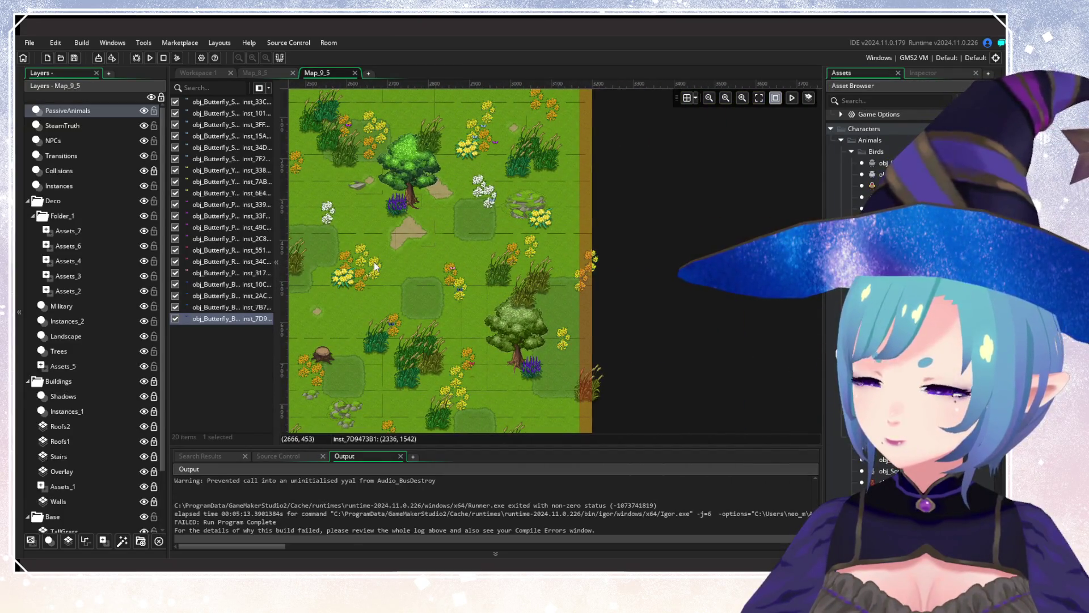
{"action": "mouse_move", "coordinate": [373, 262]}
{"action": "left_mouse_down"}
{"action": "mouse_move", "coordinate": [676, 288]}
{"action": "mouse_move", "coordinate": [589, 305]}
{"action": "mouse_move", "coordinate": [672, 315]}
{"action": "mouse_move", "coordinate": [401, 328]}
{"action": "mouse_move", "coordinate": [587, 277]}
{"action": "left_mouse_up"}
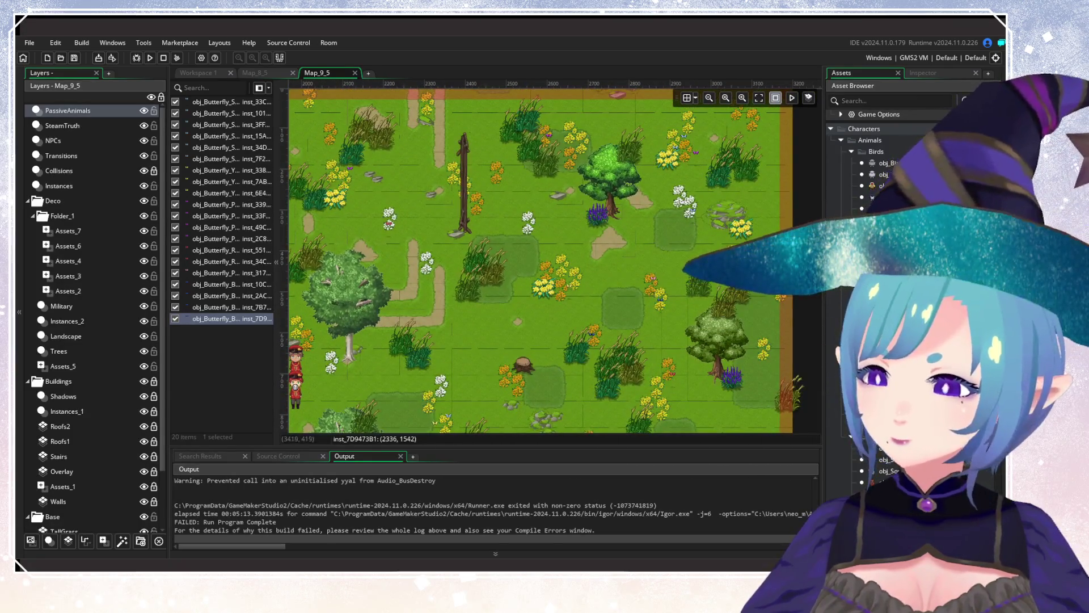
{"action": "left_click", "coordinate": [529, 236], "text": "alt"}
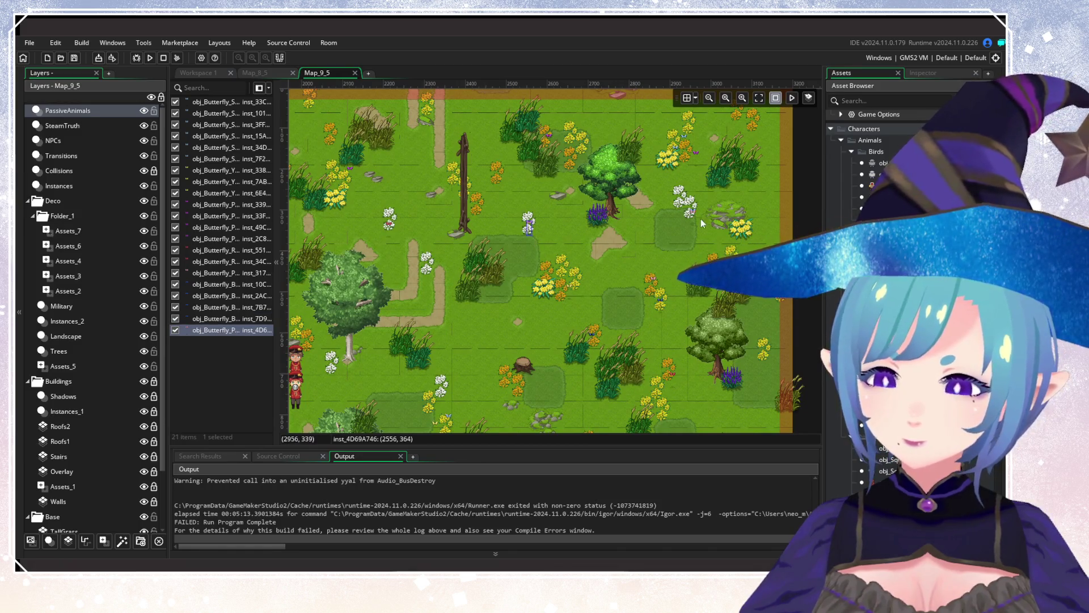
{"action": "left_click", "coordinate": [694, 219], "text": "alt"}
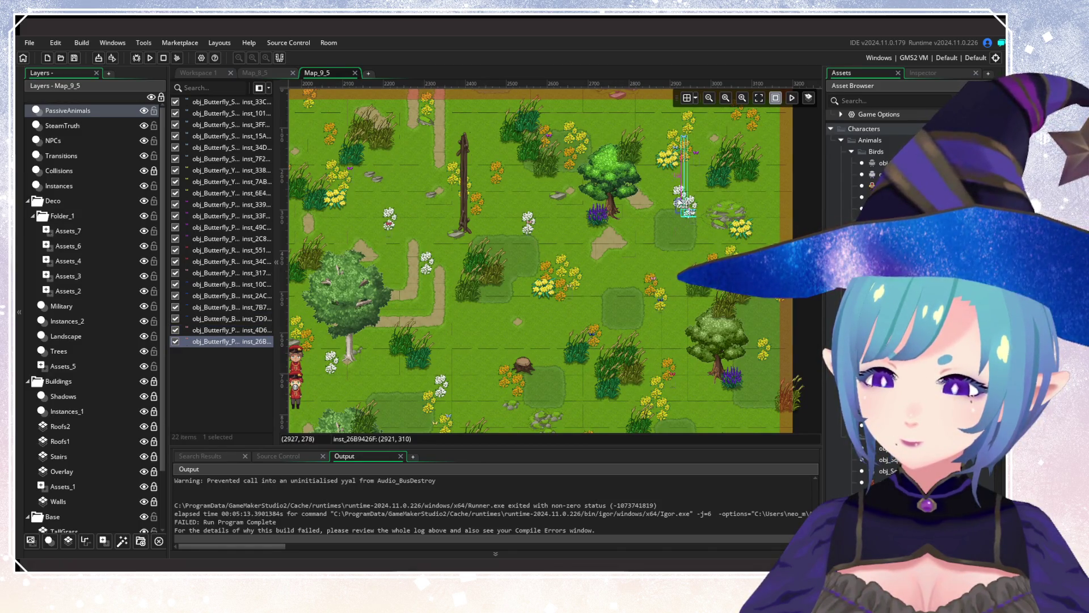
{"action": "left_click", "coordinate": [665, 254]}
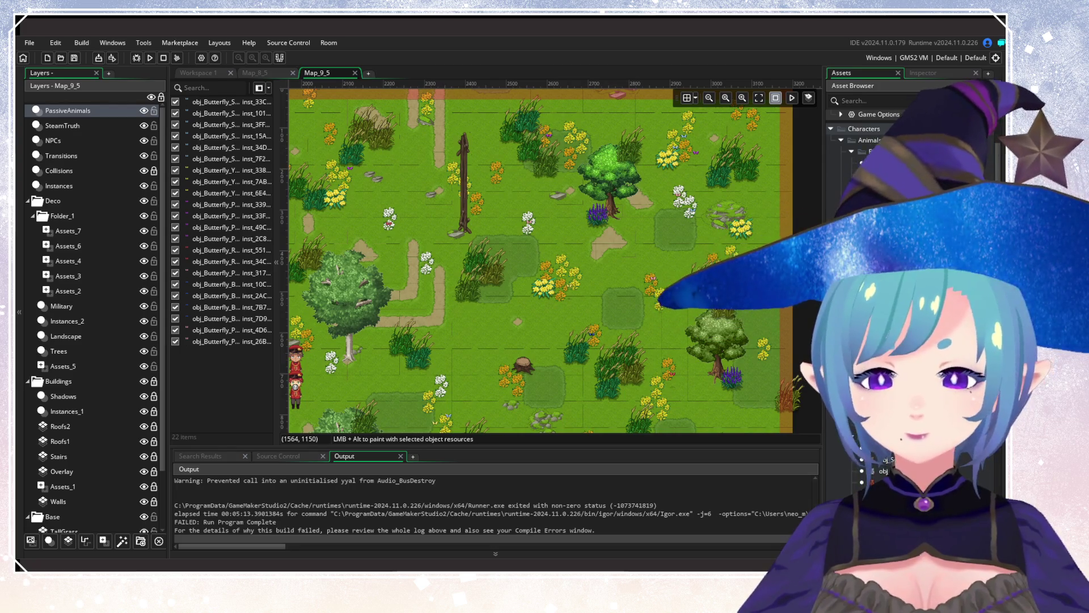
Place butterflies in the southern woods, near the map's left edge and among the trees.
{"action": "scroll", "coordinate": [661, 270], "scroll_direction": "left", "scroll_amount": 10}
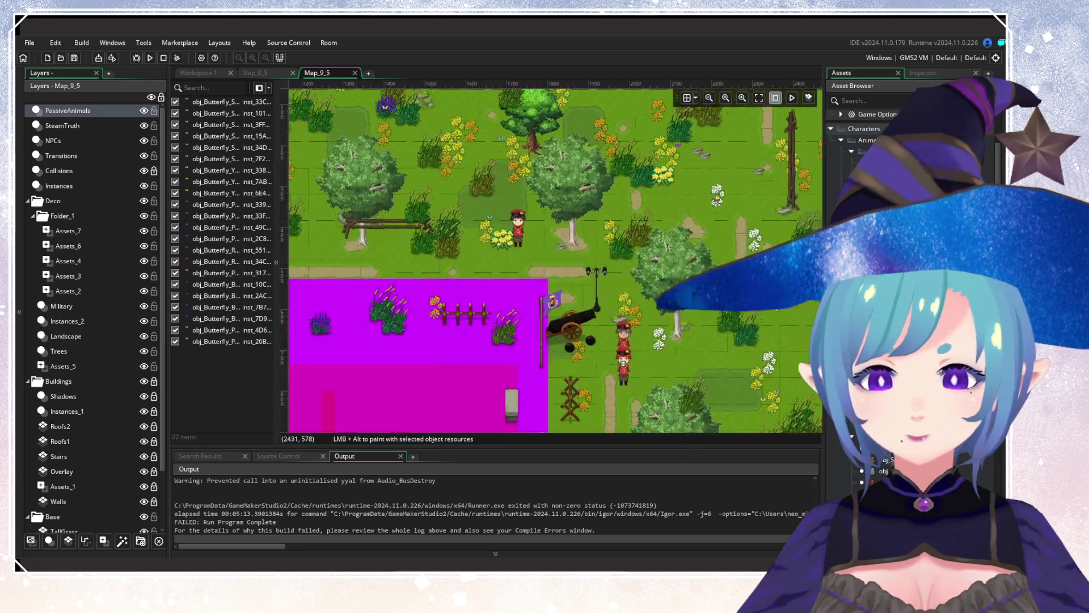
{"action": "scroll", "coordinate": [437, 304], "scroll_direction": "down", "scroll_amount": 3}
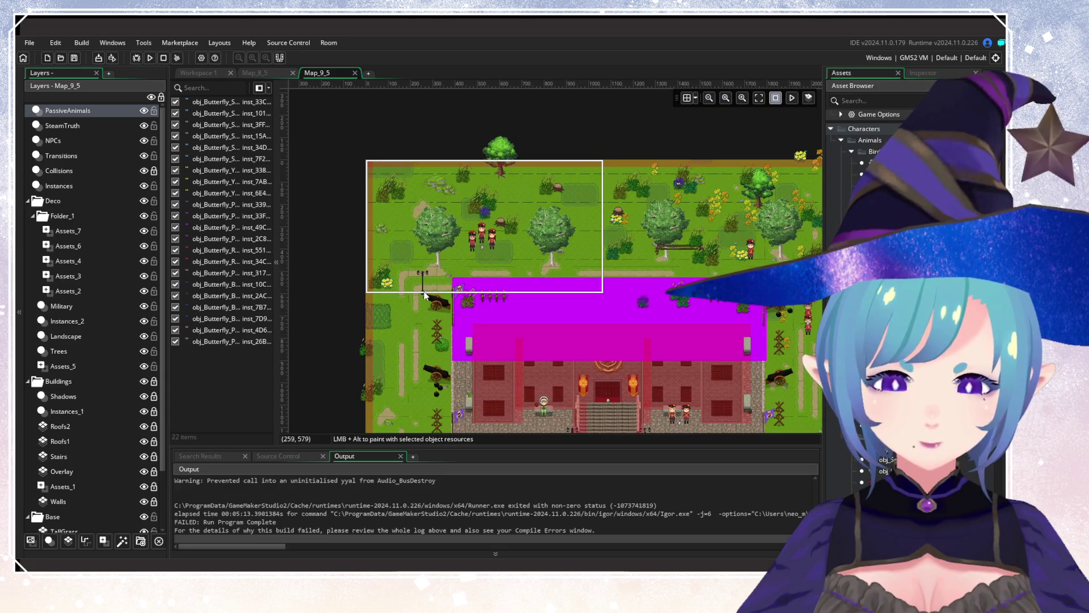
{"action": "scroll", "coordinate": [392, 306], "scroll_direction": "up", "scroll_amount": 3}
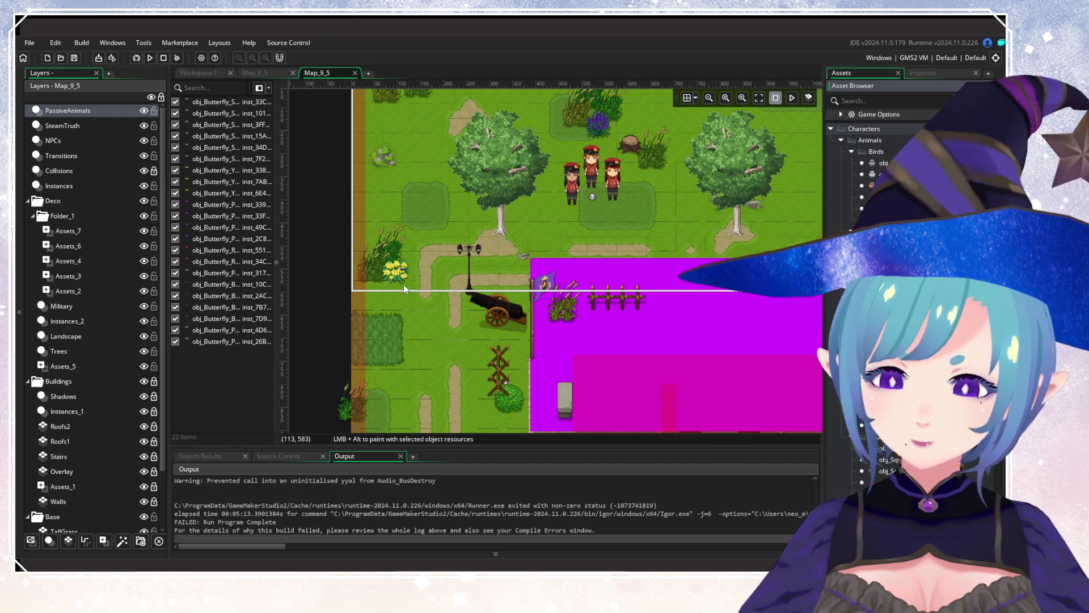
{"action": "scroll", "coordinate": [484, 361], "scroll_direction": "down", "scroll_amount": 3}
{"action": "scroll", "coordinate": [583, 268], "scroll_direction": "up", "scroll_amount": 2}
{"action": "mouse_move", "coordinate": [583, 268]}
{"action": "left_mouse_down"}
{"action": "mouse_move", "coordinate": [440, 216]}
{"action": "mouse_move", "coordinate": [722, 316]}
{"action": "mouse_move", "coordinate": [492, 247]}
{"action": "mouse_move", "coordinate": [683, 172]}
{"action": "left_mouse_up"}
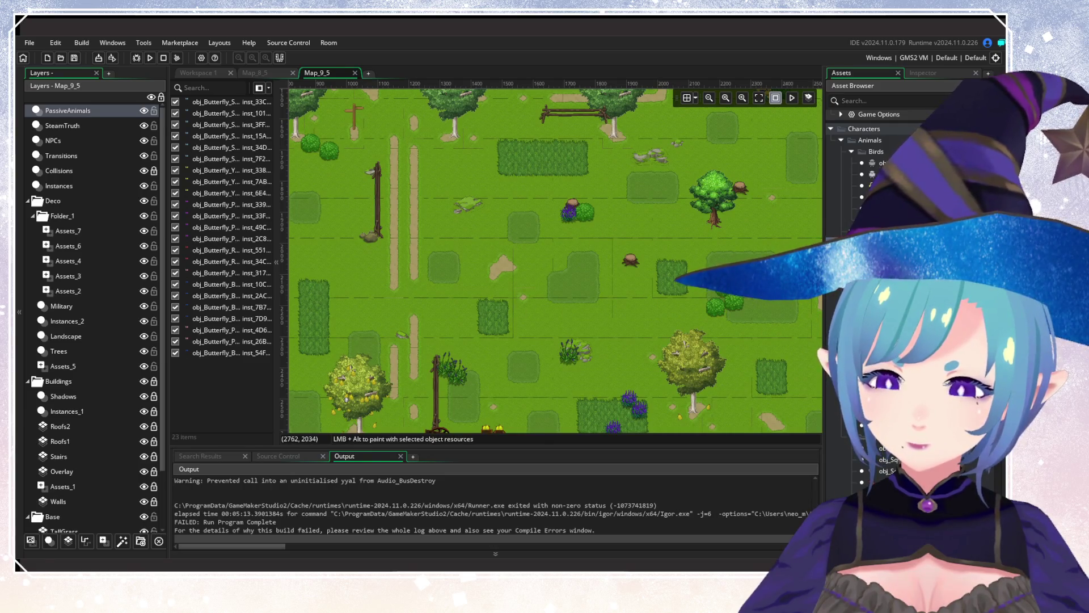
{"action": "left_click", "coordinate": [573, 223], "text": "alt"}
{"action": "scroll", "coordinate": [493, 318], "scroll_direction": "down", "scroll_amount": 2}
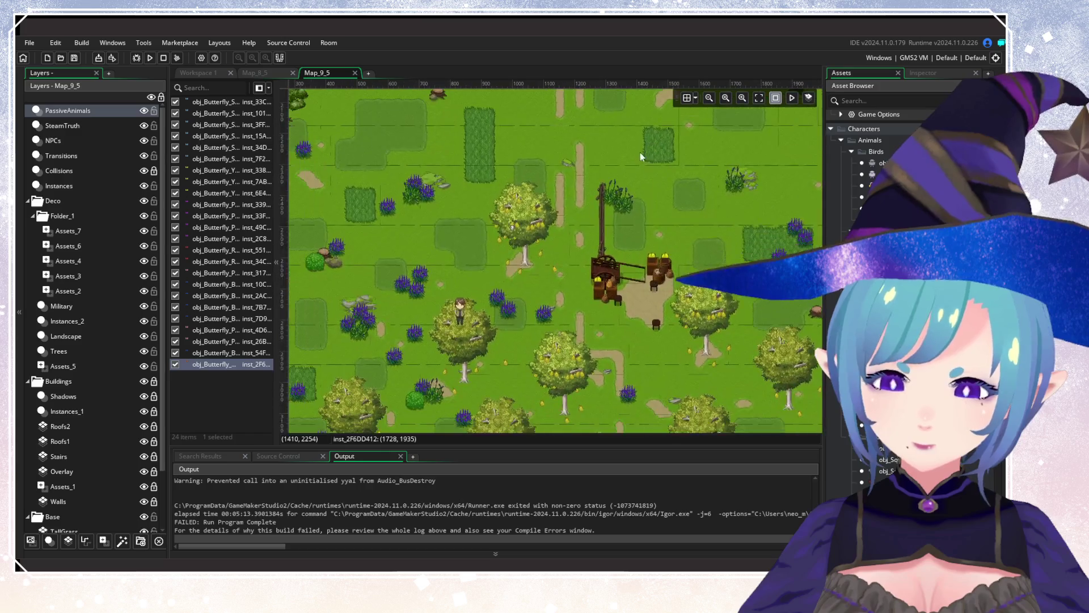
{"action": "scroll", "coordinate": [644, 300], "scroll_direction": "up", "scroll_amount": 2}
{"action": "left_click_drag", "start_coordinate": [645, 301], "coordinate": [692, 315]}
{"action": "left_click", "coordinate": [433, 336], "text": "alt"}
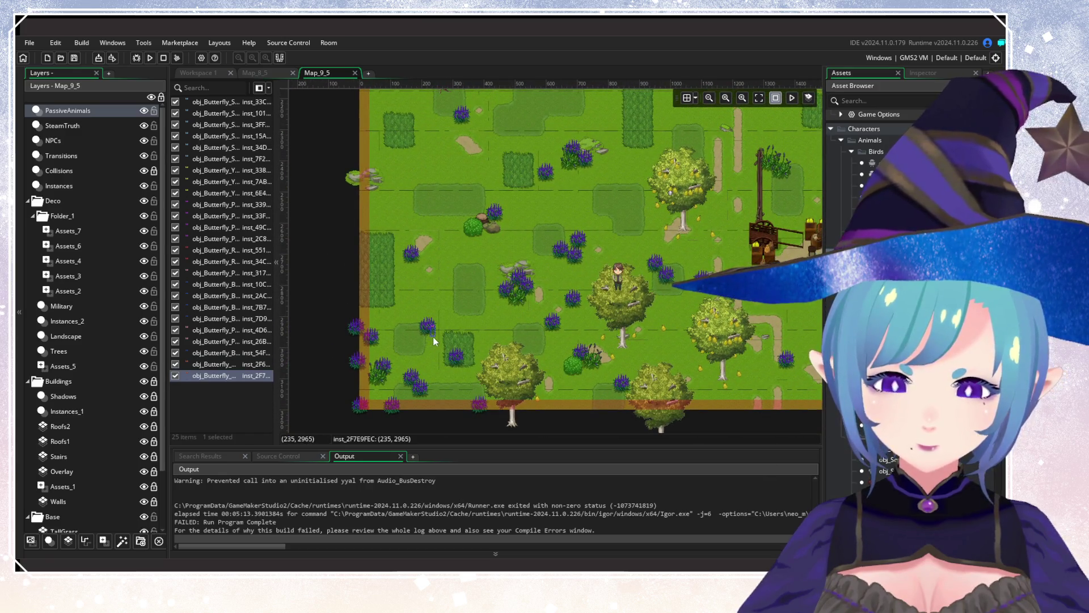
{"action": "left_click", "coordinate": [570, 270], "text": "alt"}
Add five butterflies across the lower meadow and near the map's right edge.
{"action": "left_click_drag", "start_coordinate": [736, 337], "coordinate": [350, 331]}
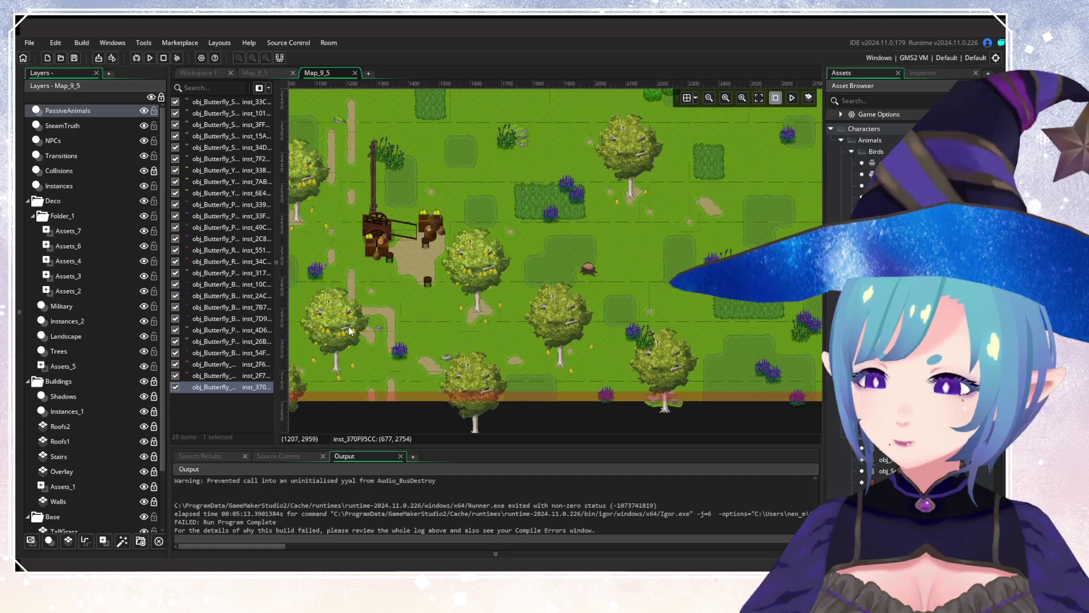
{"action": "left_click", "coordinate": [729, 303], "text": "alt"}
{"action": "left_click_drag", "start_coordinate": [729, 304], "coordinate": [510, 398]}
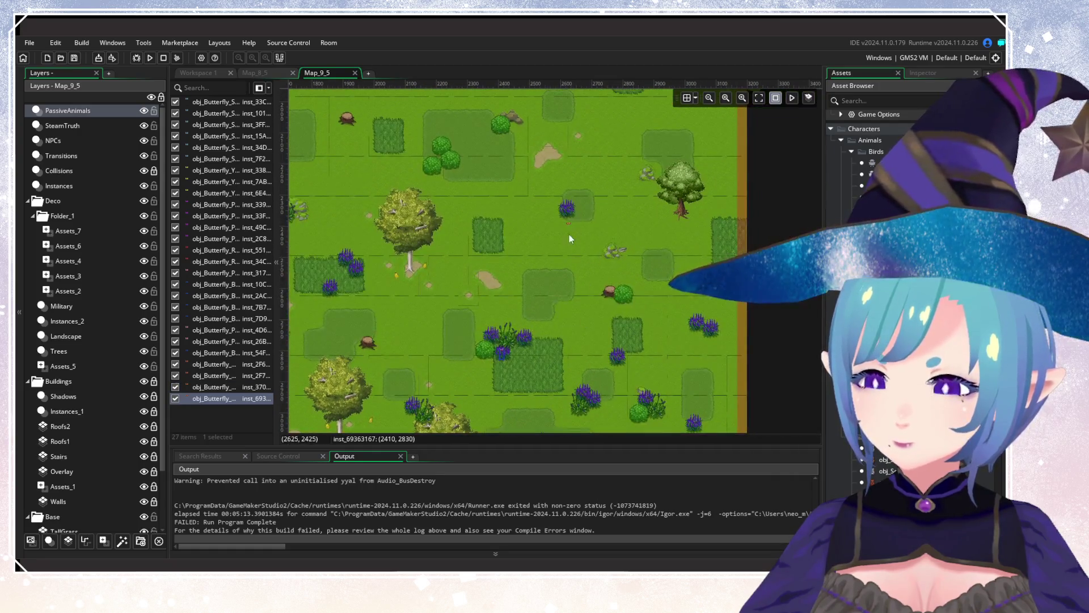
{"action": "left_click", "coordinate": [653, 248], "text": "alt"}
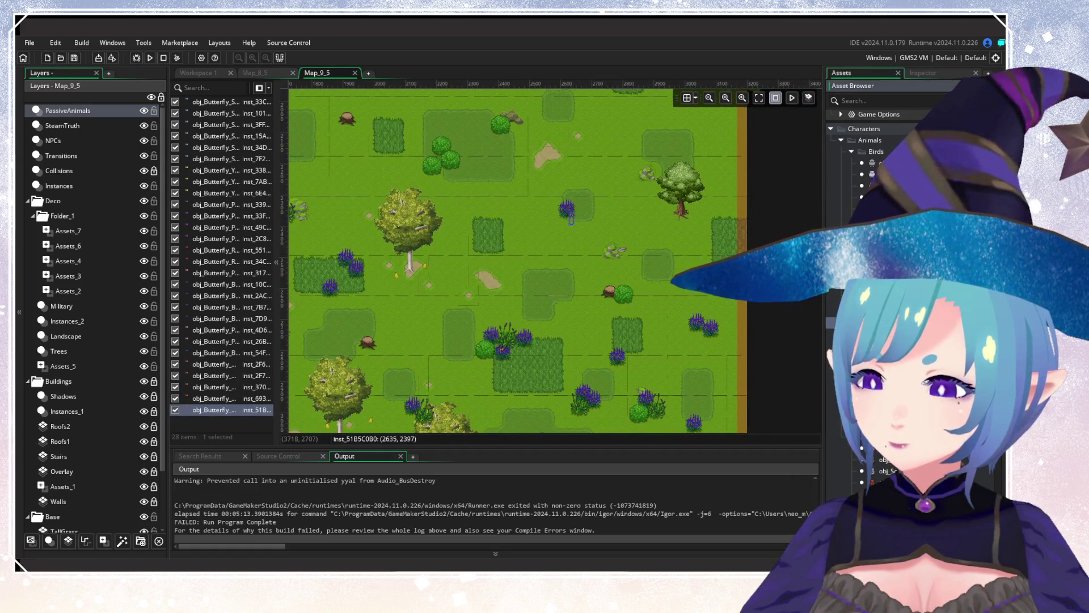
{"action": "left_click", "coordinate": [561, 219], "text": "alt"}
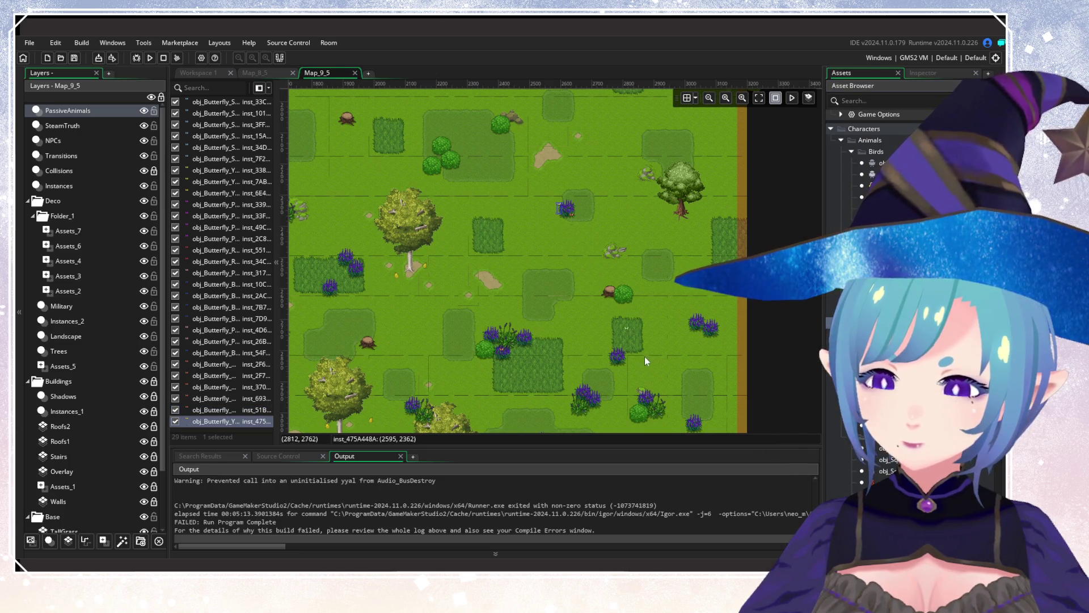
{"action": "left_click", "coordinate": [692, 341], "text": "alt"}
{"action": "left_click", "coordinate": [602, 412], "text": "alt"}
Place butterflies in the western meadow, lavender bushes, lower trees and eastern meadow.
{"action": "left_click_drag", "start_coordinate": [470, 346], "coordinate": [708, 328]}
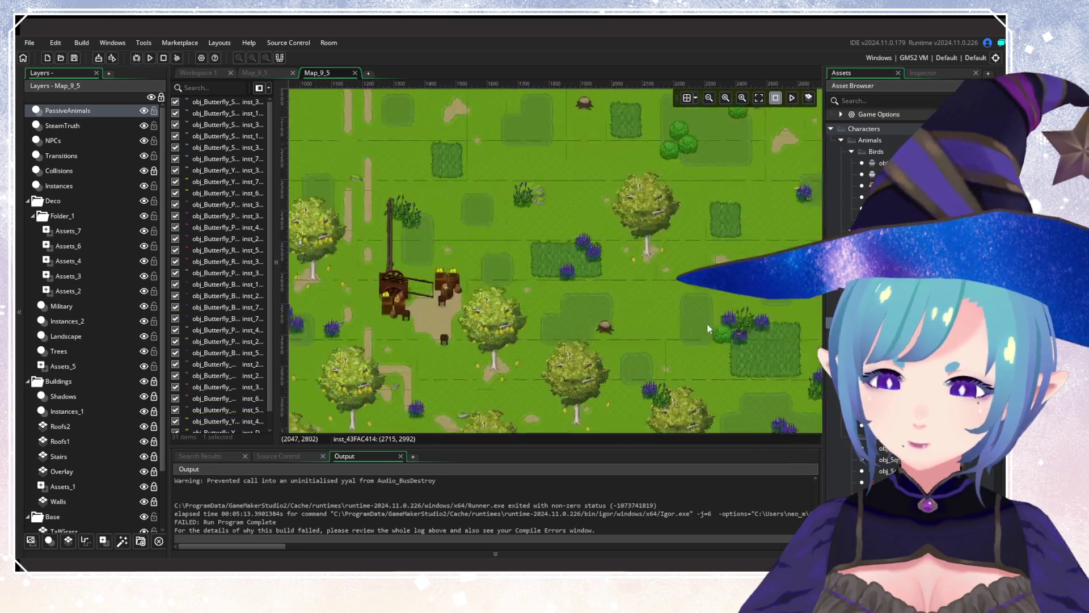
{"action": "scroll", "coordinate": [708, 329], "scroll_direction": "left", "scroll_amount": 10}
{"action": "left_click", "coordinate": [591, 381], "text": "alt"}
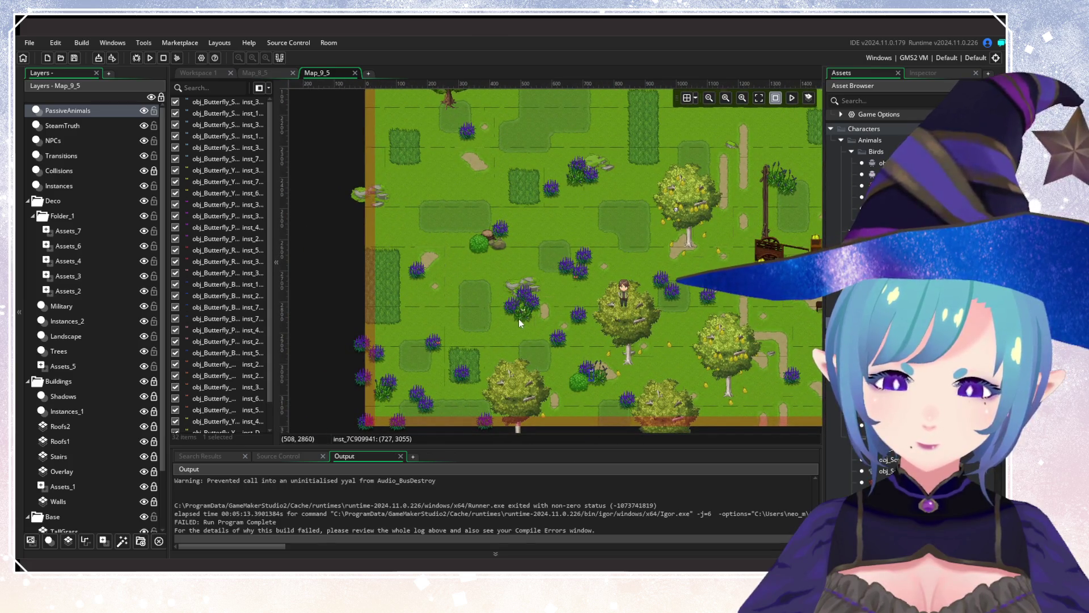
{"action": "left_click", "coordinate": [488, 276], "text": "alt"}
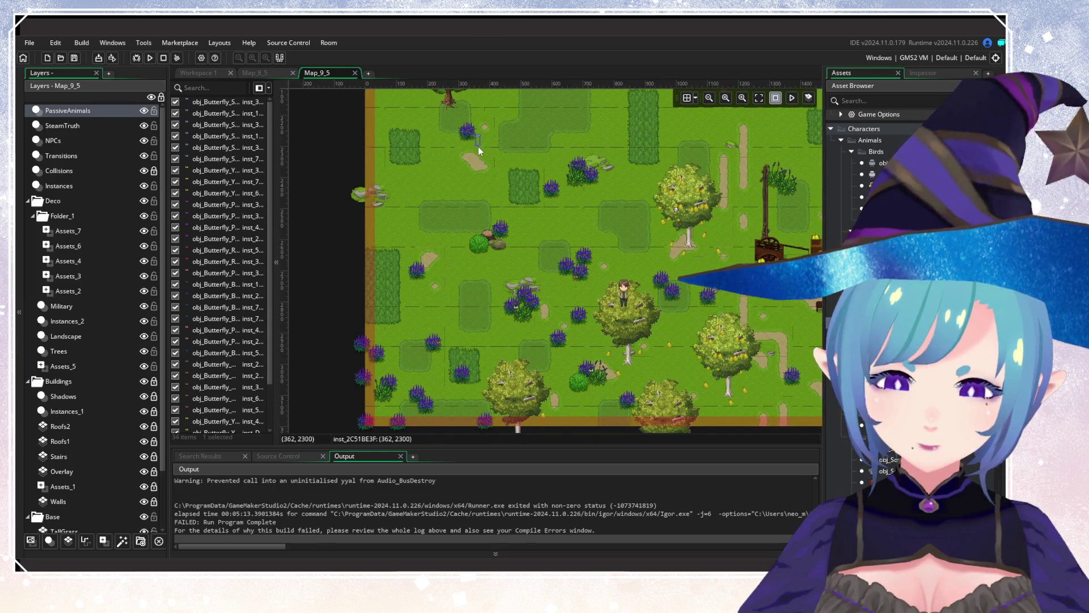
{"action": "left_click", "coordinate": [387, 404], "text": "alt"}
{"action": "left_click", "coordinate": [581, 262], "text": "alt"}
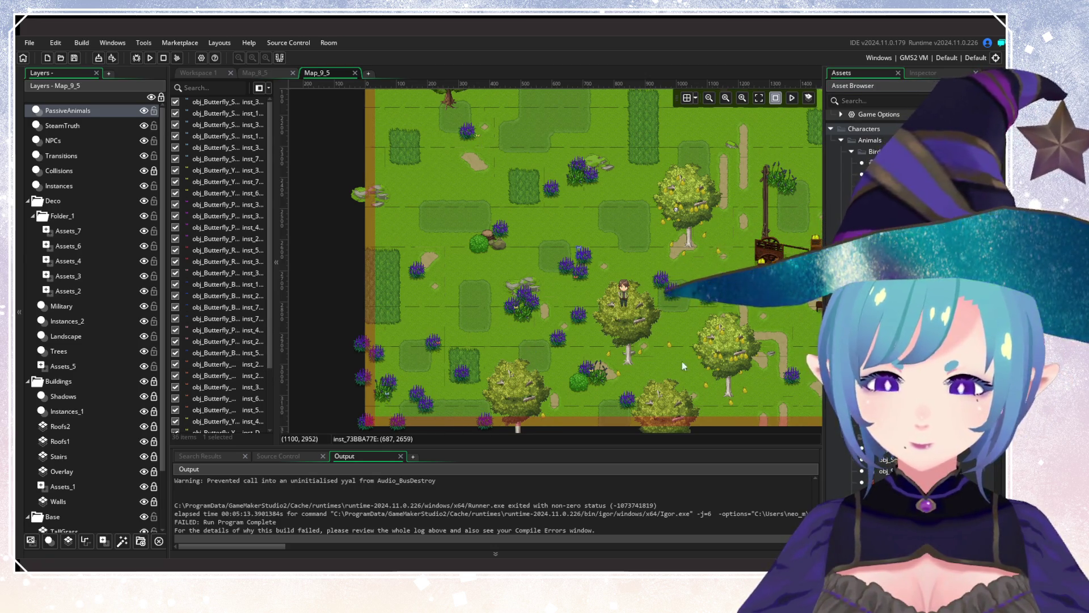
{"action": "scroll", "coordinate": [569, 309], "scroll_direction": "right", "scroll_amount": 5}
{"action": "left_click", "coordinate": [564, 227], "text": "alt"}
{"action": "scroll", "coordinate": [696, 310], "scroll_direction": "up", "scroll_amount": 2}
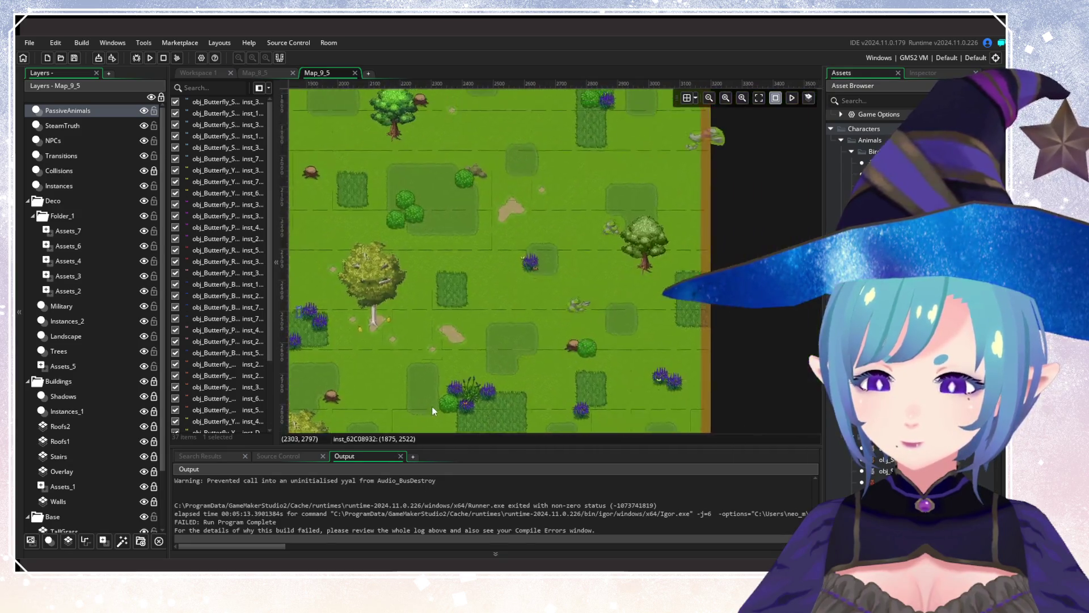
{"action": "scroll", "coordinate": [431, 406], "scroll_direction": "left", "scroll_amount": 2}
{"action": "scroll", "coordinate": [468, 217], "scroll_direction": "left", "scroll_amount": 5}
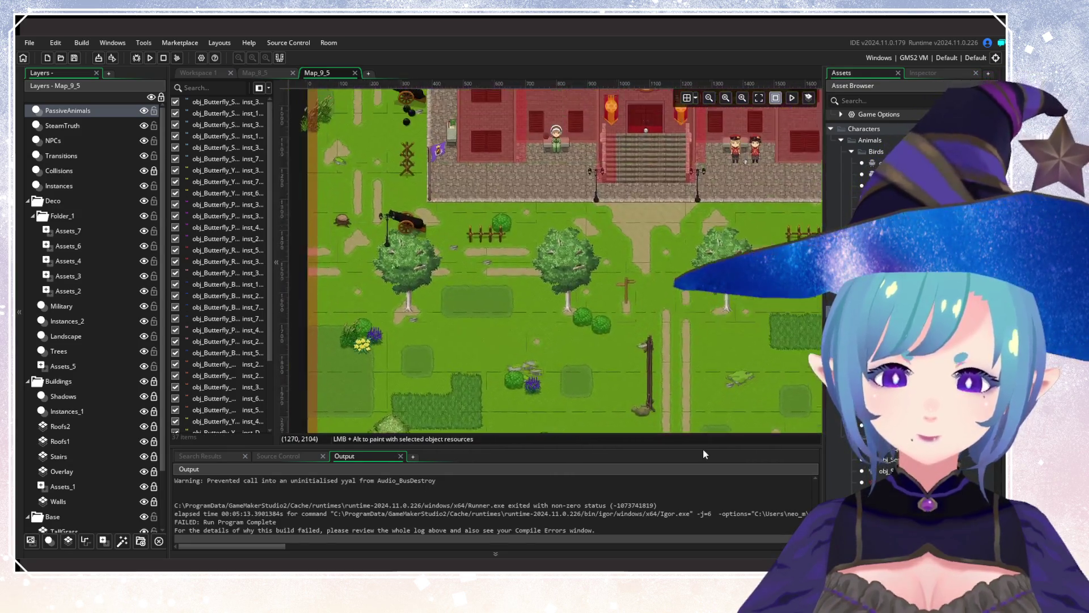
{"action": "scroll", "coordinate": [679, 298], "scroll_direction": "up", "scroll_amount": 2}
{"action": "scroll", "coordinate": [665, 309], "scroll_direction": "down", "scroll_amount": 2}
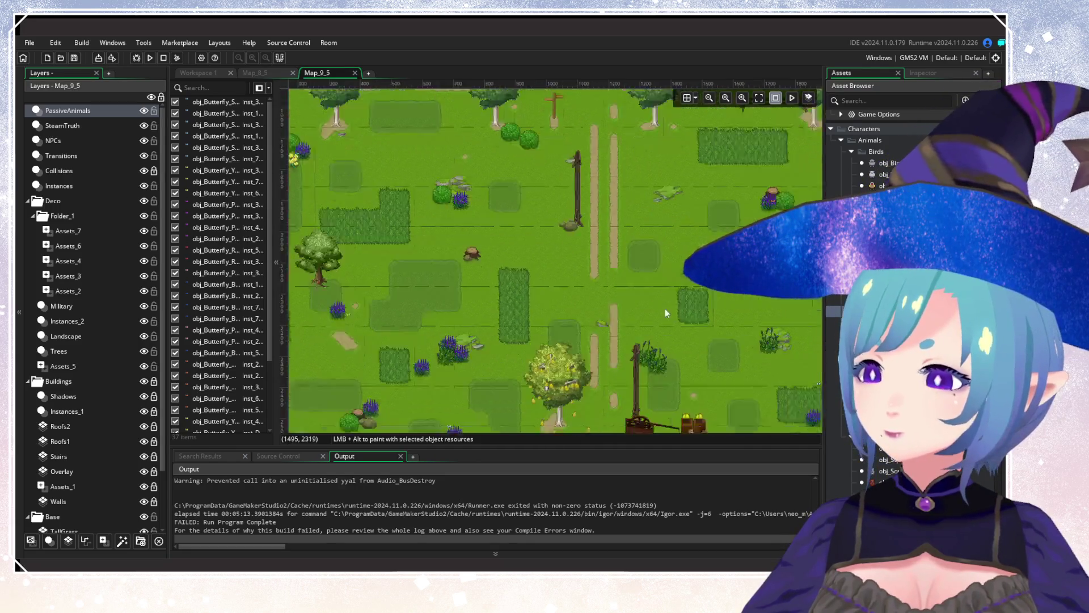
{"action": "scroll", "coordinate": [665, 309], "scroll_direction": "right", "scroll_amount": 5}
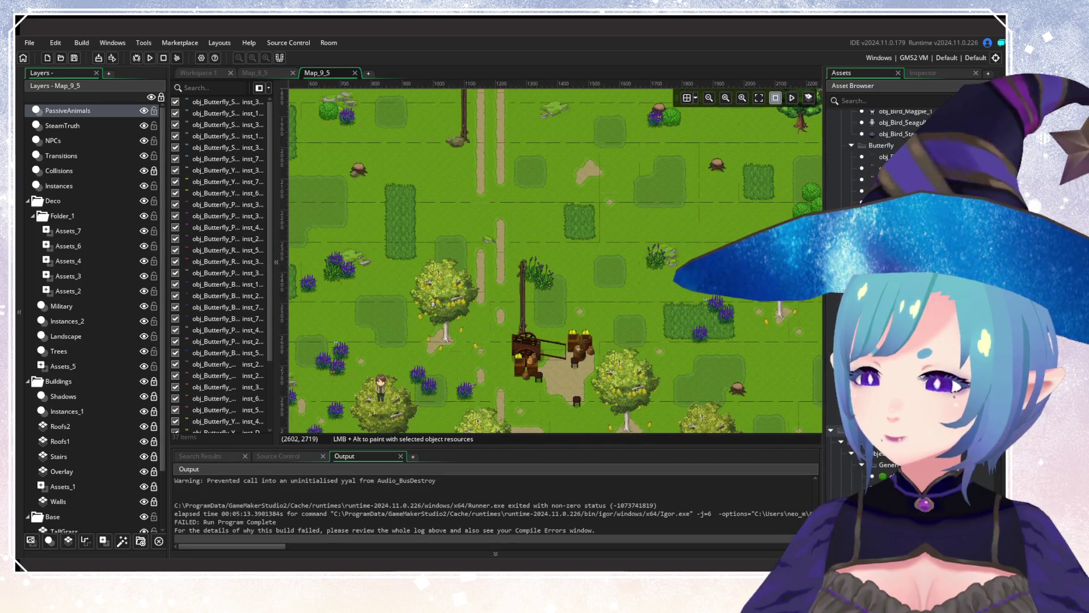
{"action": "scroll", "coordinate": [551, 288], "scroll_direction": "left", "scroll_amount": 4}
{"action": "scroll", "coordinate": [550, 288], "scroll_direction": "down", "scroll_amount": 3}
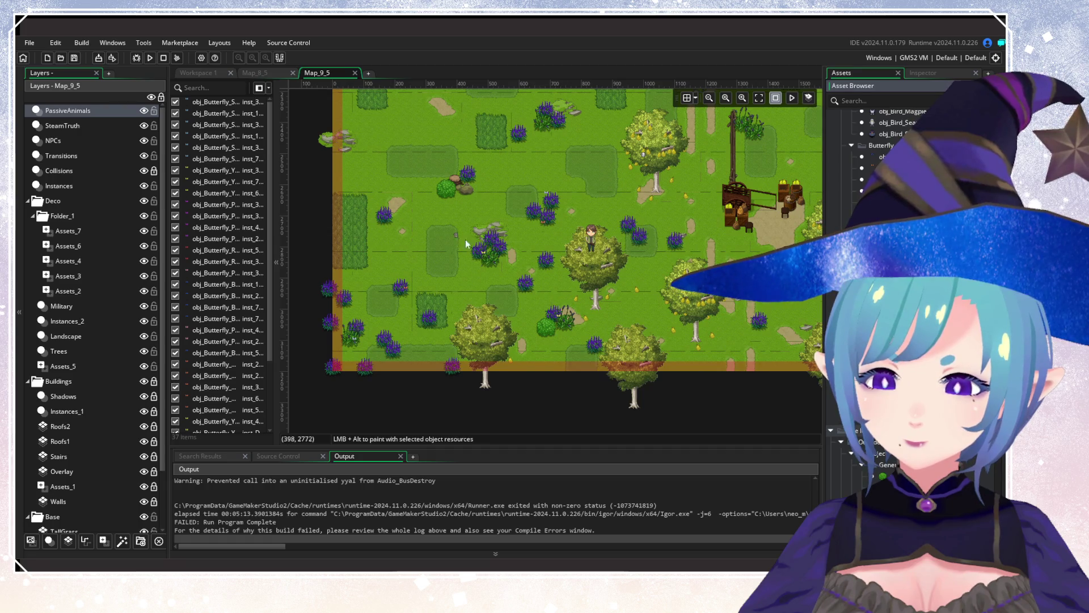
{"action": "scroll", "coordinate": [522, 318], "scroll_direction": "up", "scroll_amount": 3}
{"action": "scroll", "coordinate": [522, 317], "scroll_direction": "right", "scroll_amount": 8}
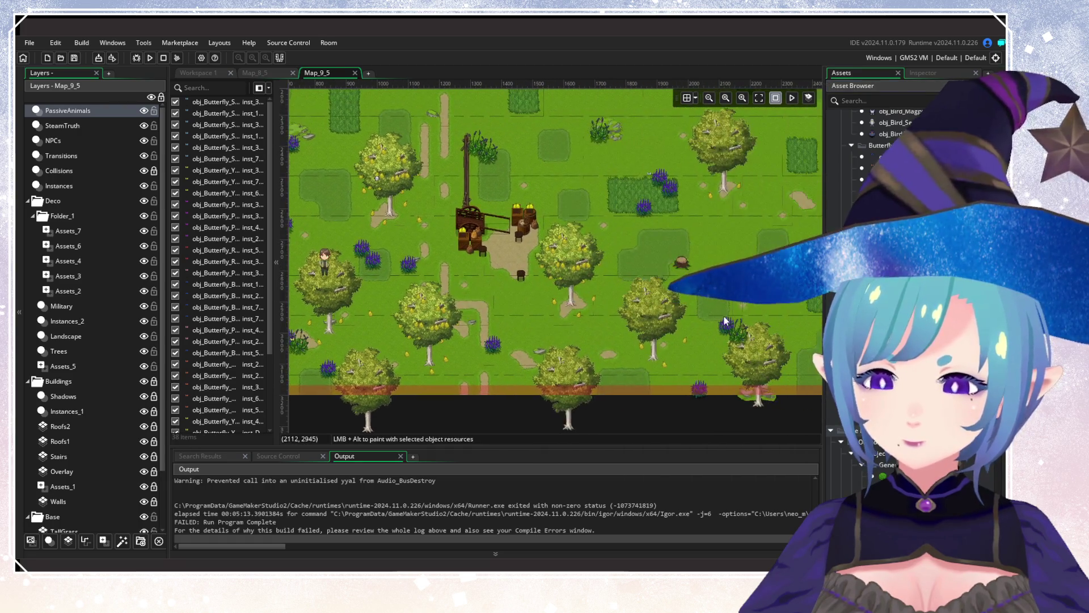
{"action": "scroll", "coordinate": [536, 399], "scroll_direction": "up", "scroll_amount": 4}
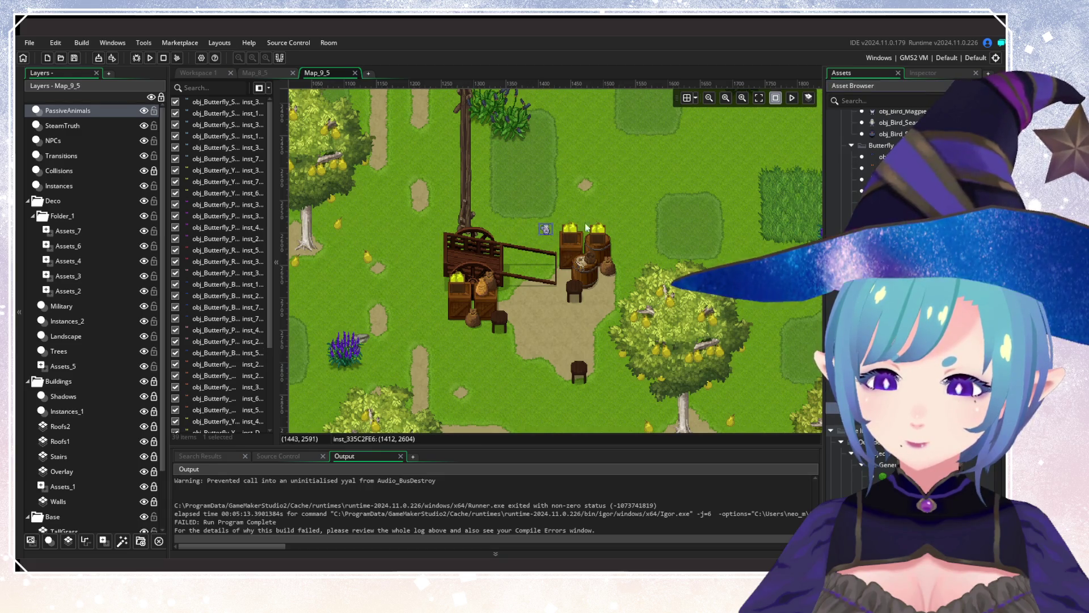
Place a butterfly by the trees north of the building and two in the eastern flower field.
{"action": "scroll", "coordinate": [669, 306], "scroll_direction": "down", "scroll_amount": 3}
{"action": "scroll", "coordinate": [598, 356], "scroll_direction": "up", "scroll_amount": 10}
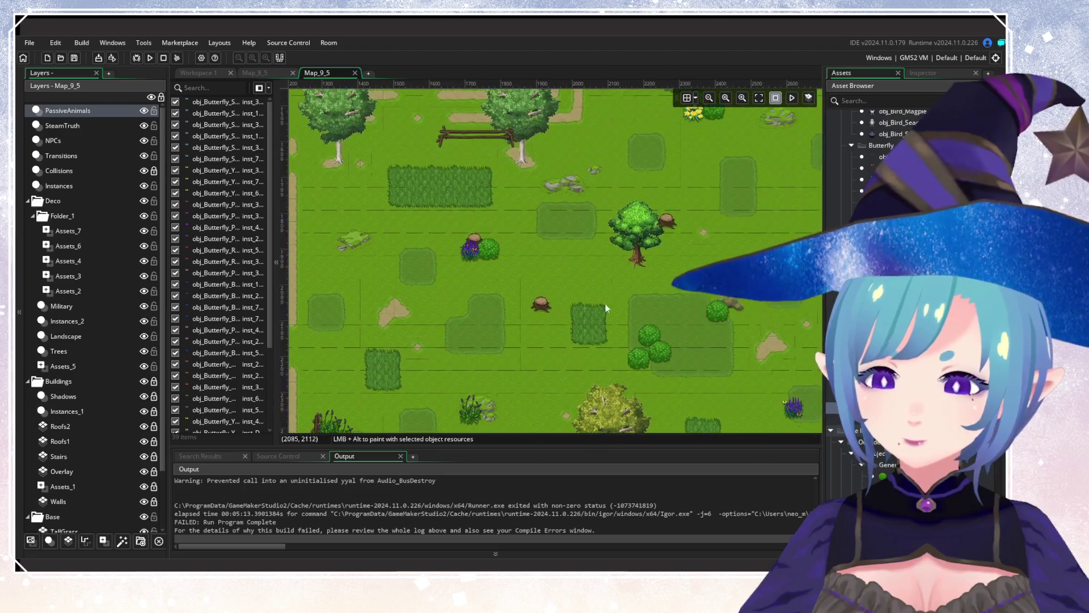
{"action": "scroll", "coordinate": [484, 262], "scroll_direction": "up", "scroll_amount": 10}
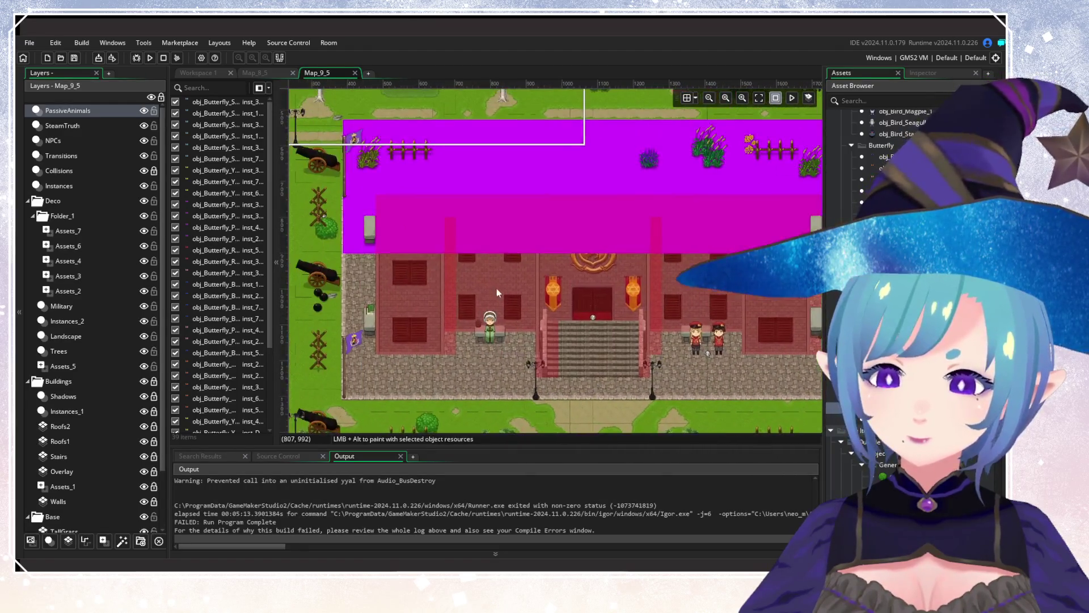
{"action": "scroll", "coordinate": [697, 371], "scroll_direction": "down", "scroll_amount": 3}
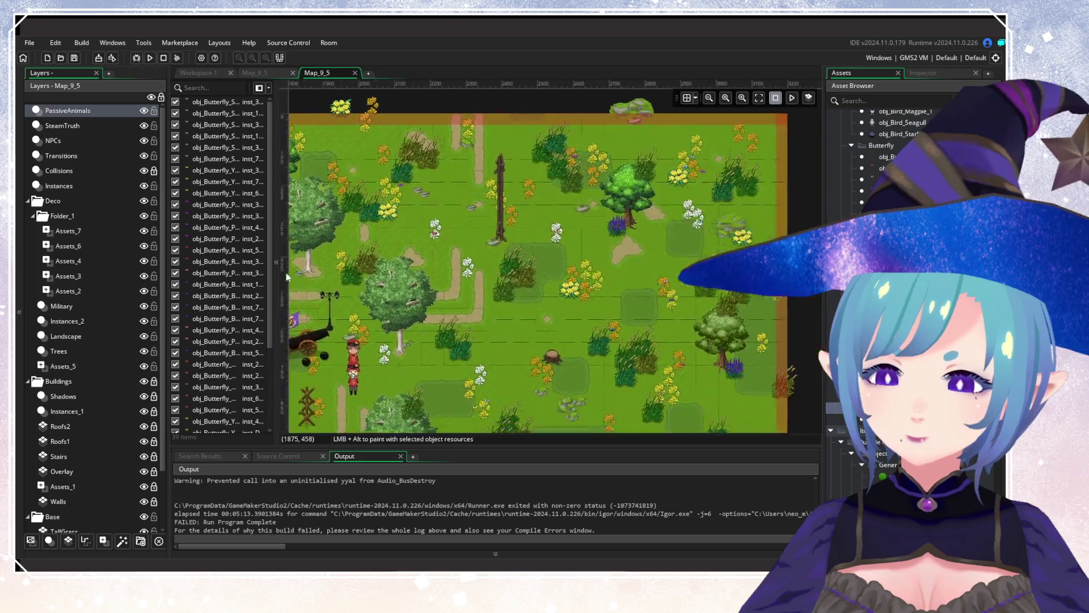
{"action": "scroll", "coordinate": [578, 297], "scroll_direction": "up", "scroll_amount": 3}
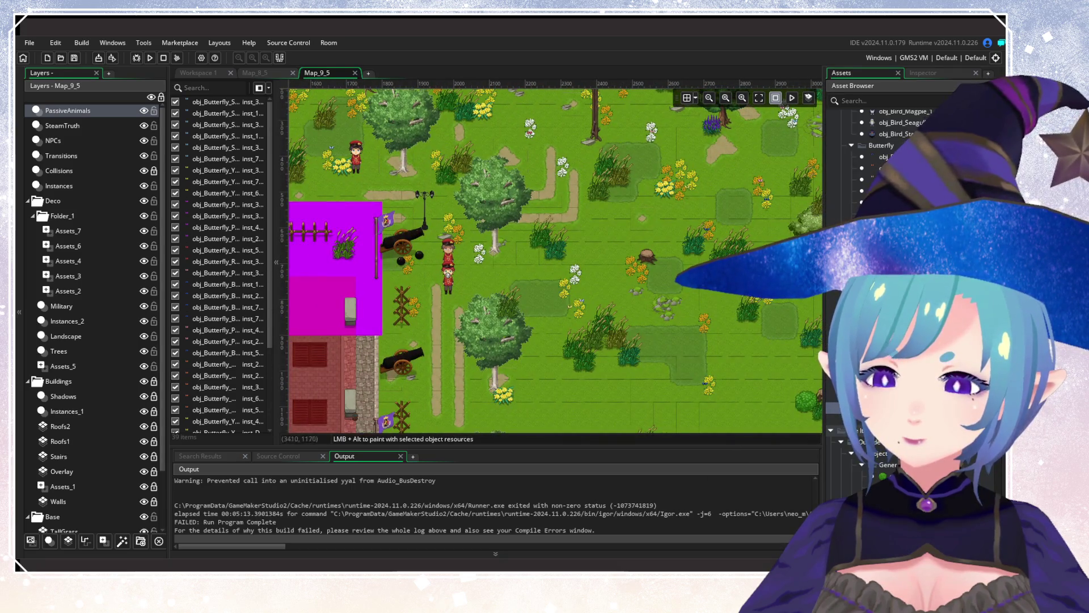
{"action": "scroll", "coordinate": [885, 170], "scroll_direction": "up", "scroll_amount": 10}
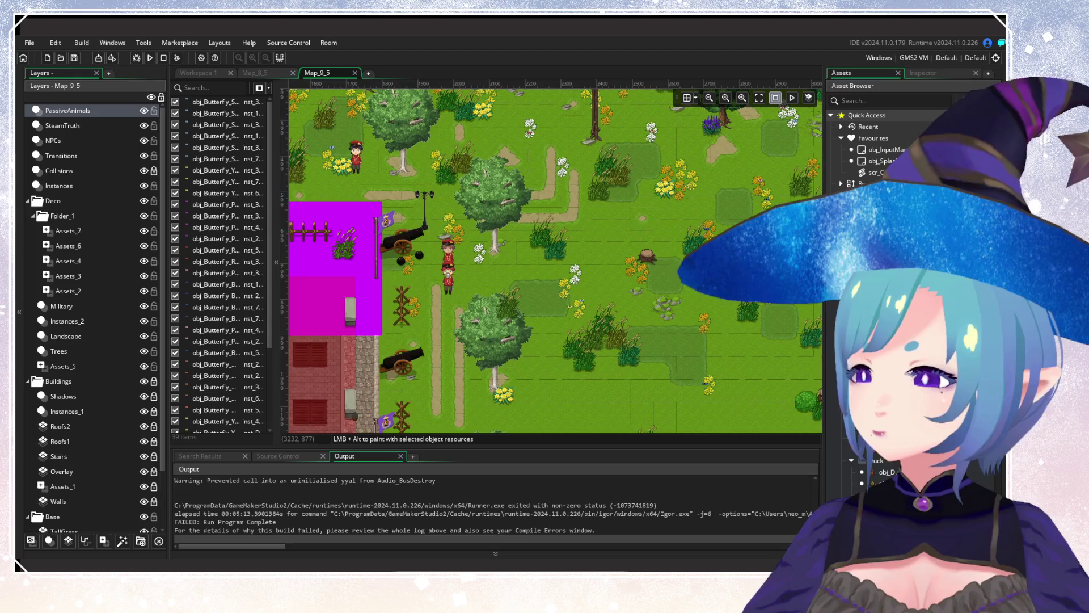
{"action": "scroll", "coordinate": [501, 368], "scroll_direction": "down", "scroll_amount": 3}
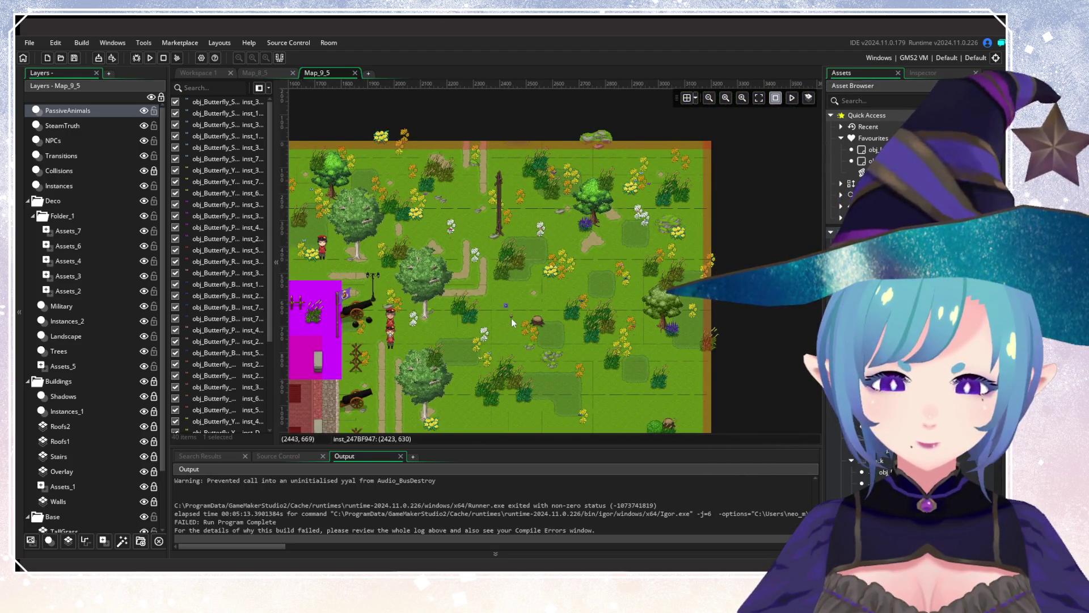
{"action": "scroll", "coordinate": [747, 339], "scroll_direction": "up", "scroll_amount": 3}
{"action": "left_click_drag", "start_coordinate": [747, 339], "coordinate": [800, 290]}
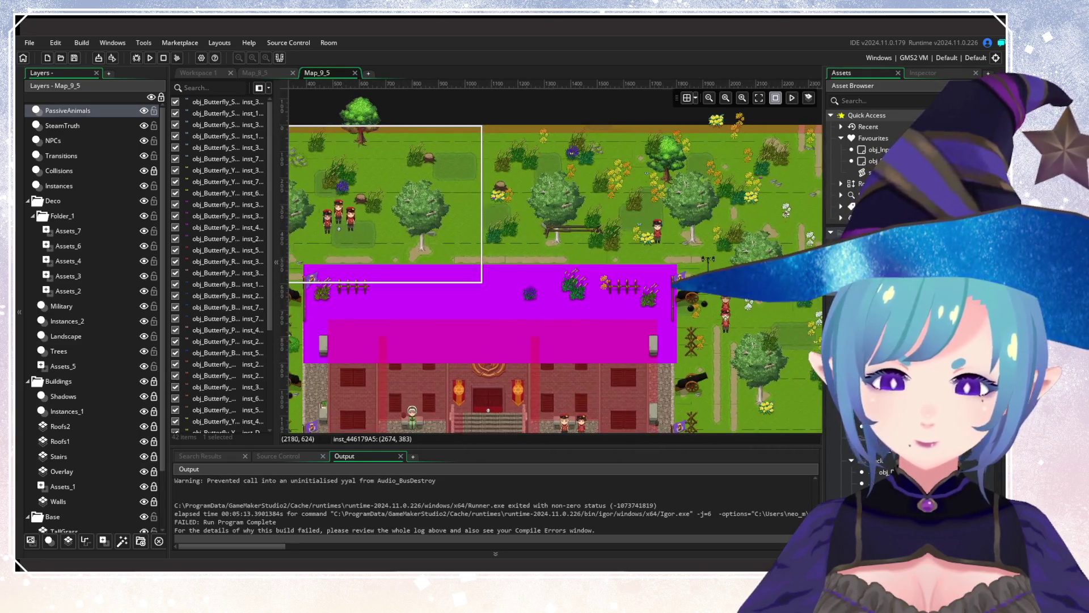
{"action": "left_click", "coordinate": [466, 230], "text": "alt"}
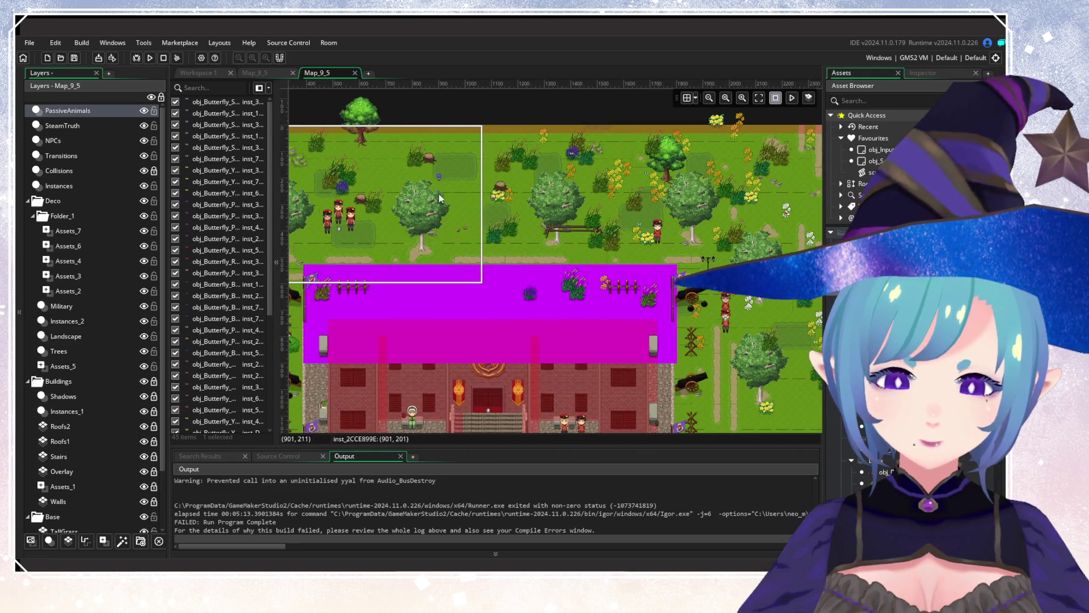
{"action": "mouse_move", "coordinate": [455, 321]}
{"action": "left_mouse_down"}
{"action": "mouse_move", "coordinate": [315, 290]}
{"action": "mouse_move", "coordinate": [273, 295]}
{"action": "left_mouse_up"}
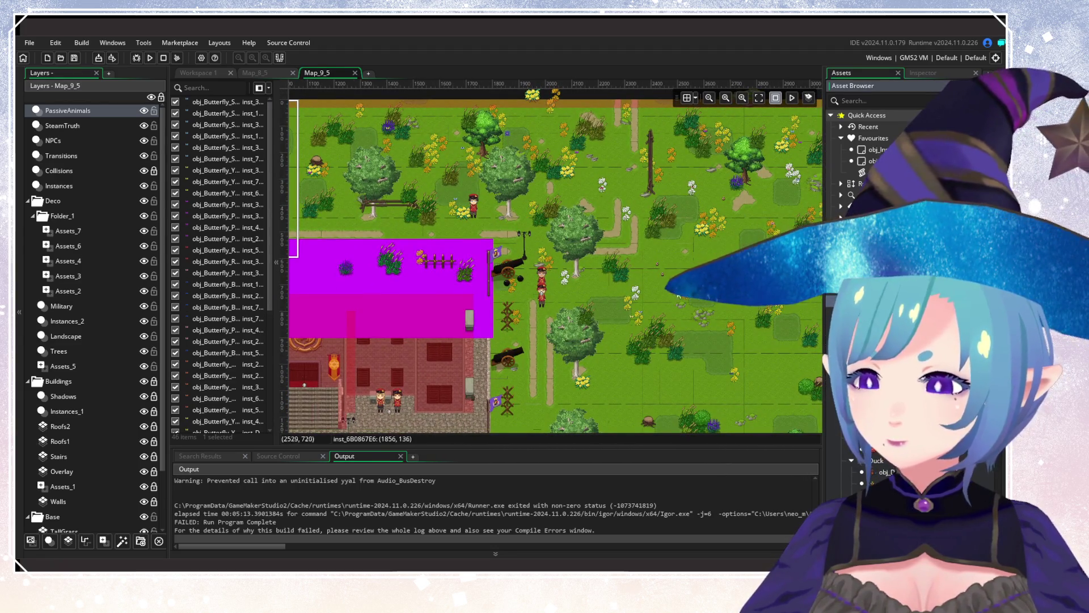
{"action": "left_click", "coordinate": [640, 273], "text": "alt"}
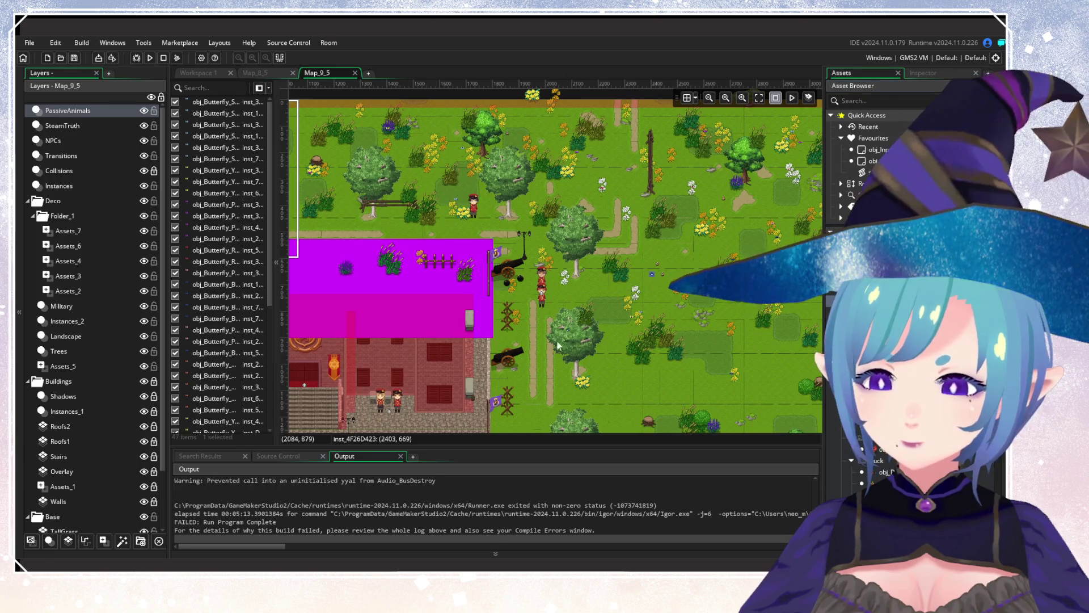
{"action": "left_click", "coordinate": [526, 415], "text": "alt"}
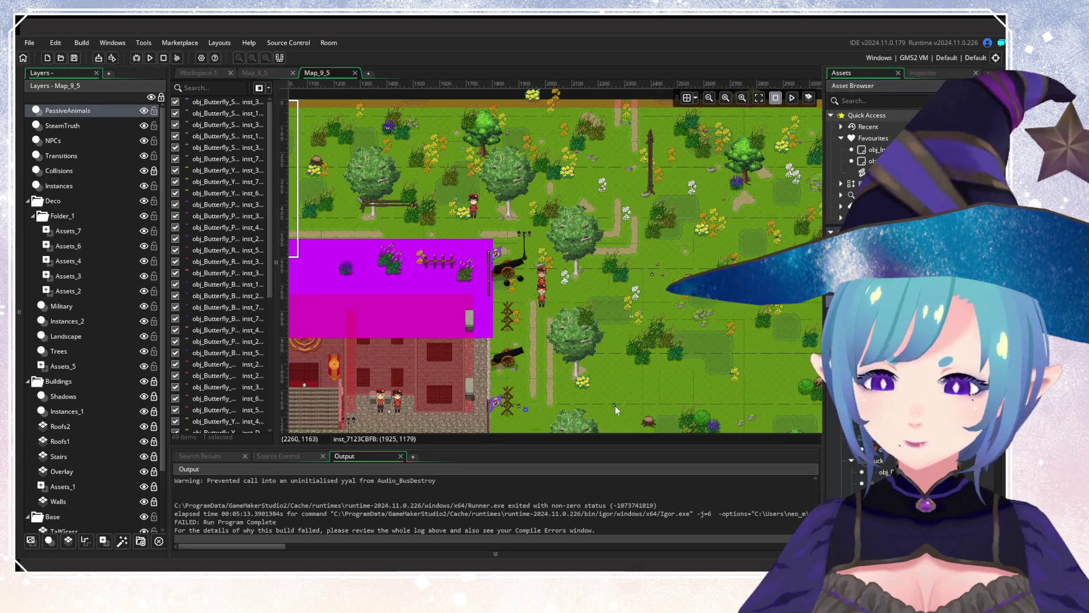
{"action": "scroll", "coordinate": [553, 256], "scroll_direction": "right", "scroll_amount": 5}
Place three butterflies in the meadow below and west of the building.
{"action": "left_click_drag", "start_coordinate": [549, 390], "coordinate": [643, 263]}
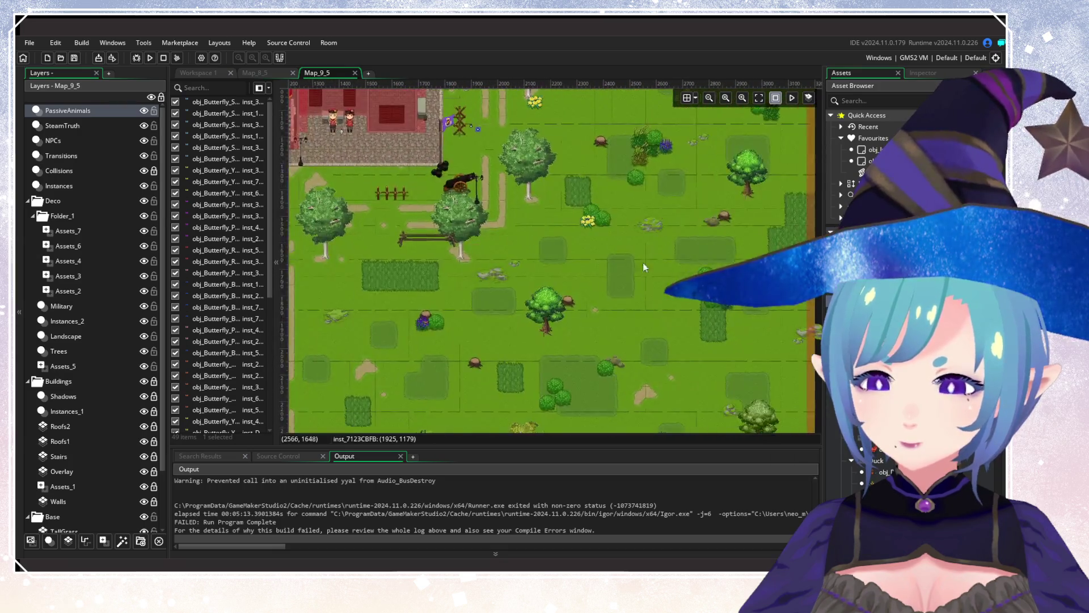
{"action": "scroll", "coordinate": [627, 307], "scroll_direction": "down", "scroll_amount": 3}
{"action": "scroll", "coordinate": [626, 284], "scroll_direction": "up", "scroll_amount": 2}
{"action": "left_click", "coordinate": [629, 290], "text": "alt"}
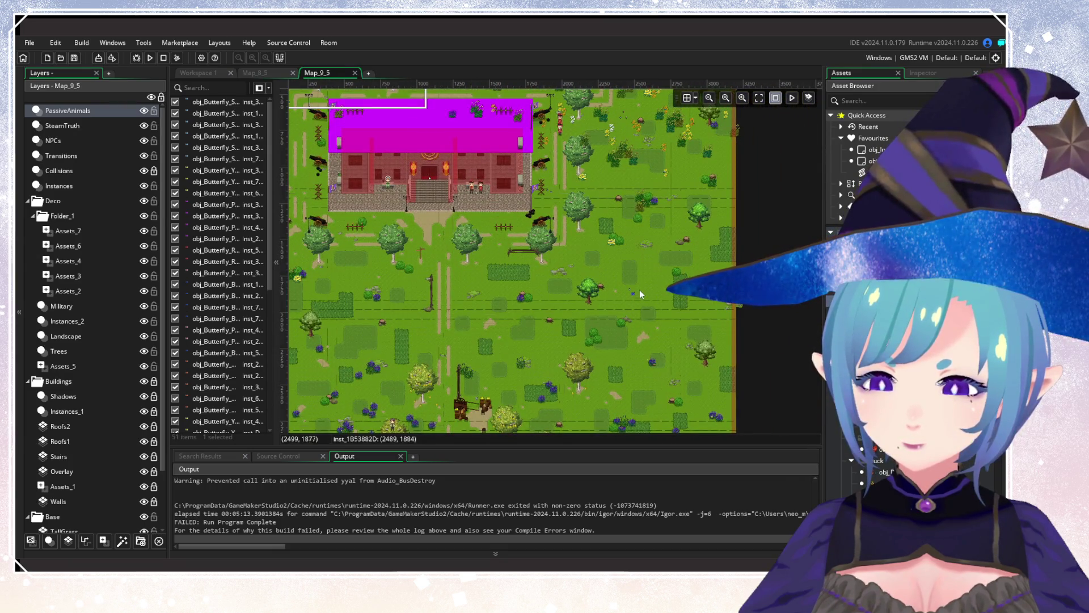
{"action": "left_click", "coordinate": [660, 269], "text": "alt"}
{"action": "left_click_drag", "start_coordinate": [392, 315], "coordinate": [572, 331]}
{"action": "scroll", "coordinate": [539, 284], "scroll_direction": "up", "scroll_amount": 2}
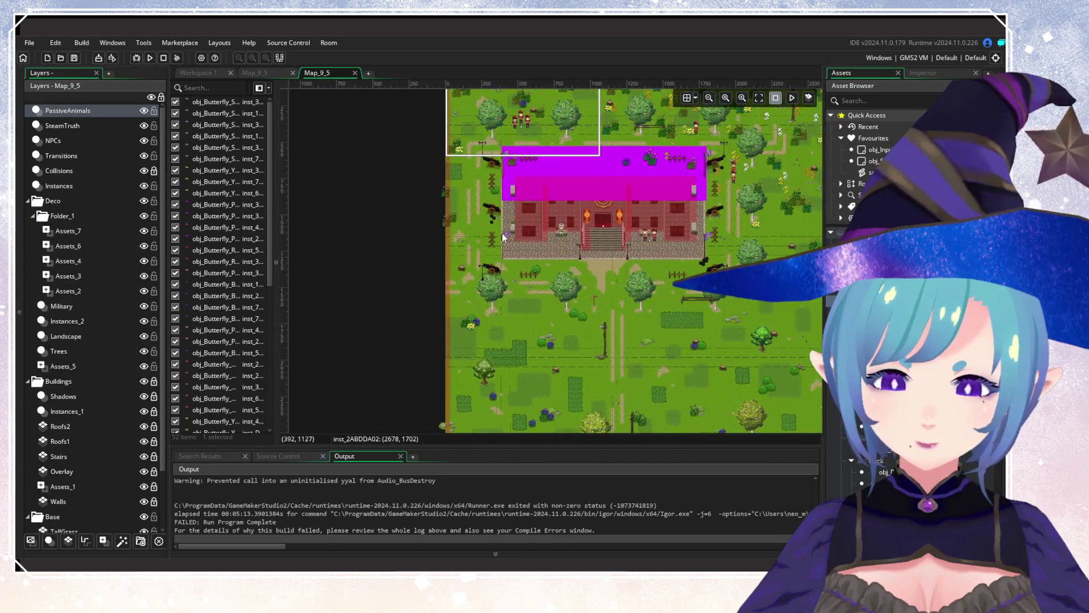
{"action": "left_click", "coordinate": [485, 236], "text": "alt"}
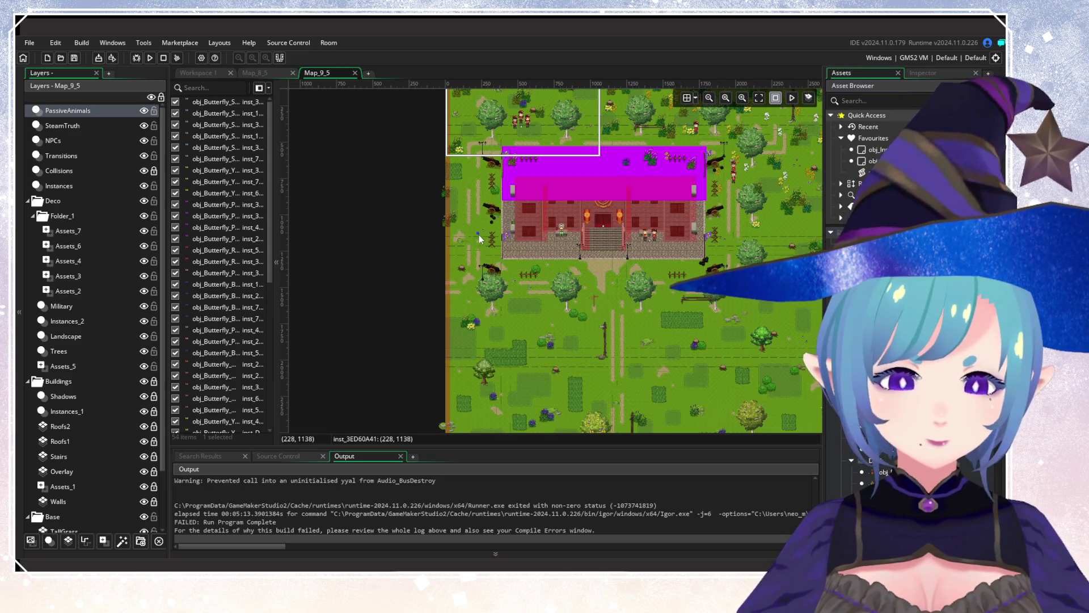
Scatter six butterflies across the southern meadow, lawn and lower grass.
{"action": "left_click_drag", "start_coordinate": [486, 209], "coordinate": [467, 311]}
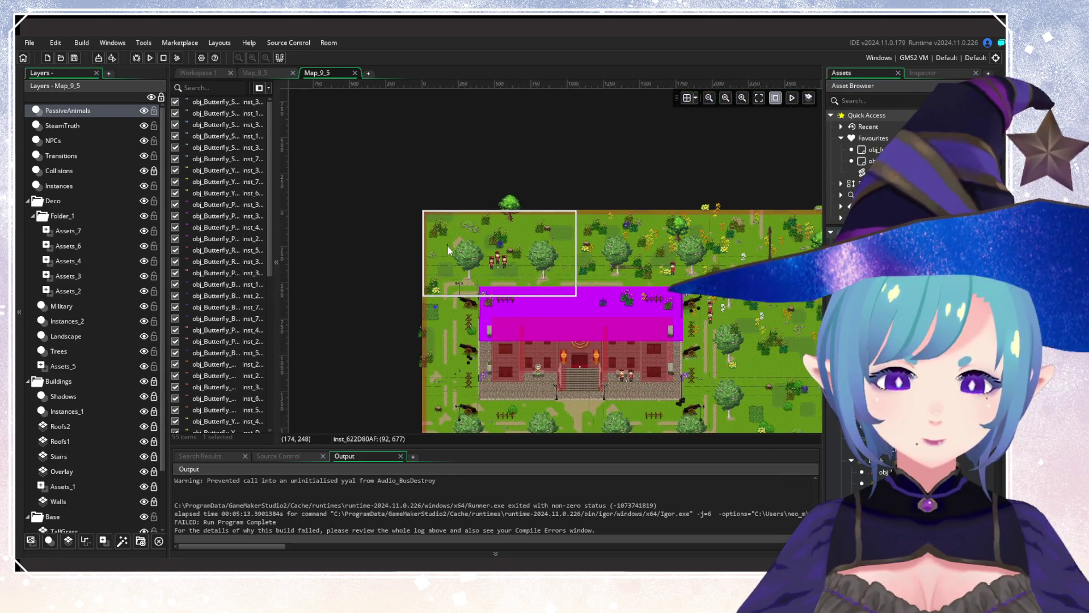
{"action": "scroll", "coordinate": [516, 297], "scroll_direction": "down", "scroll_amount": 5}
{"action": "scroll", "coordinate": [516, 297], "scroll_direction": "right", "scroll_amount": 3}
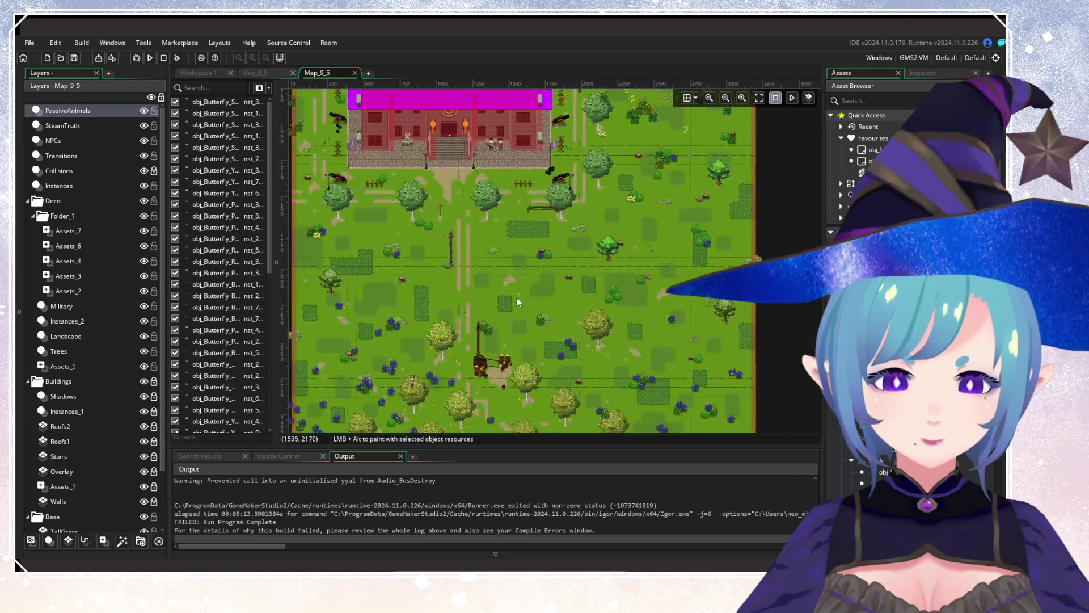
{"action": "scroll", "coordinate": [597, 277], "scroll_direction": "down", "scroll_amount": 1}
{"action": "scroll", "coordinate": [447, 273], "scroll_direction": "left", "scroll_amount": 2}
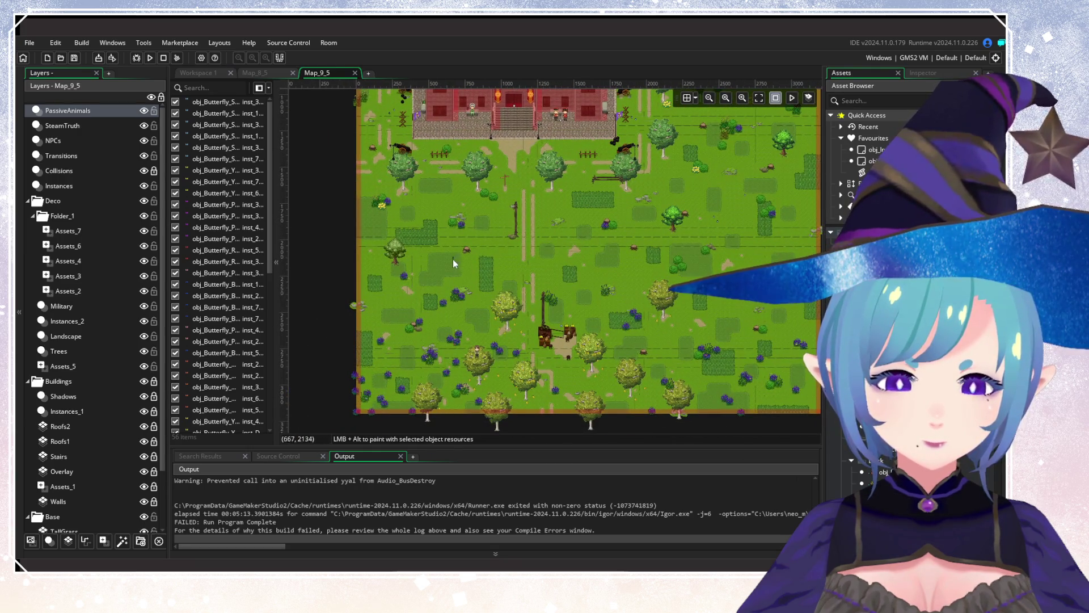
{"action": "left_click", "coordinate": [443, 263], "text": "alt"}
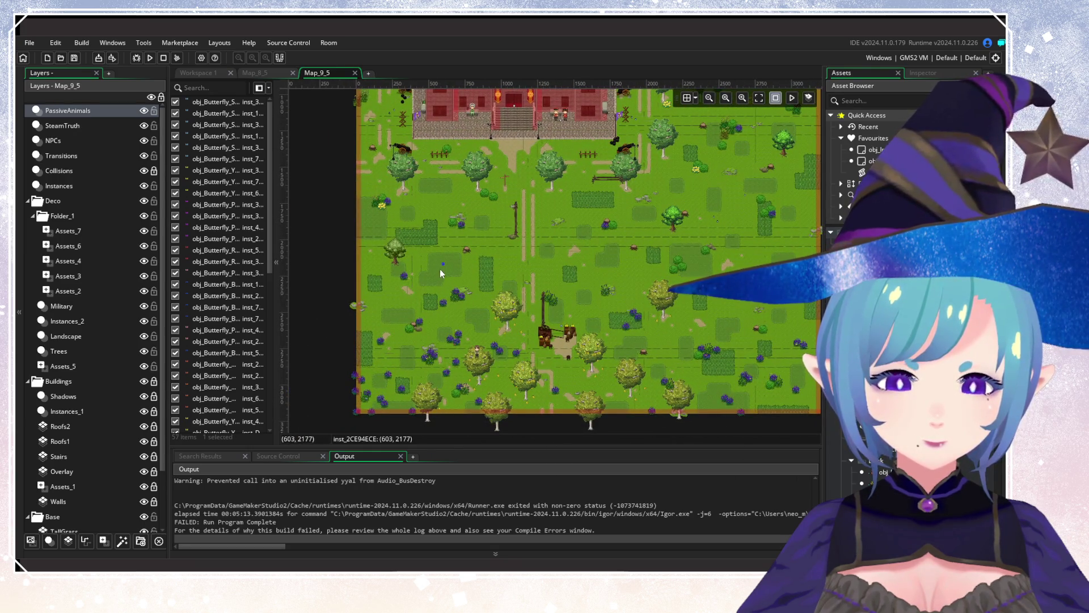
{"action": "left_click", "coordinate": [525, 260], "text": "alt"}
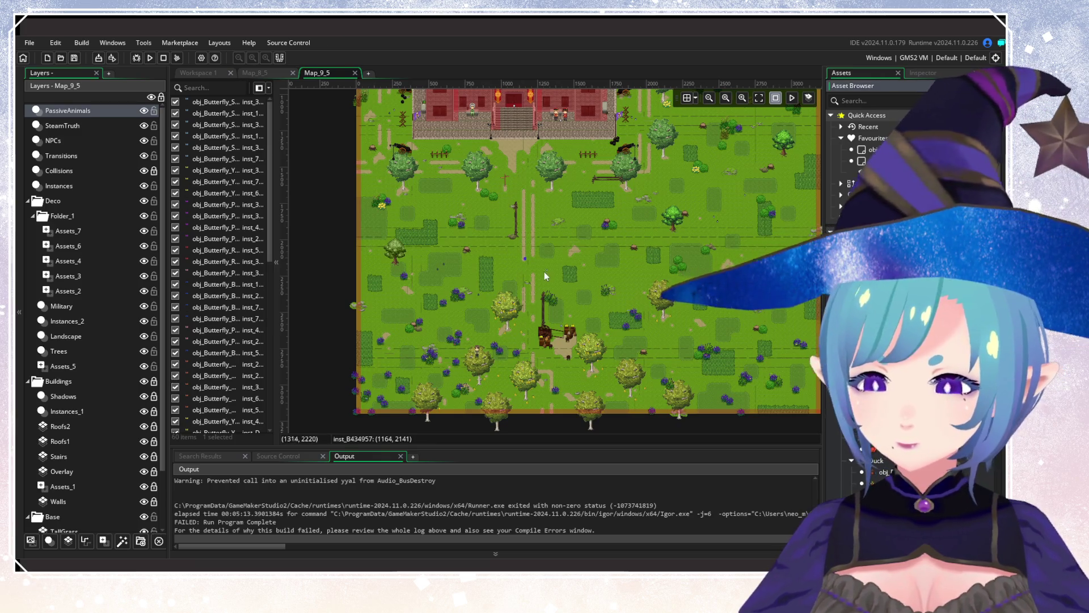
{"action": "left_click", "coordinate": [531, 263], "text": "alt"}
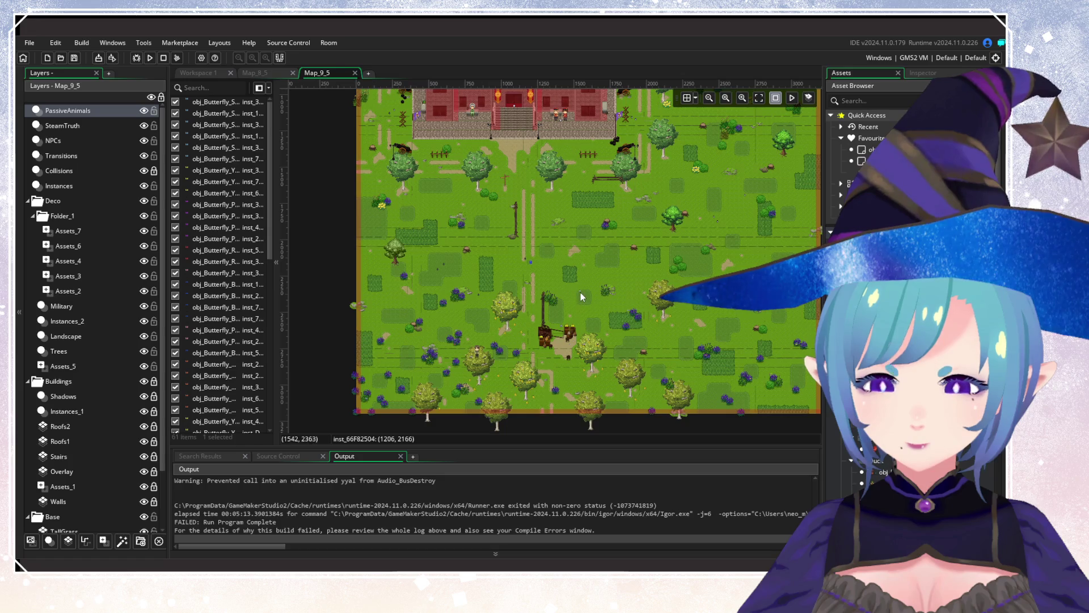
{"action": "left_click", "coordinate": [590, 312], "text": "alt"}
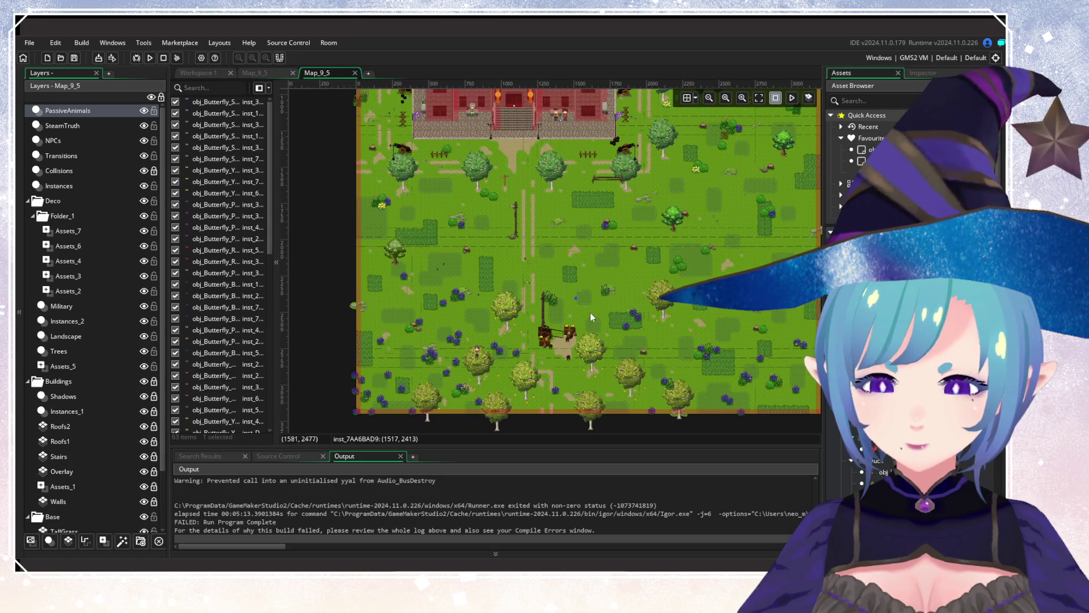
{"action": "left_click", "coordinate": [664, 358], "text": "alt"}
{"action": "scroll", "coordinate": [683, 352], "scroll_direction": "right", "scroll_amount": 5}
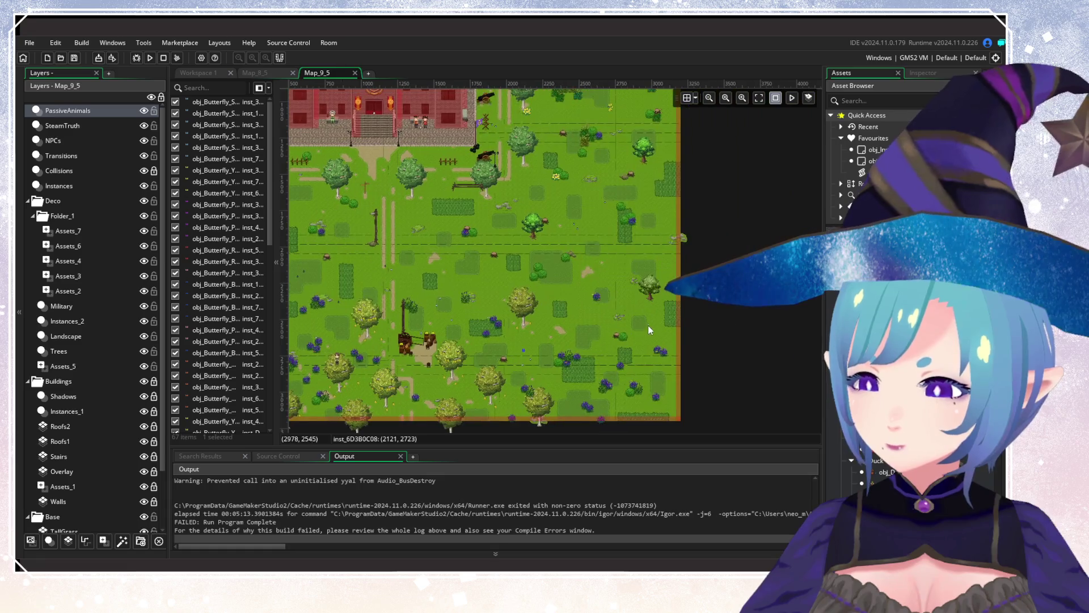
{"action": "left_click", "coordinate": [649, 328], "text": "alt"}
{"action": "scroll", "coordinate": [565, 347], "scroll_direction": "left", "scroll_amount": 5}
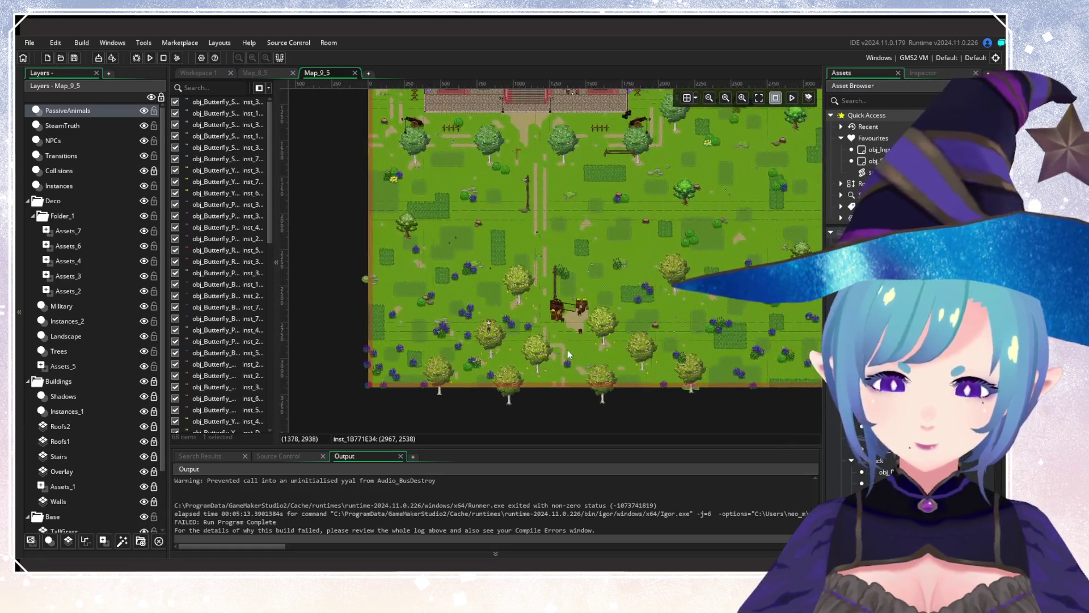
Add a cluster of three butterflies by the bottom-left trees, plus more on the right lawn and mid-field.
{"action": "left_click", "coordinate": [422, 344], "text": "alt"}
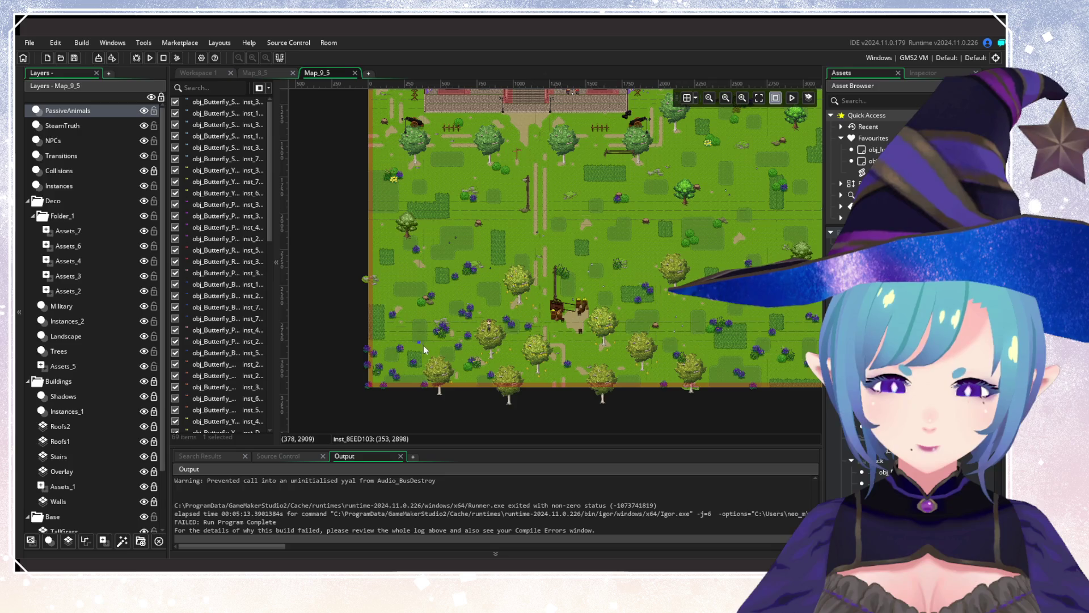
{"action": "left_click", "coordinate": [425, 339], "text": "alt"}
{"action": "left_click", "coordinate": [429, 333], "text": "alt"}
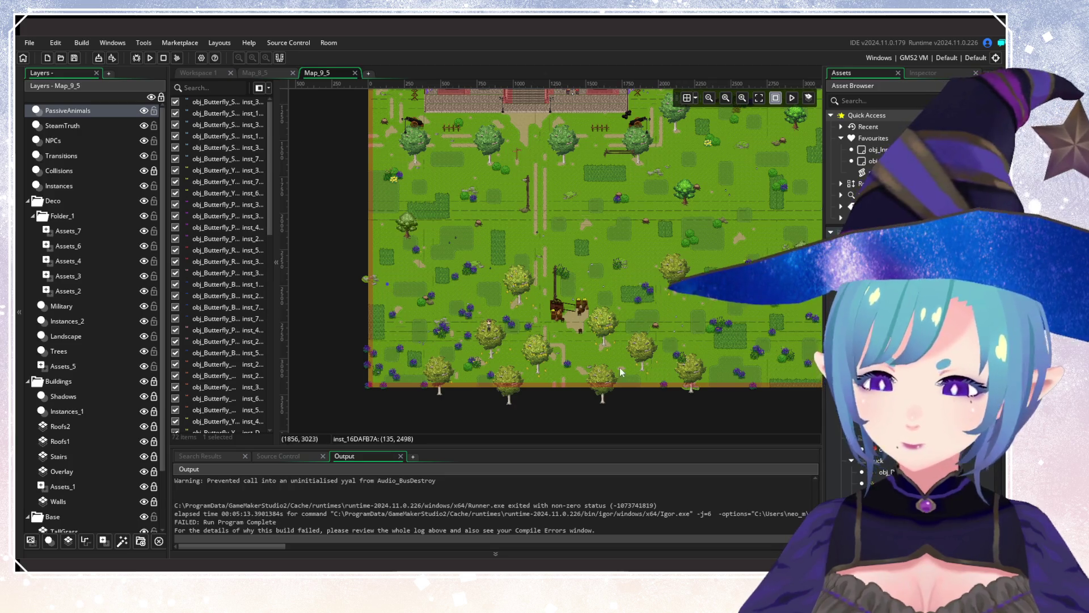
{"action": "scroll", "coordinate": [620, 366], "scroll_direction": "right", "scroll_amount": 5}
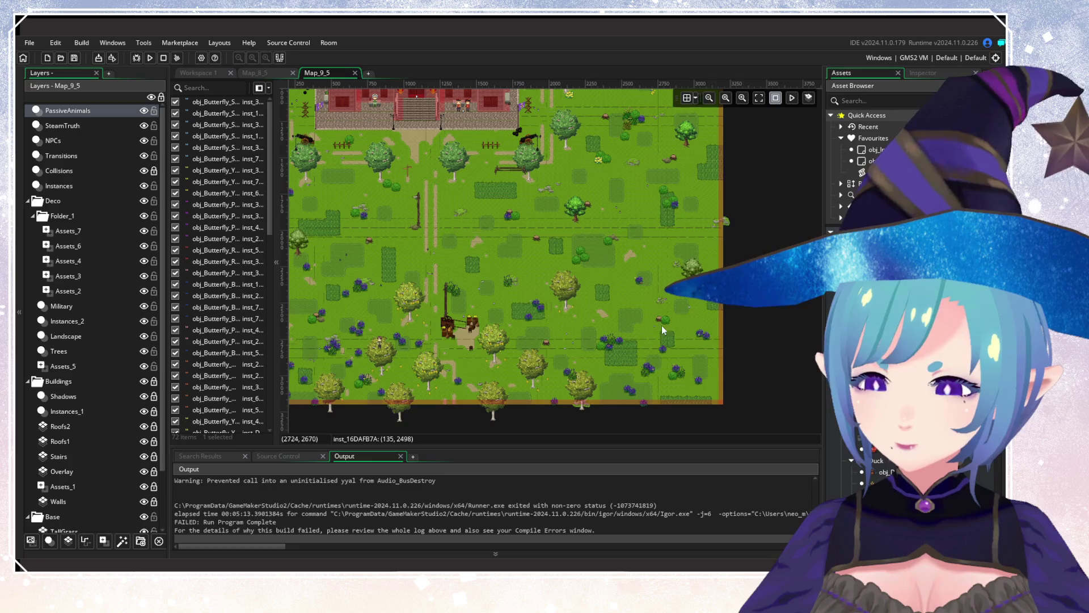
{"action": "left_click", "coordinate": [694, 311], "text": "alt"}
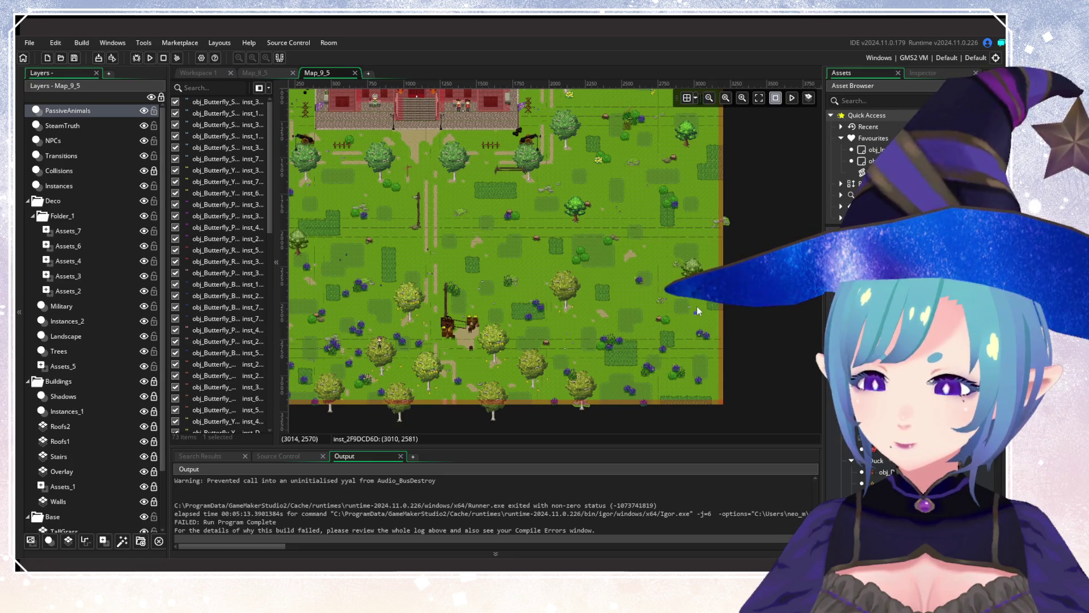
{"action": "left_click", "coordinate": [664, 266], "text": "alt"}
{"action": "left_click", "coordinate": [547, 268], "text": "alt"}
{"action": "scroll", "coordinate": [477, 281], "scroll_direction": "up", "scroll_amount": 1}
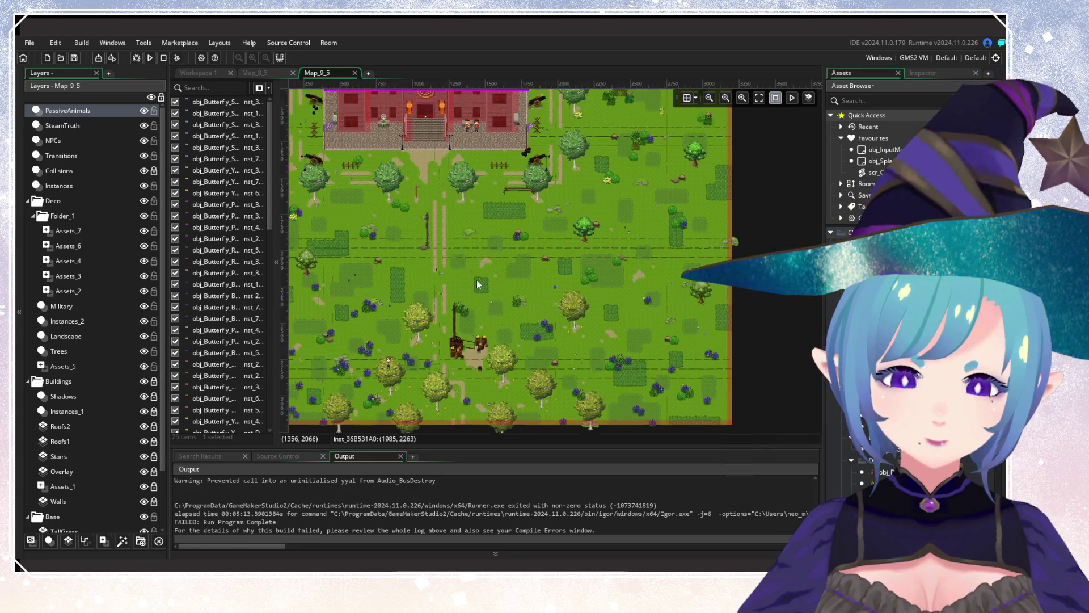
{"action": "scroll", "coordinate": [478, 284], "scroll_direction": "up", "scroll_amount": 3}
{"action": "scroll", "coordinate": [494, 287], "scroll_direction": "left", "scroll_amount": 2}
{"action": "scroll", "coordinate": [501, 321], "scroll_direction": "up", "scroll_amount": 6}
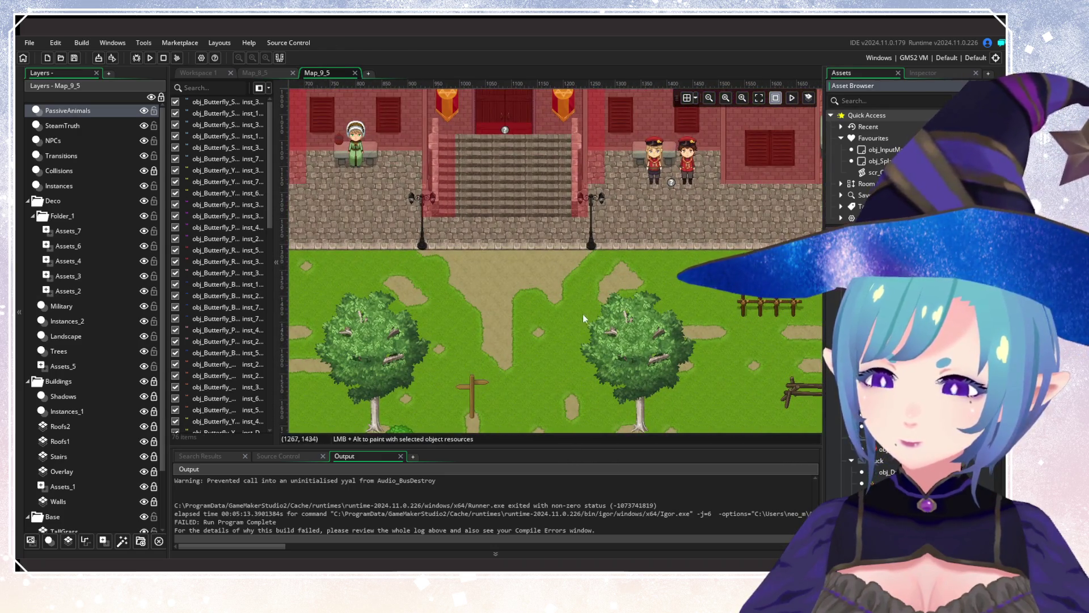
Place butterflies on the path below the steps, the courtyard paving and near the left wing.
{"action": "left_click", "coordinate": [502, 264], "text": "alt"}
{"action": "left_click", "coordinate": [496, 280], "text": "alt"}
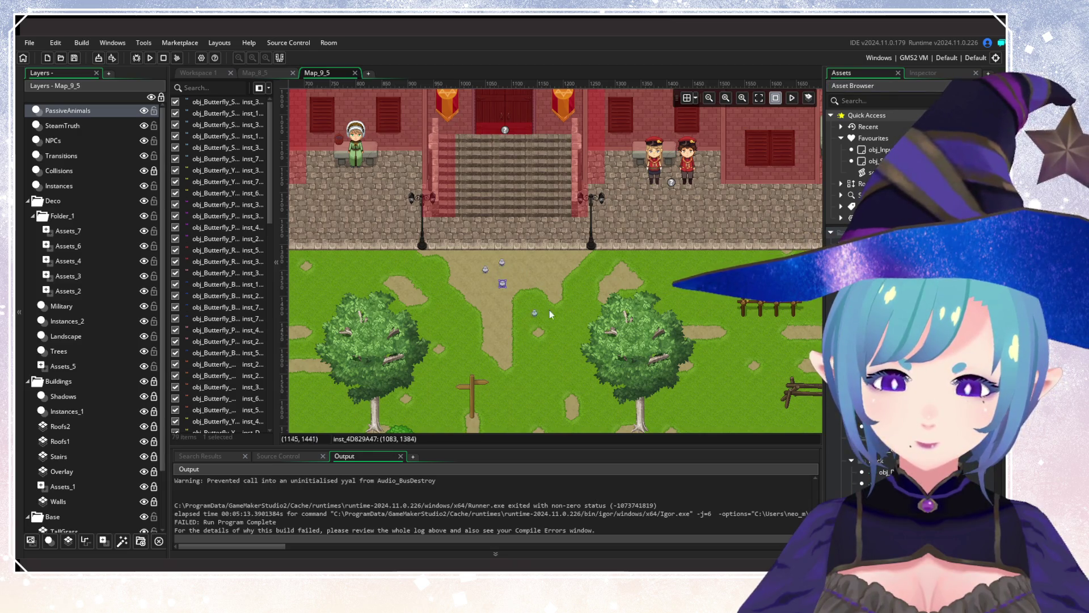
{"action": "left_click", "coordinate": [636, 224], "text": "alt"}
{"action": "left_click_drag", "start_coordinate": [429, 285], "coordinate": [524, 289]}
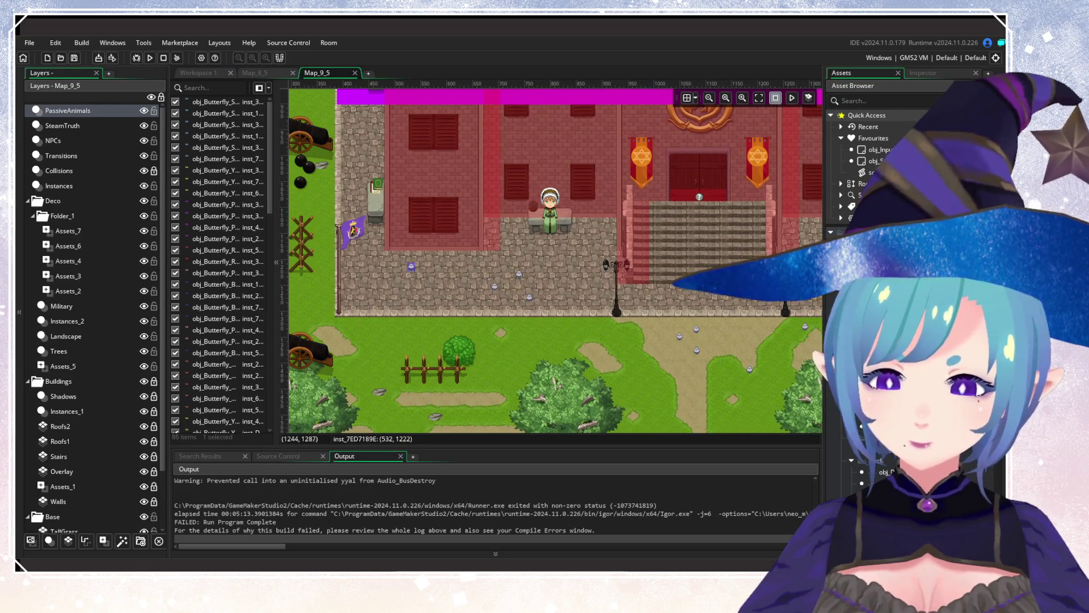
{"action": "left_click_drag", "start_coordinate": [794, 278], "coordinate": [556, 267]}
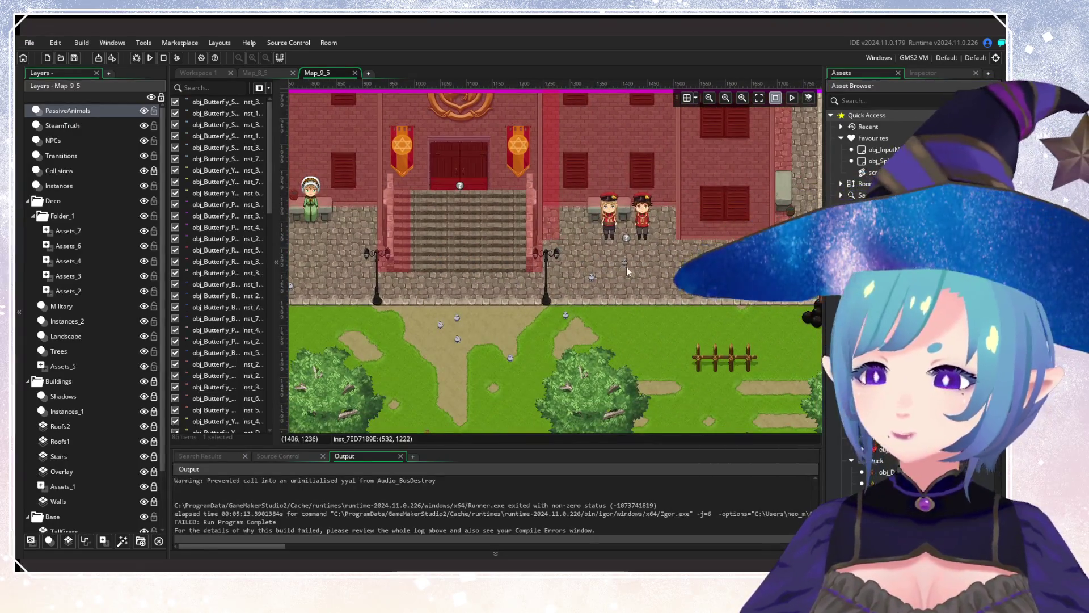
{"action": "left_click", "coordinate": [653, 262], "text": "alt"}
{"action": "left_click_drag", "start_coordinate": [480, 342], "coordinate": [598, 338]}
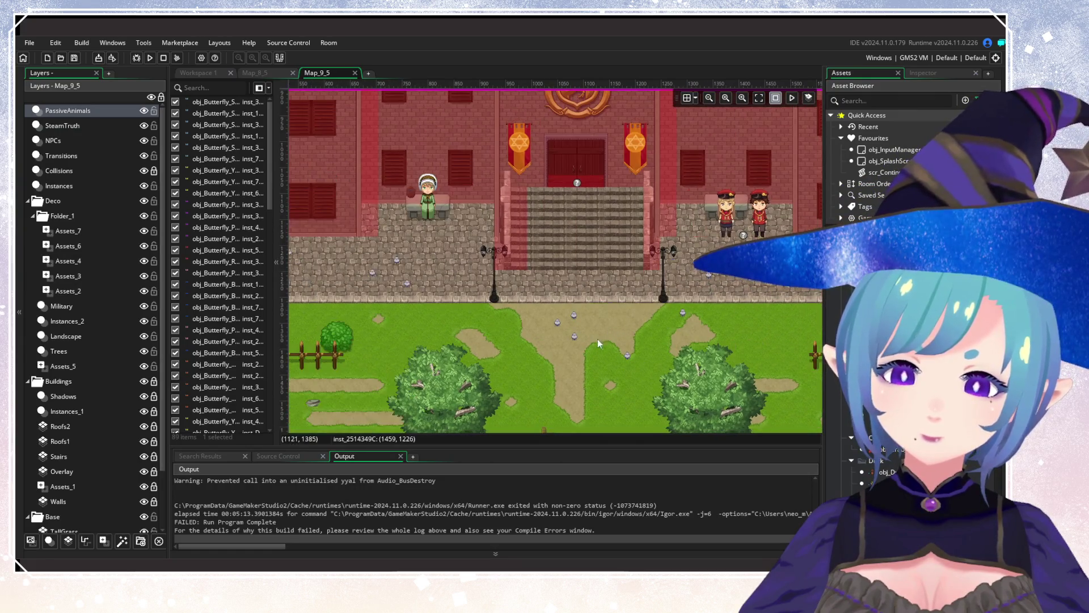
{"action": "left_click", "coordinate": [498, 339], "text": "alt"}
Add butterflies by the building's west side, on the grass near the guards and the upper lawn.
{"action": "left_click_drag", "start_coordinate": [387, 332], "coordinate": [579, 320]}
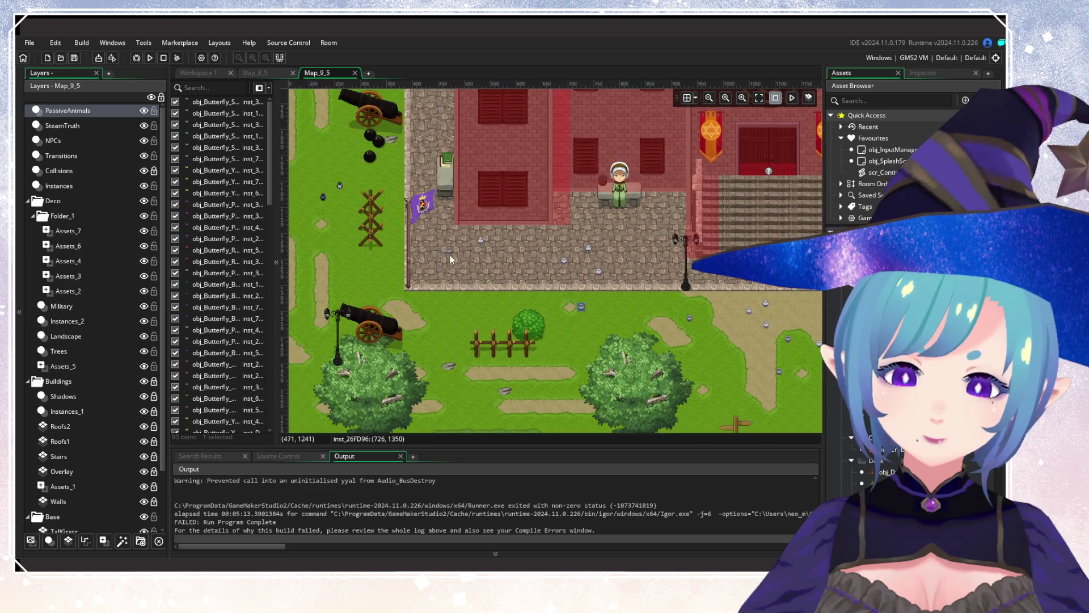
{"action": "left_click_drag", "start_coordinate": [445, 270], "coordinate": [520, 342]}
{"action": "left_click", "coordinate": [516, 298], "text": "alt"}
{"action": "left_click", "coordinate": [516, 299], "text": "alt"}
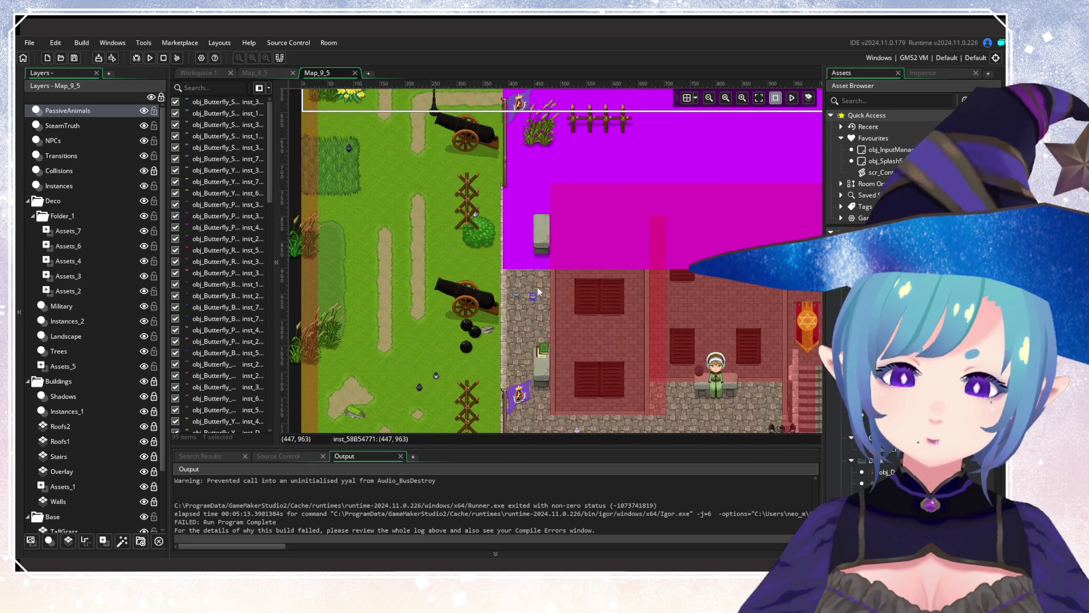
{"action": "left_click_drag", "start_coordinate": [516, 299], "coordinate": [476, 409]}
{"action": "left_click_drag", "start_coordinate": [562, 294], "coordinate": [526, 376]}
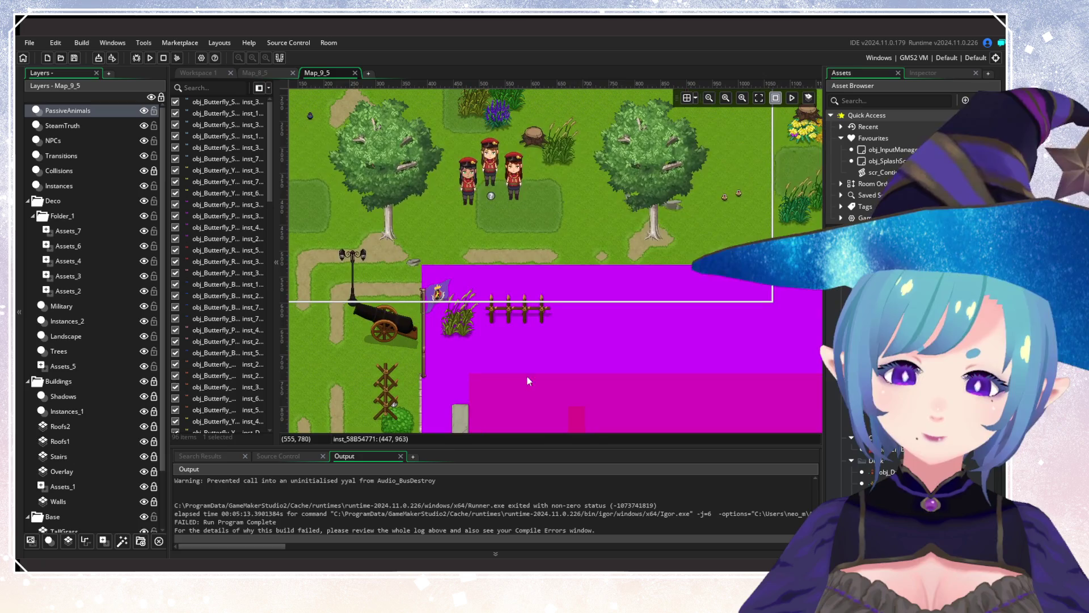
{"action": "left_click", "coordinate": [587, 210], "text": "alt"}
{"action": "left_click", "coordinate": [575, 227], "text": "alt"}
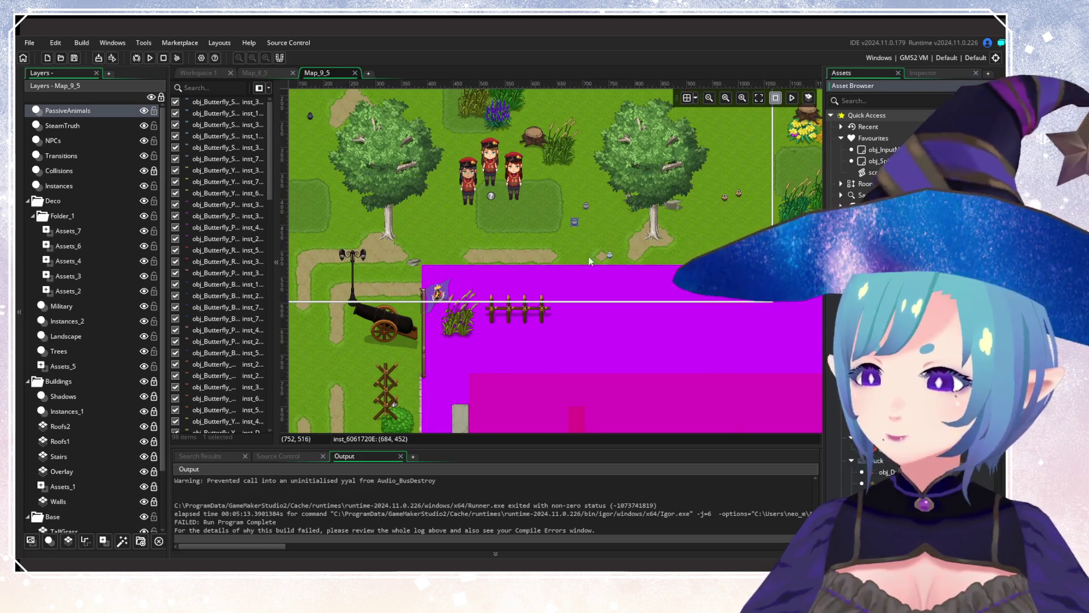
{"action": "left_click", "coordinate": [451, 213], "text": "alt"}
Add butterflies on the east-wall cobblestones, the courtyard and beside the entrance steps.
{"action": "mouse_move", "coordinate": [611, 317]}
{"action": "left_mouse_down"}
{"action": "mouse_move", "coordinate": [511, 239]}
{"action": "mouse_move", "coordinate": [441, 342]}
{"action": "mouse_move", "coordinate": [585, 245]}
{"action": "left_mouse_up"}
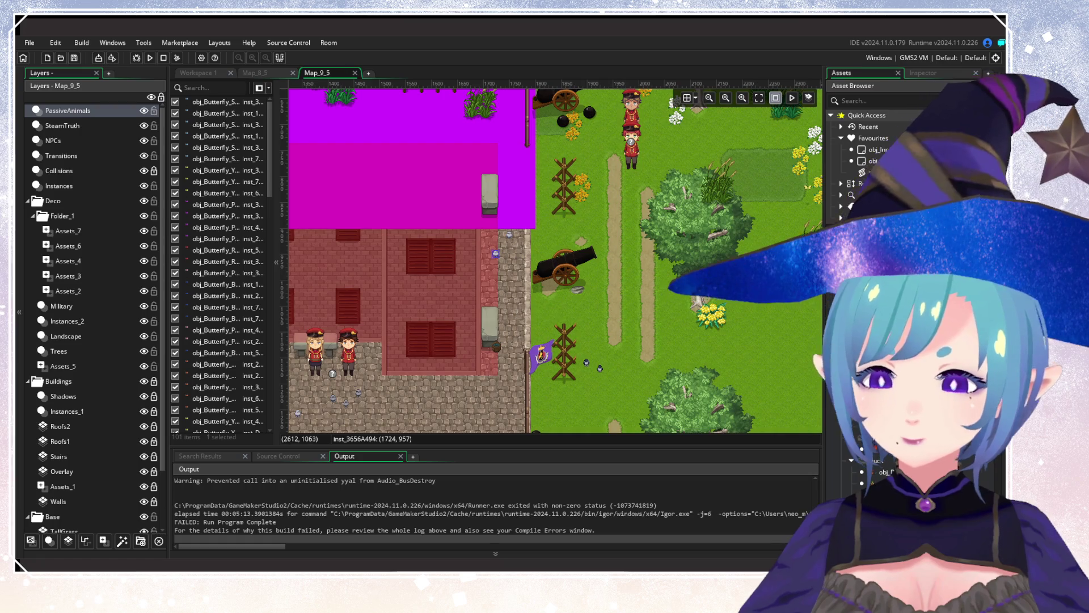
{"action": "left_click", "coordinate": [525, 269], "text": "alt"}
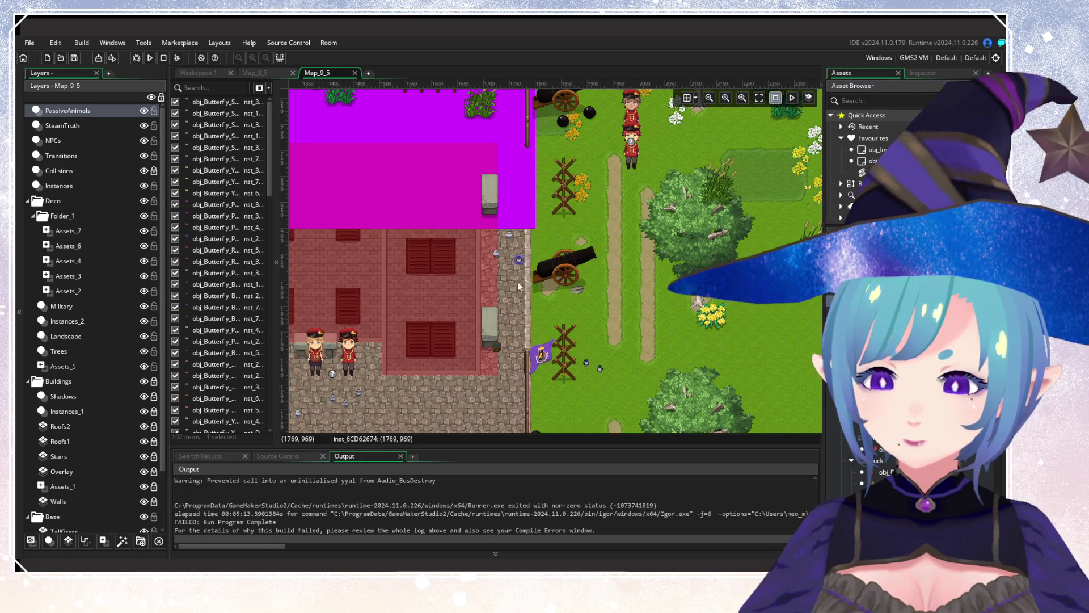
{"action": "left_click_drag", "start_coordinate": [475, 361], "coordinate": [635, 244]}
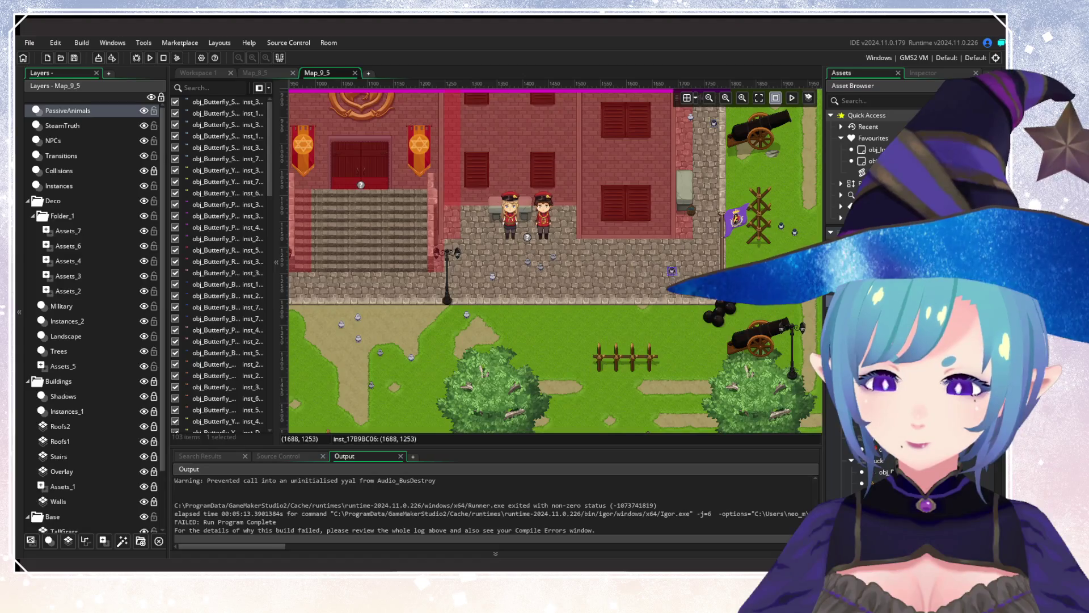
{"action": "left_click", "coordinate": [664, 293], "text": "alt"}
{"action": "scroll", "coordinate": [664, 293], "scroll_direction": "left", "scroll_amount": 3}
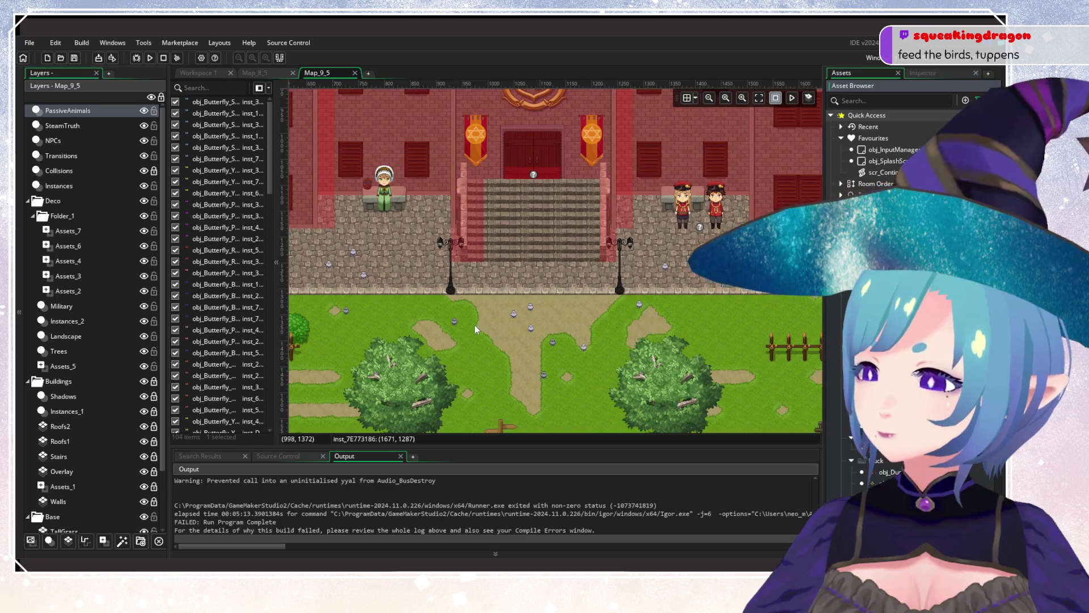
{"action": "left_click_drag", "start_coordinate": [474, 324], "coordinate": [544, 333]}
{"action": "left_click", "coordinate": [636, 290], "text": "alt"}
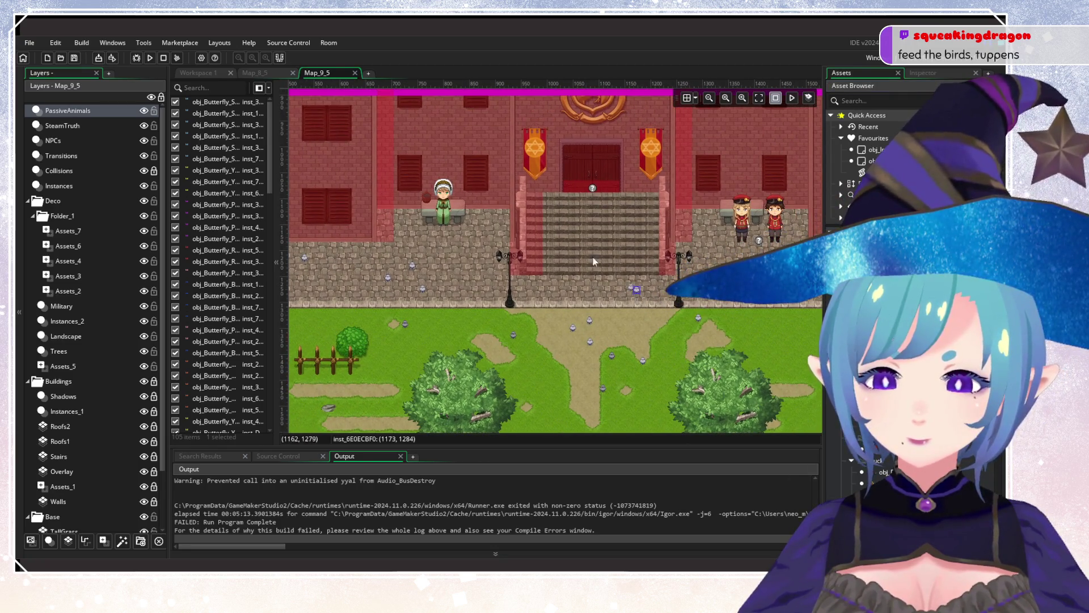
{"action": "left_click", "coordinate": [557, 227], "text": "alt"}
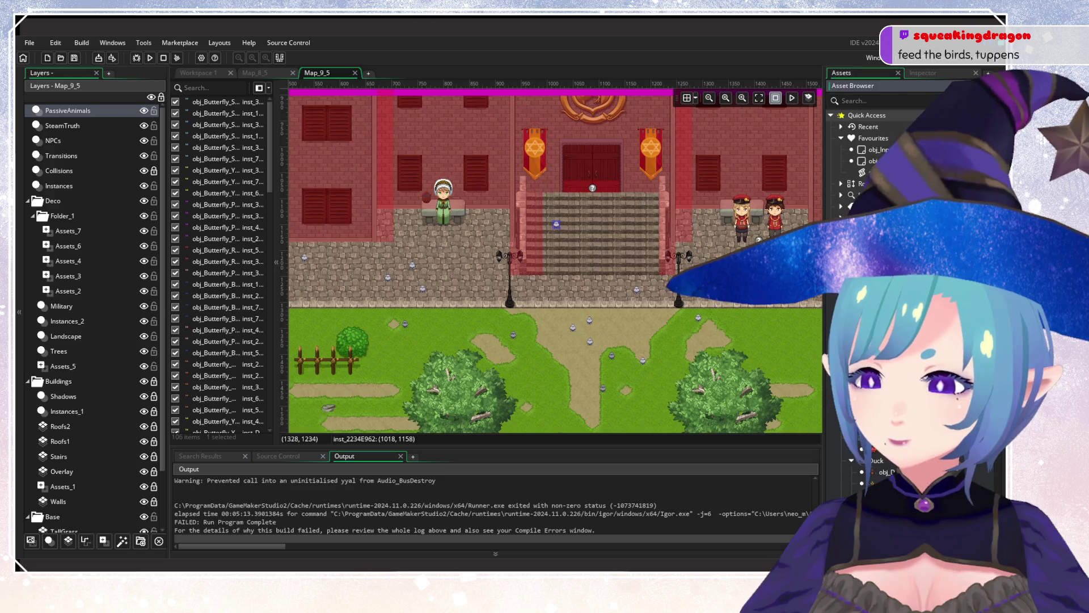
{"action": "left_click", "coordinate": [661, 262], "text": "alt"}
Hide the Instances_1 layer and create a new asset layer above Roofs2.
{"action": "scroll", "coordinate": [595, 361], "scroll_direction": "down", "scroll_amount": 3}
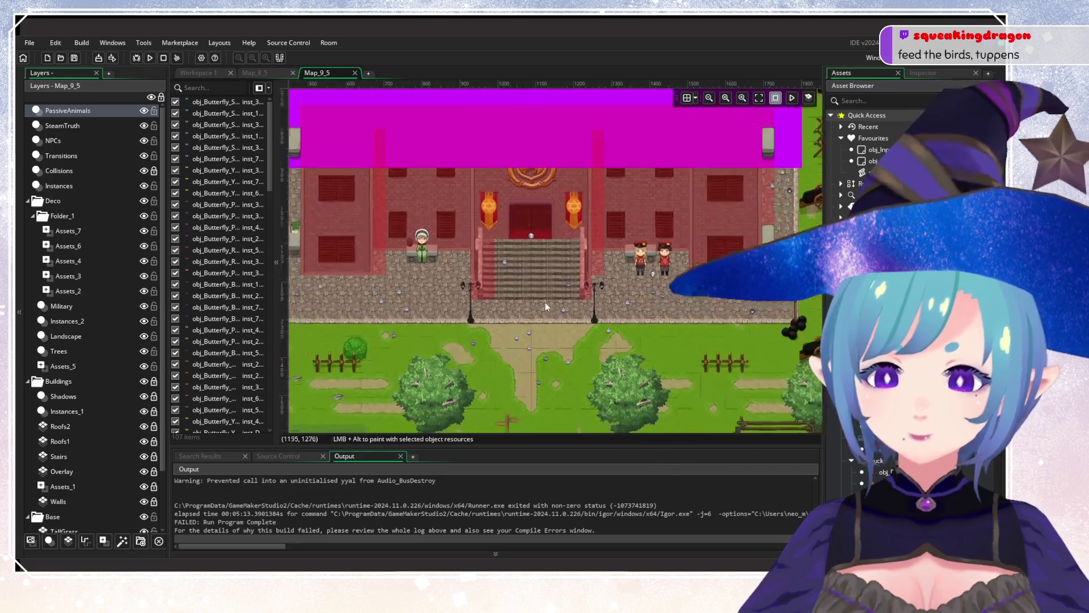
{"action": "scroll", "coordinate": [586, 328], "scroll_direction": "down", "scroll_amount": 3}
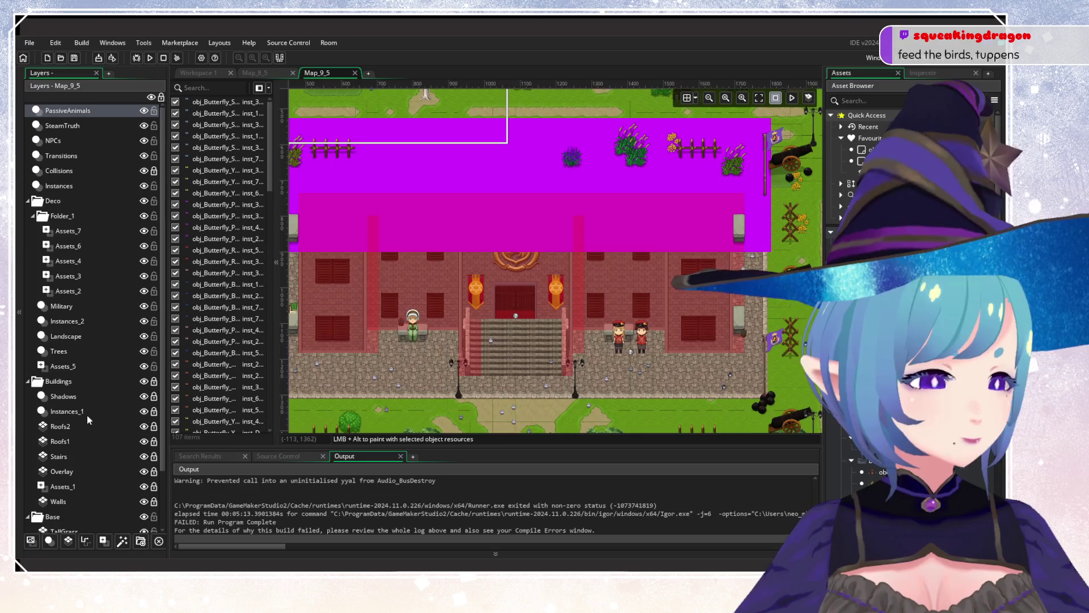
{"action": "left_click", "coordinate": [143, 410]}
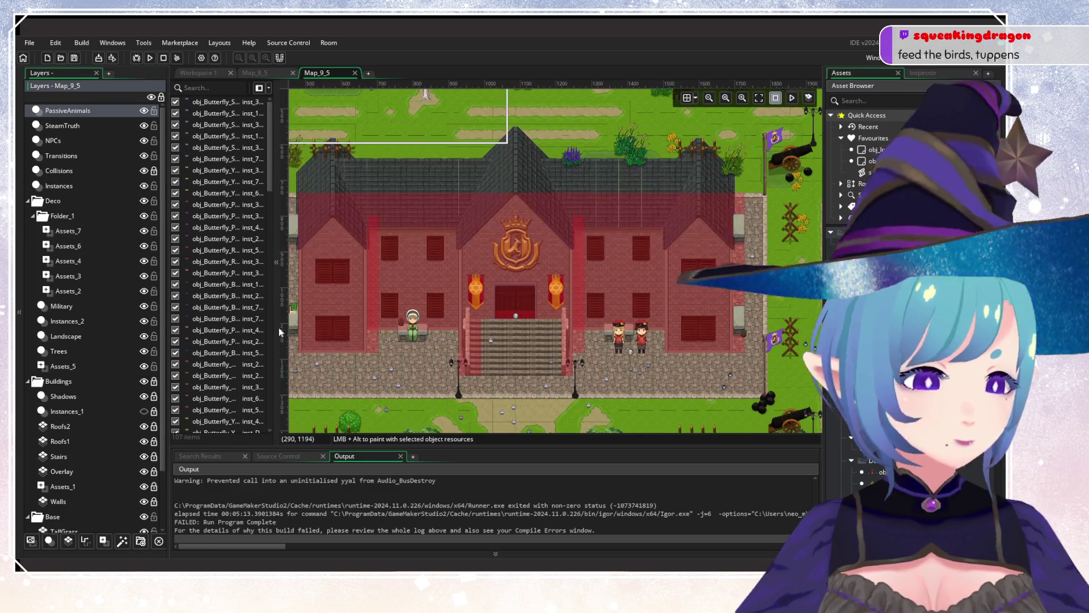
{"action": "scroll", "coordinate": [536, 281], "scroll_direction": "up", "scroll_amount": 3}
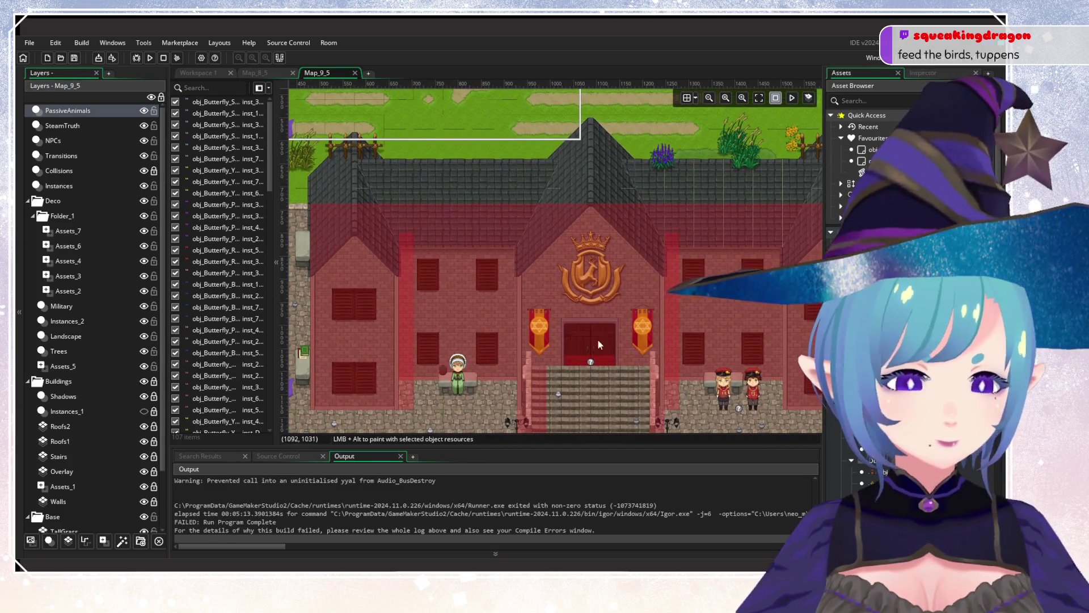
{"action": "scroll", "coordinate": [597, 339], "scroll_direction": "down", "scroll_amount": 5}
{"action": "scroll", "coordinate": [703, 212], "scroll_direction": "down", "scroll_amount": 3}
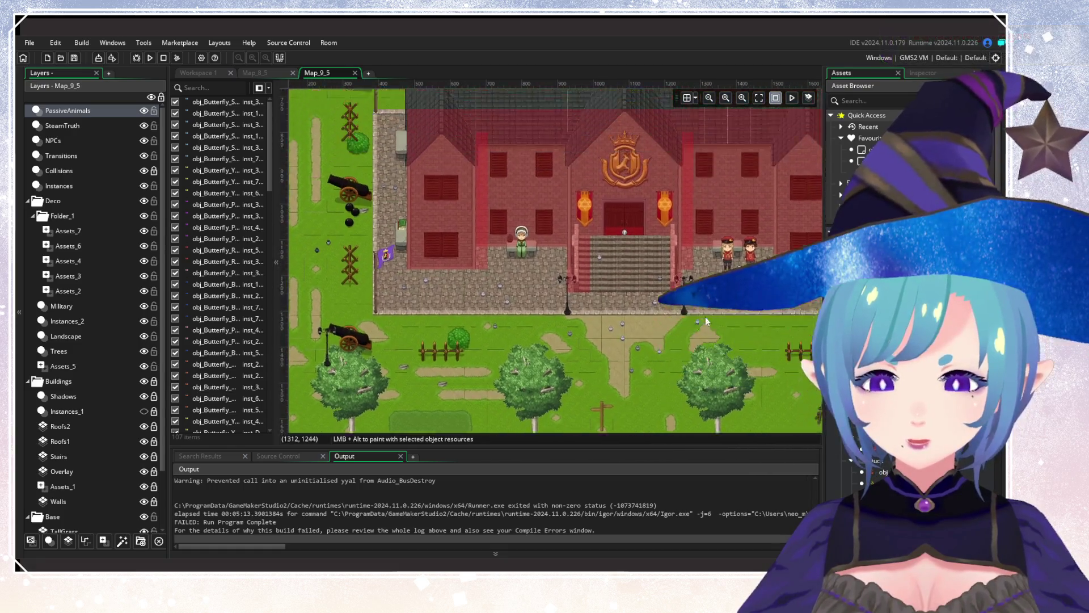
{"action": "scroll", "coordinate": [499, 251], "scroll_direction": "up", "scroll_amount": 5}
{"action": "left_click", "coordinate": [83, 425]}
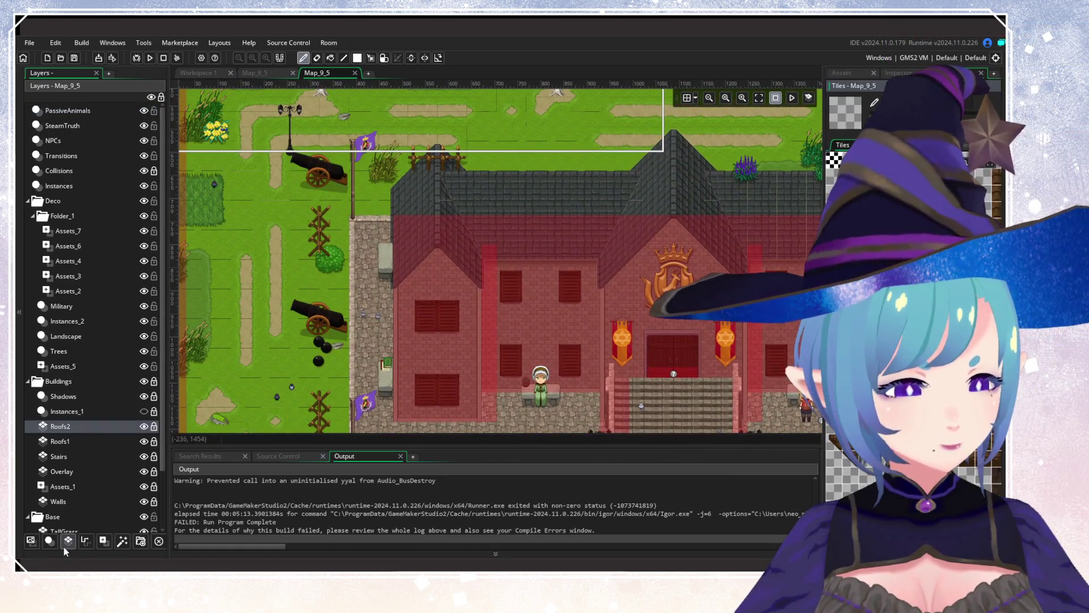
{"action": "left_click", "coordinate": [103, 543]}
Drag Assets_8 above Instances_1, dismiss the locked-layer warning and unlock the Buildings group.
{"action": "right_click", "coordinate": [74, 427]}
{"action": "key", "text": "Escape"}
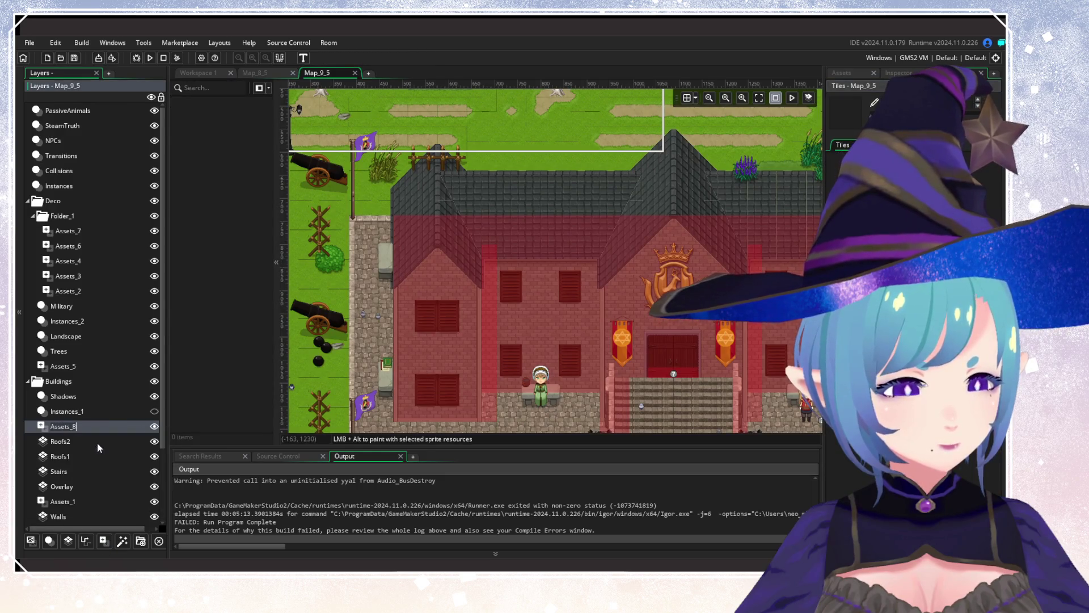
{"action": "left_click", "coordinate": [97, 444]}
{"action": "left_click", "coordinate": [82, 429]}
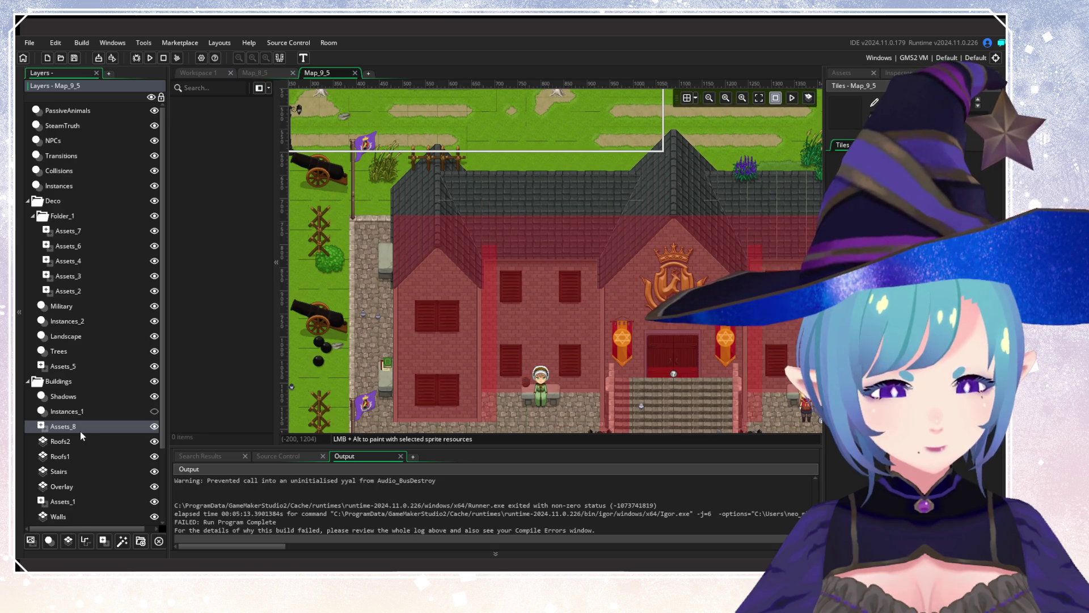
{"action": "left_click_drag", "start_coordinate": [82, 428], "coordinate": [91, 406]}
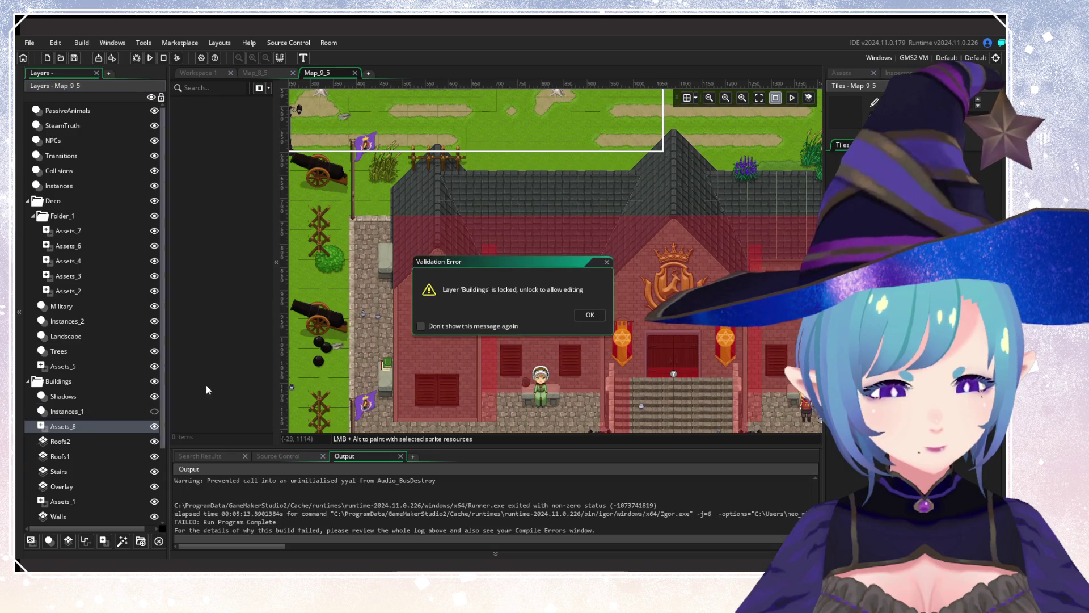
{"action": "key", "text": "Return"}
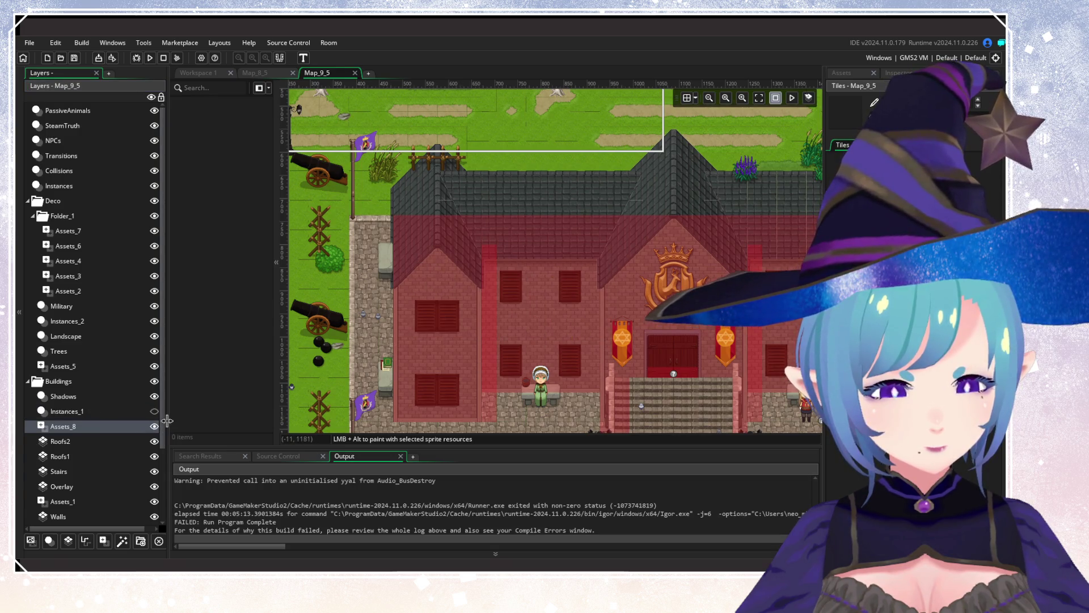
{"action": "left_click", "coordinate": [162, 381]}
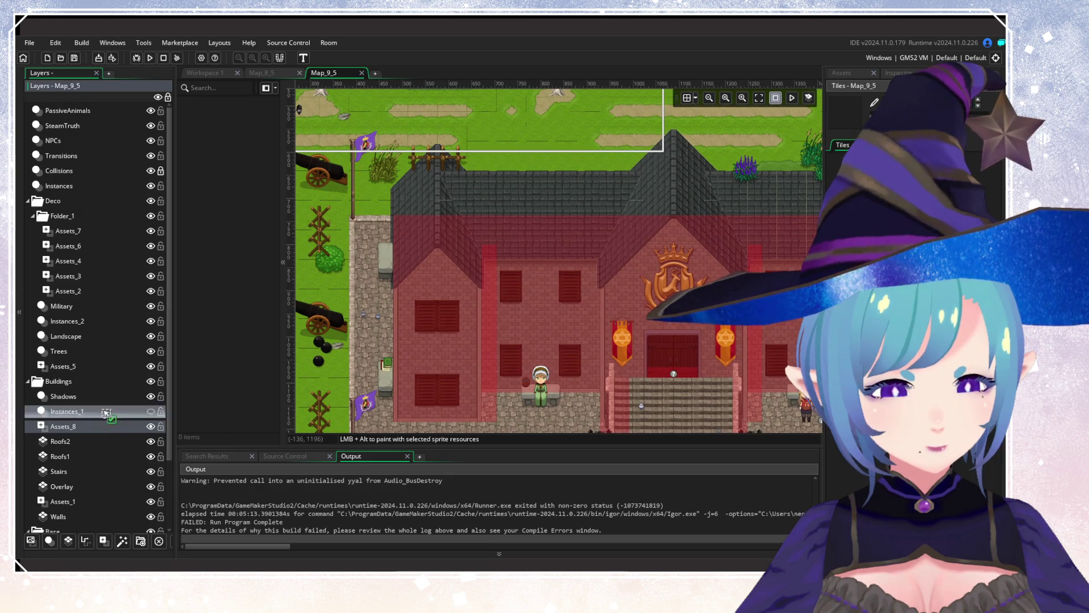
Move Assets_8 above Instances_1, inspect the Assets_5, Roofs2, Instances_1 and Shadows layers, then reselect Assets_8.
{"action": "mouse_move", "coordinate": [85, 426]}
{"action": "left_mouse_down"}
{"action": "mouse_move", "coordinate": [97, 413]}
{"action": "mouse_move", "coordinate": [86, 408]}
{"action": "left_mouse_up"}
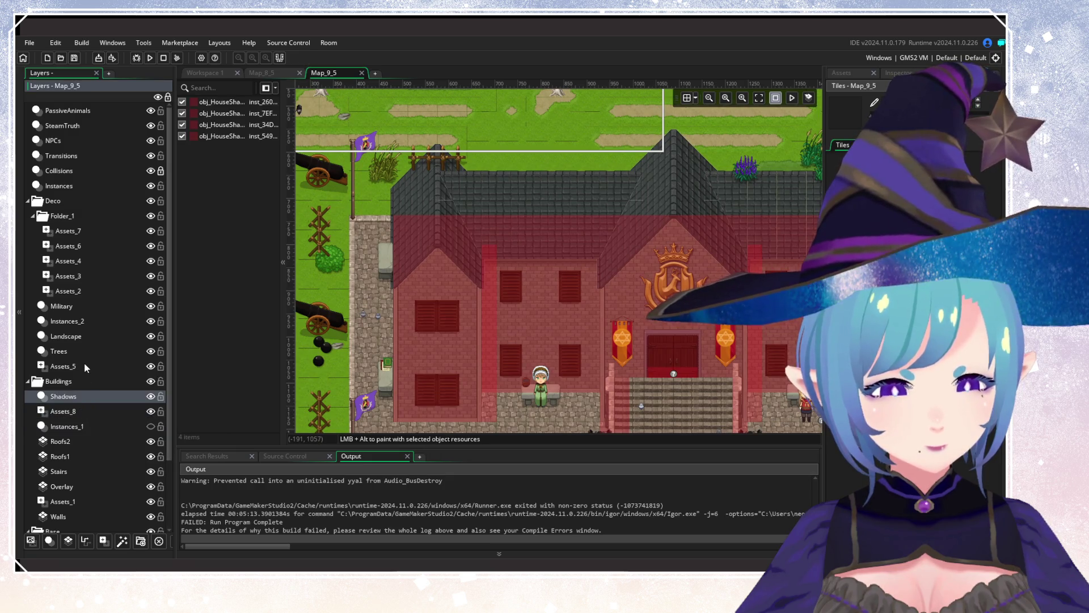
{"action": "left_click", "coordinate": [84, 364]}
{"action": "left_click", "coordinate": [81, 407]}
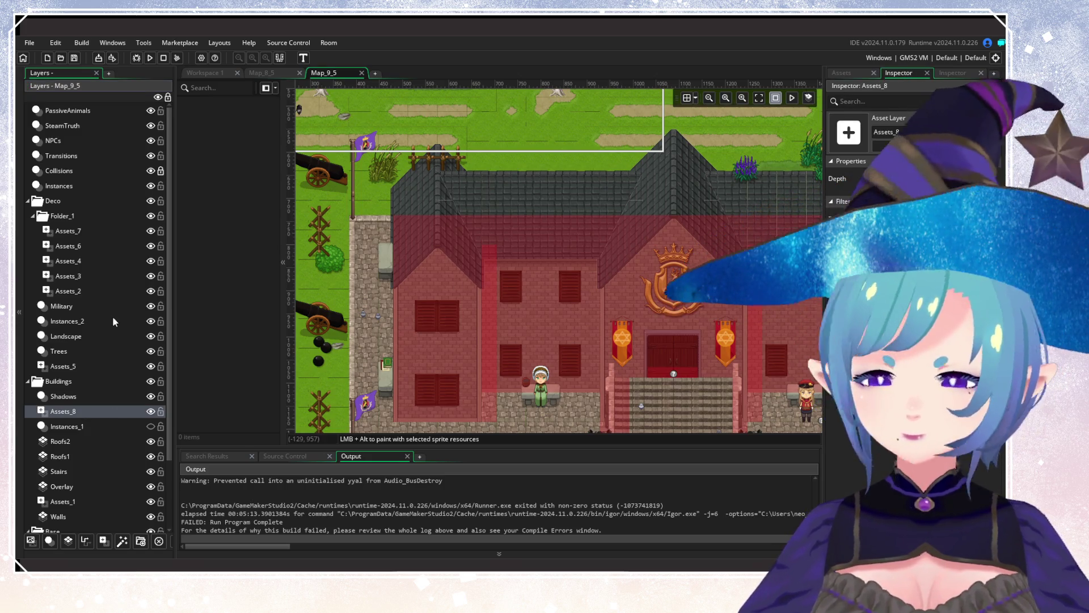
{"action": "left_click", "coordinate": [65, 442]}
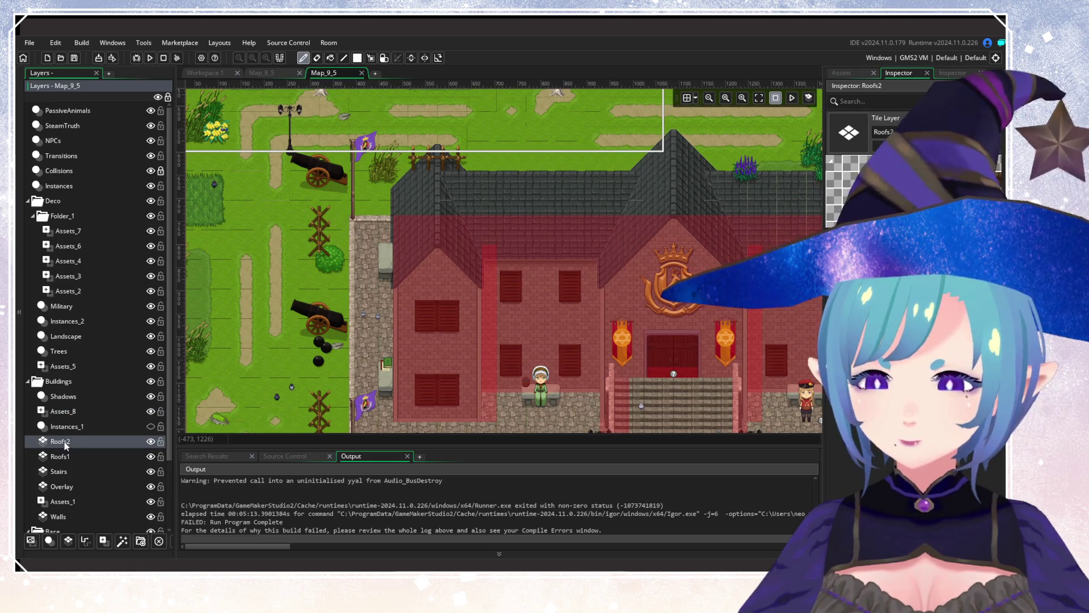
{"action": "left_click", "coordinate": [119, 426]}
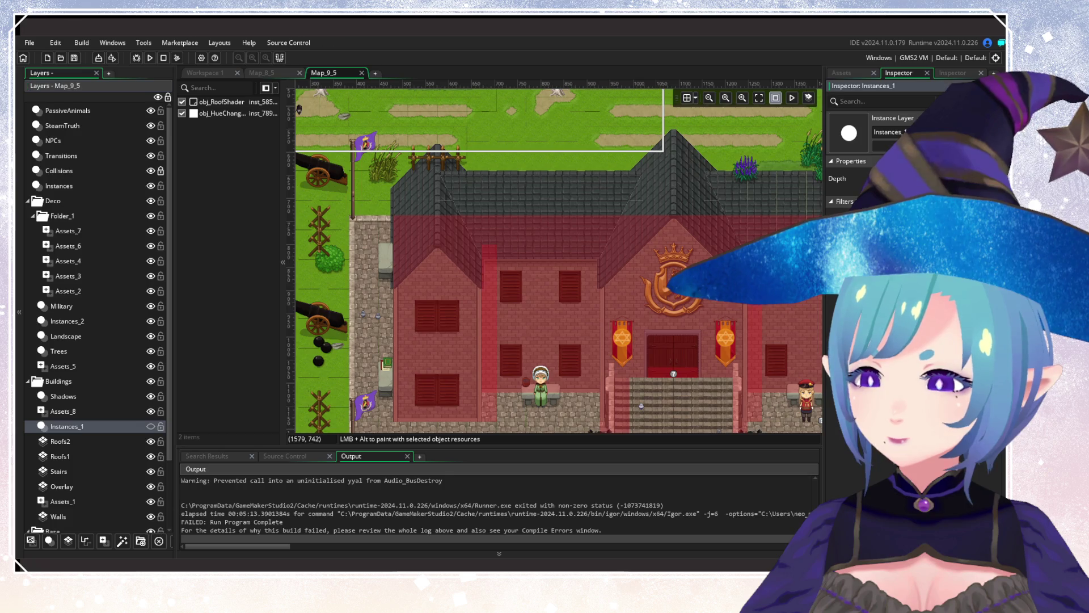
{"action": "left_click", "coordinate": [63, 396]}
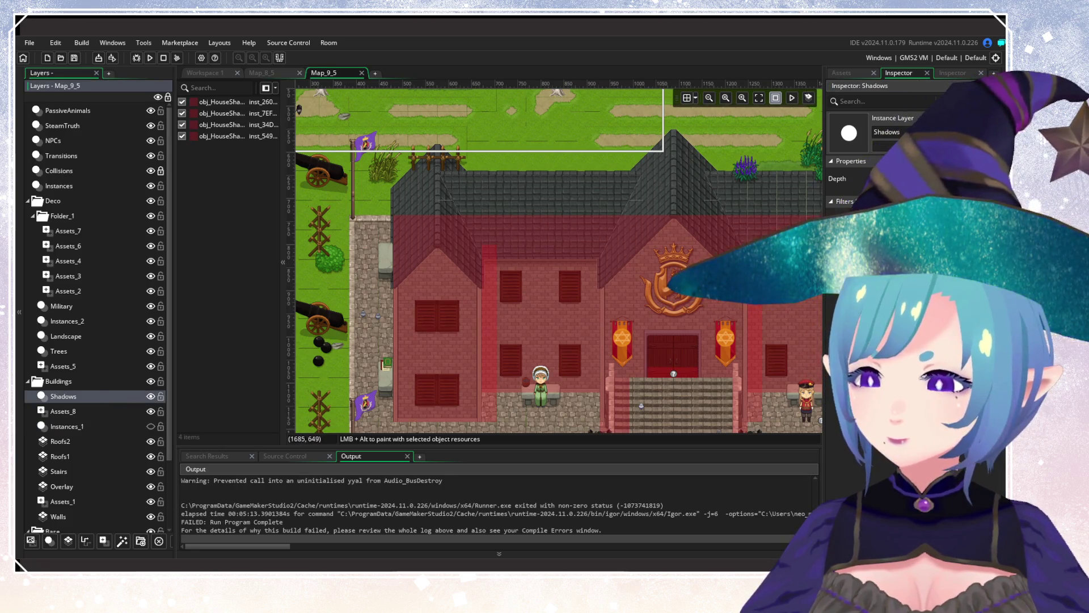
{"action": "left_click", "coordinate": [63, 411]}
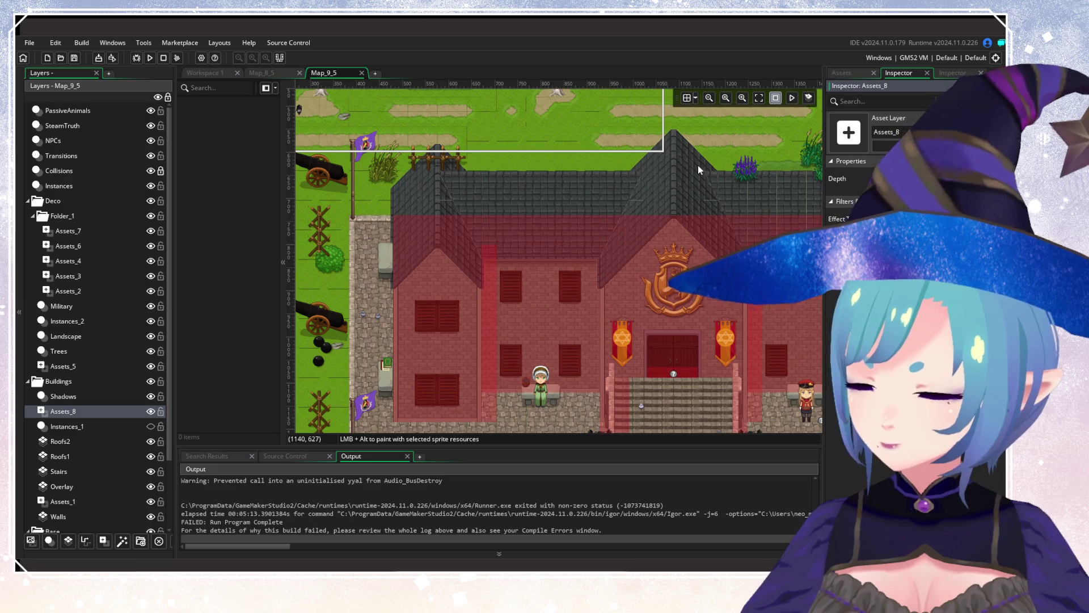
Centre the building and browse the asset browser to the Characters > Animals folders.
{"action": "left_click", "coordinate": [578, 307]}
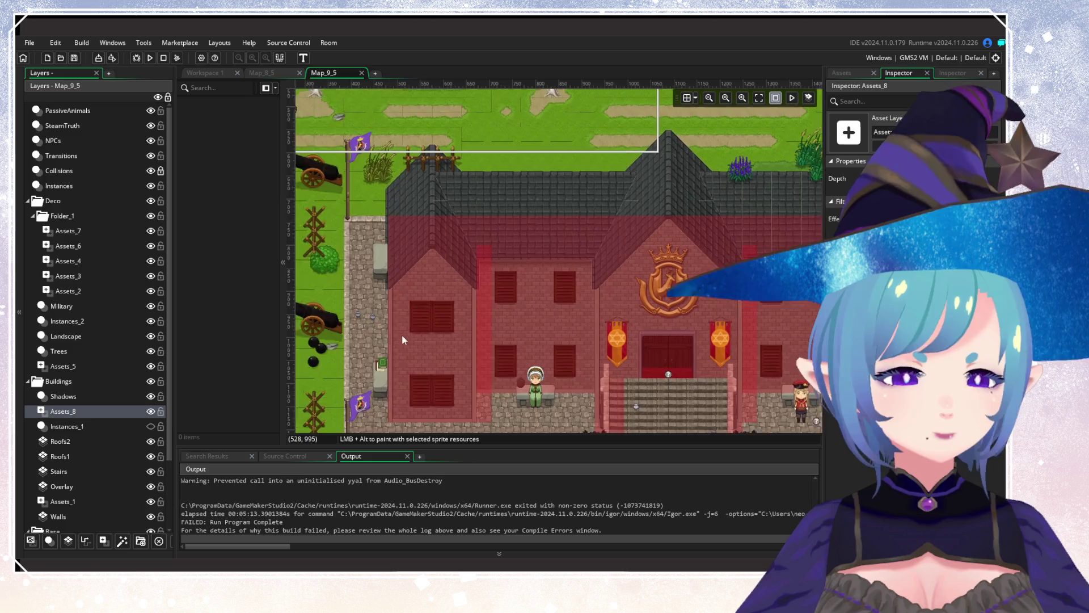
{"action": "left_click_drag", "start_coordinate": [681, 318], "coordinate": [559, 312]}
{"action": "left_click", "coordinate": [841, 73]}
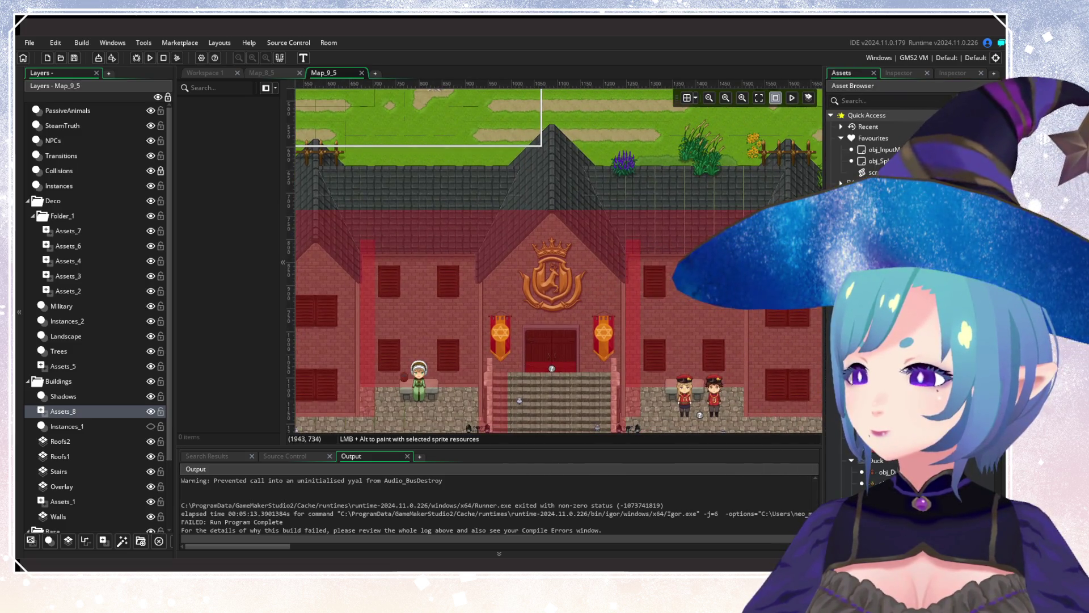
{"action": "left_click", "coordinate": [990, 101]}
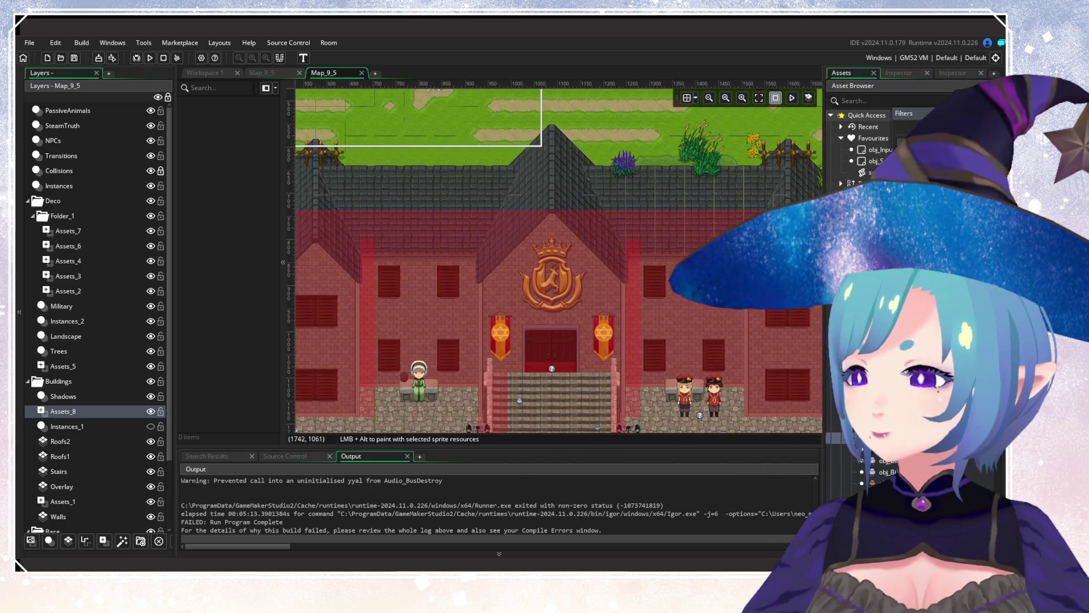
{"action": "key", "text": "Escape"}
{"action": "scroll", "coordinate": [908, 284], "scroll_direction": "down", "scroll_amount": 5}
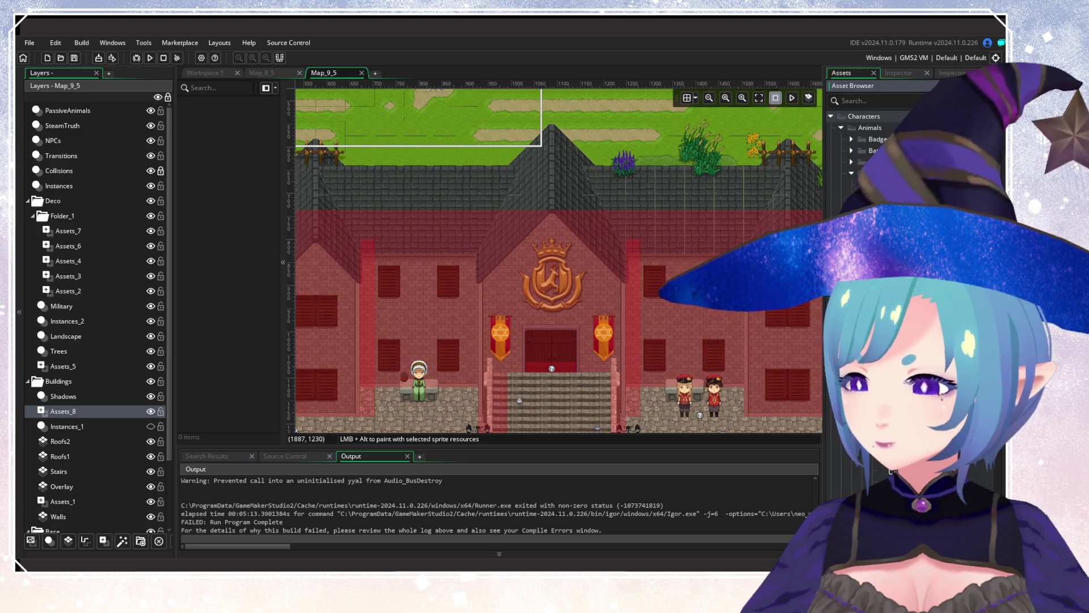
{"action": "scroll", "coordinate": [570, 301], "scroll_direction": "up", "scroll_amount": 4}
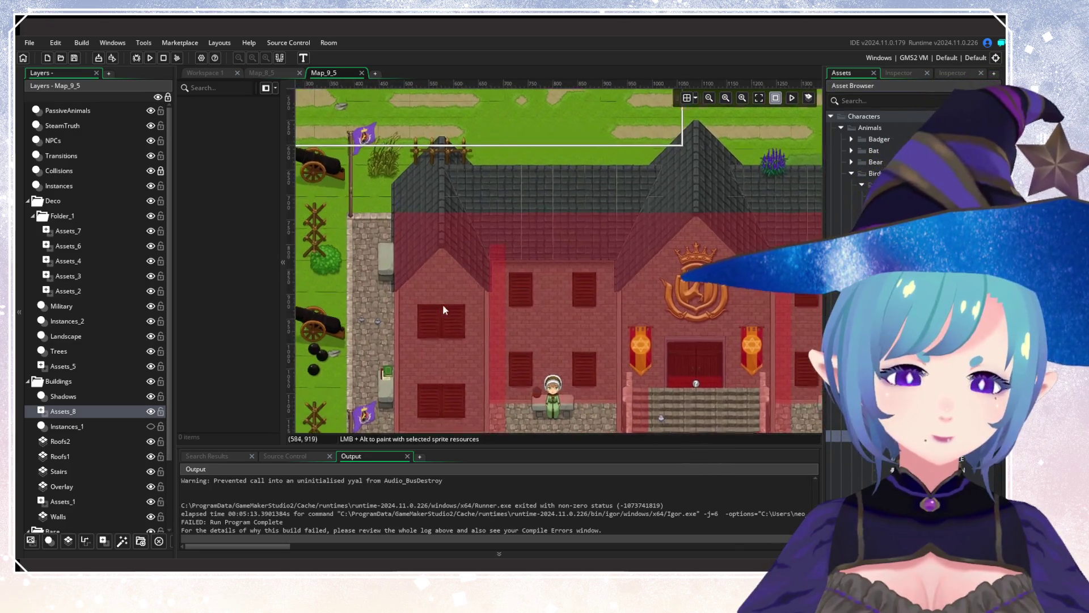
Place doves on the left wing's window, the wall beside it, the roof top and the central ridge.
{"action": "left_click", "coordinate": [436, 304]}
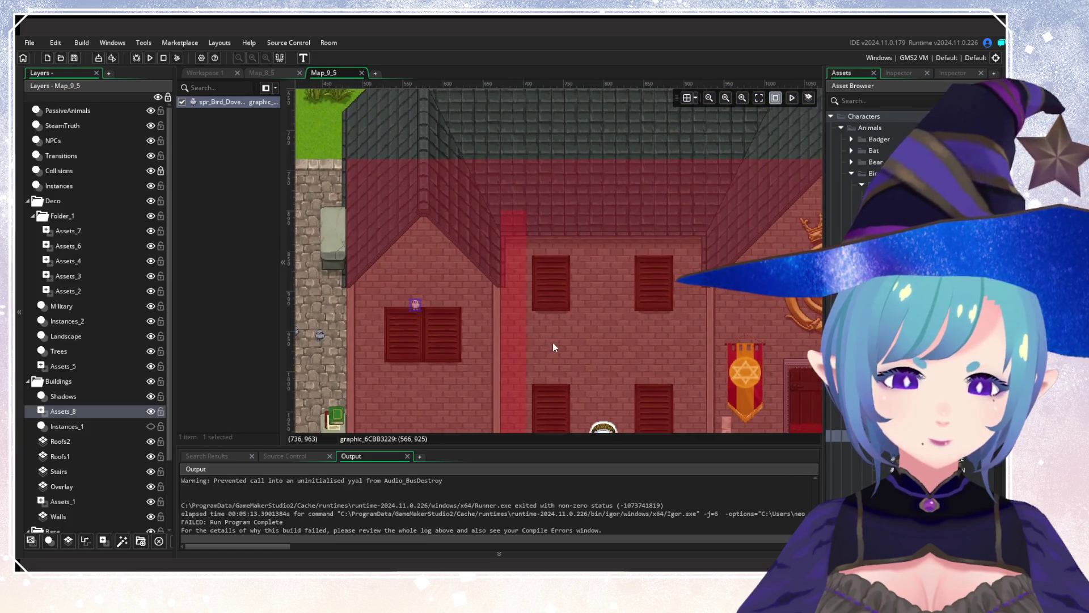
{"action": "left_click", "coordinate": [458, 266], "text": "alt"}
{"action": "left_click", "coordinate": [457, 267], "text": "alt"}
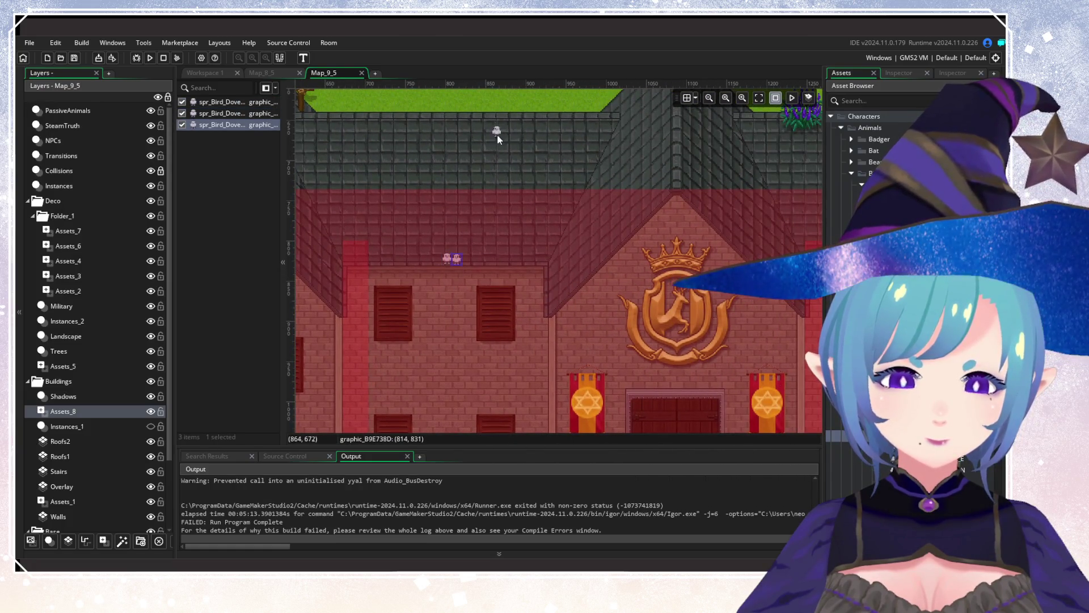
{"action": "left_click", "coordinate": [494, 114], "text": "alt"}
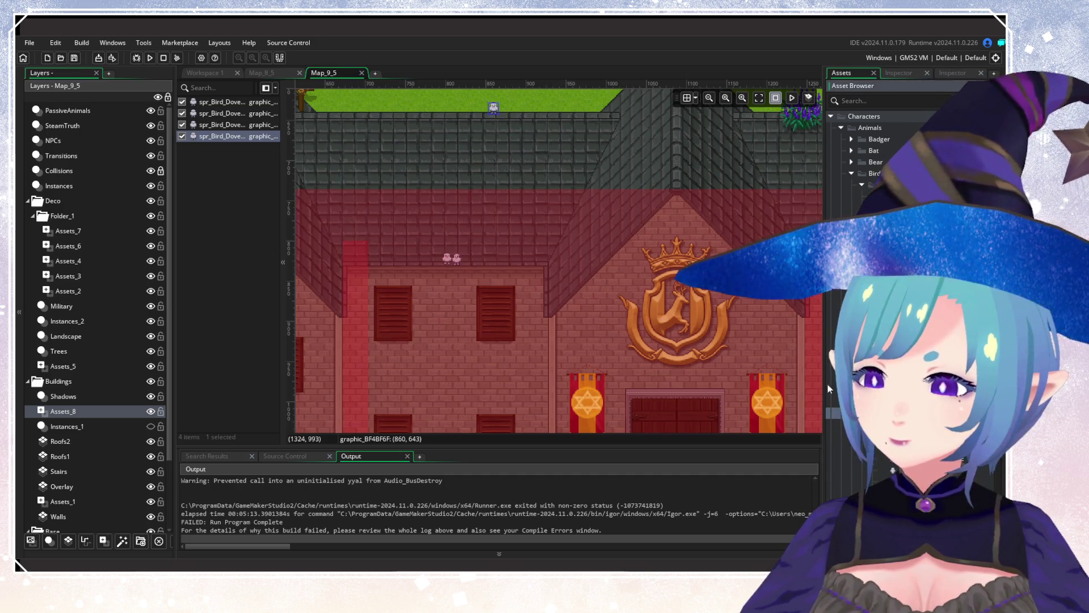
{"action": "scroll", "coordinate": [522, 382], "scroll_direction": "right", "scroll_amount": 5}
{"action": "scroll", "coordinate": [513, 274], "scroll_direction": "up", "scroll_amount": 3}
{"action": "left_click", "coordinate": [516, 243], "text": "alt"}
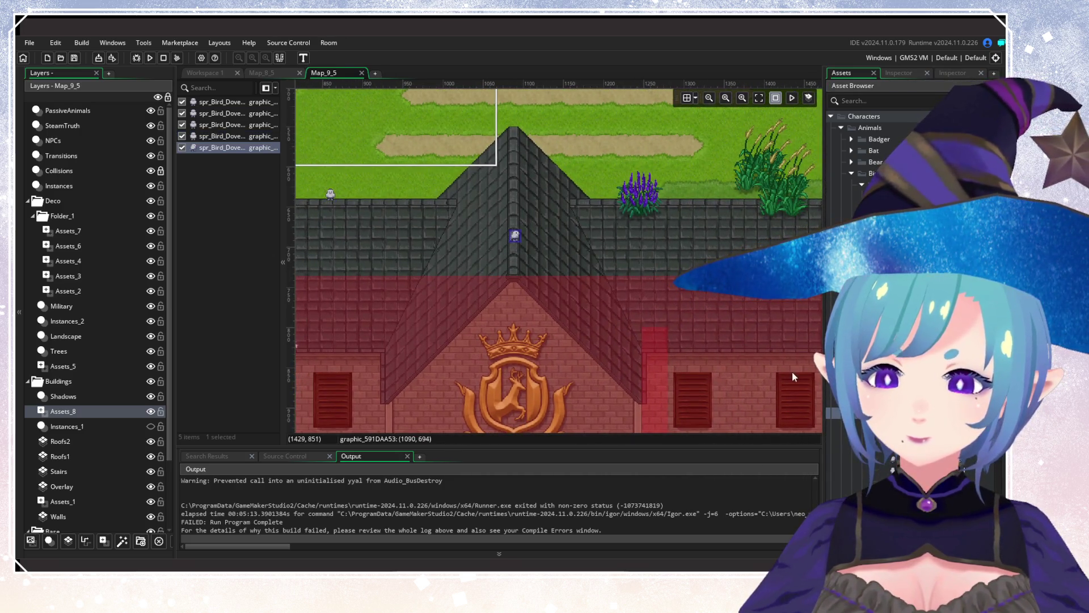
Place a dove on the right wing's window, then pick a collared dove and add one to the building.
{"action": "scroll", "coordinate": [516, 243], "scroll_direction": "down", "scroll_amount": 5}
{"action": "scroll", "coordinate": [520, 195], "scroll_direction": "right", "scroll_amount": 6}
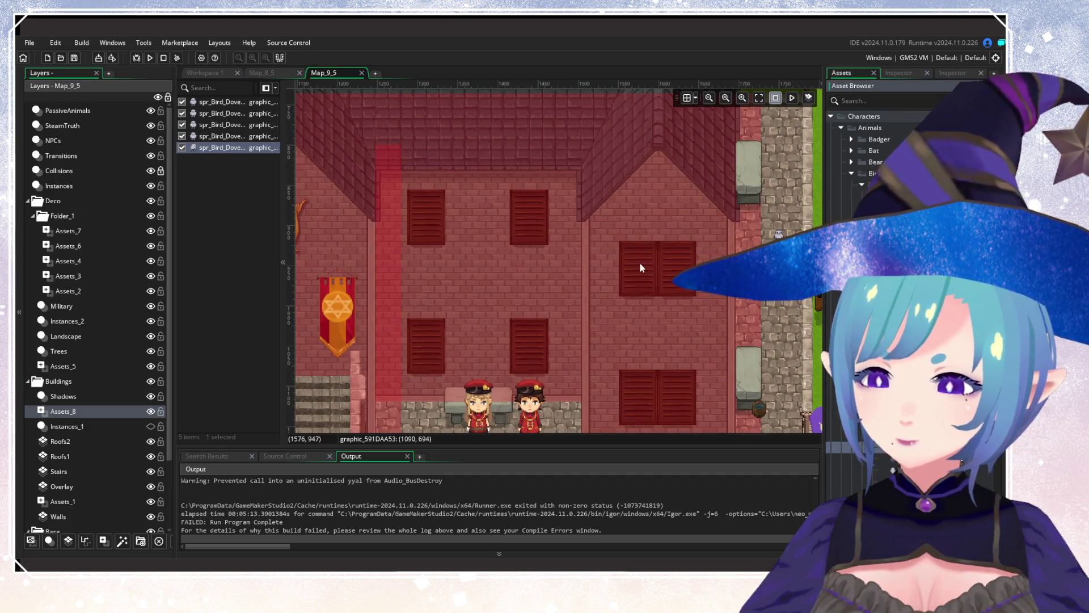
{"action": "mouse_move", "coordinate": [650, 250]}
{"action": "left_mouse_down"}
{"action": "mouse_move", "coordinate": [621, 332]}
{"action": "mouse_move", "coordinate": [629, 307]}
{"action": "mouse_move", "coordinate": [628, 322]}
{"action": "left_mouse_up"}
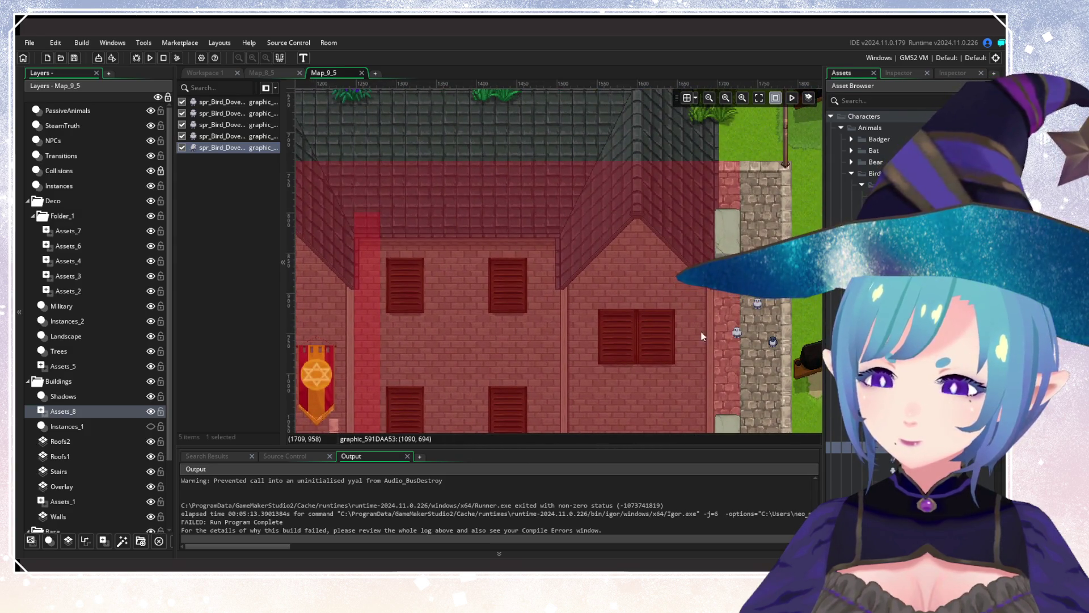
{"action": "left_click", "coordinate": [659, 311]}
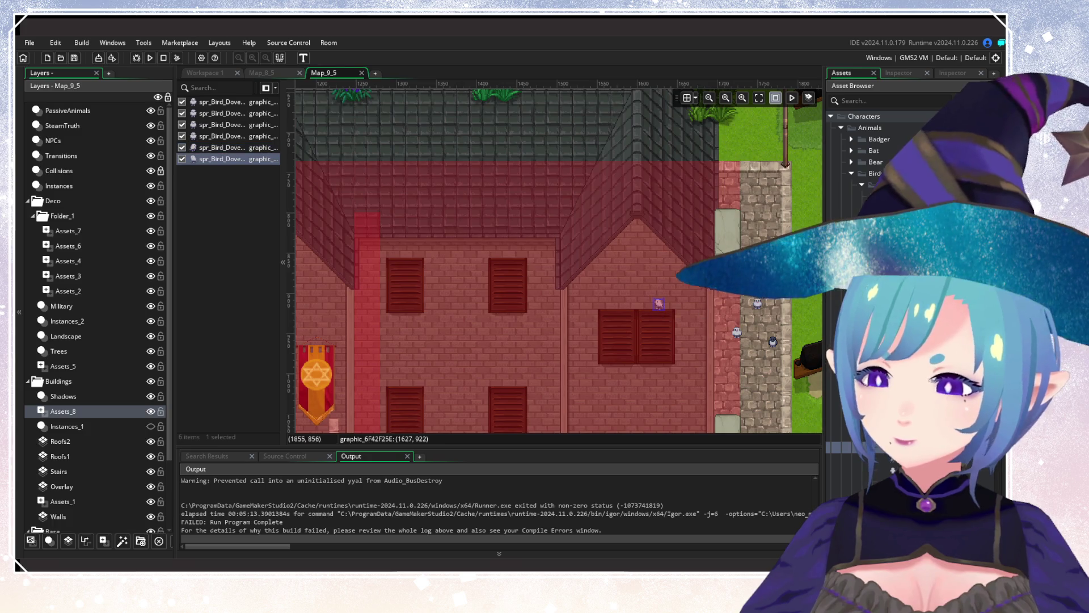
{"action": "left_click", "coordinate": [885, 470]}
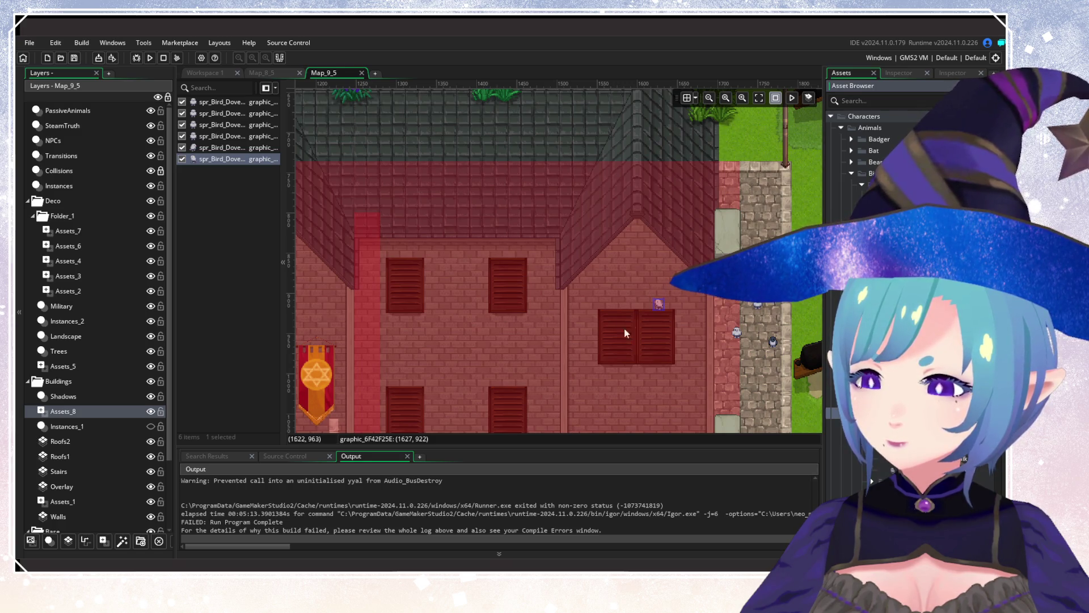
{"action": "left_click", "coordinate": [644, 313]}
Place collared doves on the left banner, the facade and the top of the crest.
{"action": "mouse_move", "coordinate": [455, 323]}
{"action": "left_mouse_down"}
{"action": "mouse_move", "coordinate": [577, 258]}
{"action": "mouse_move", "coordinate": [766, 287]}
{"action": "left_mouse_up"}
{"action": "left_click", "coordinate": [515, 283]}
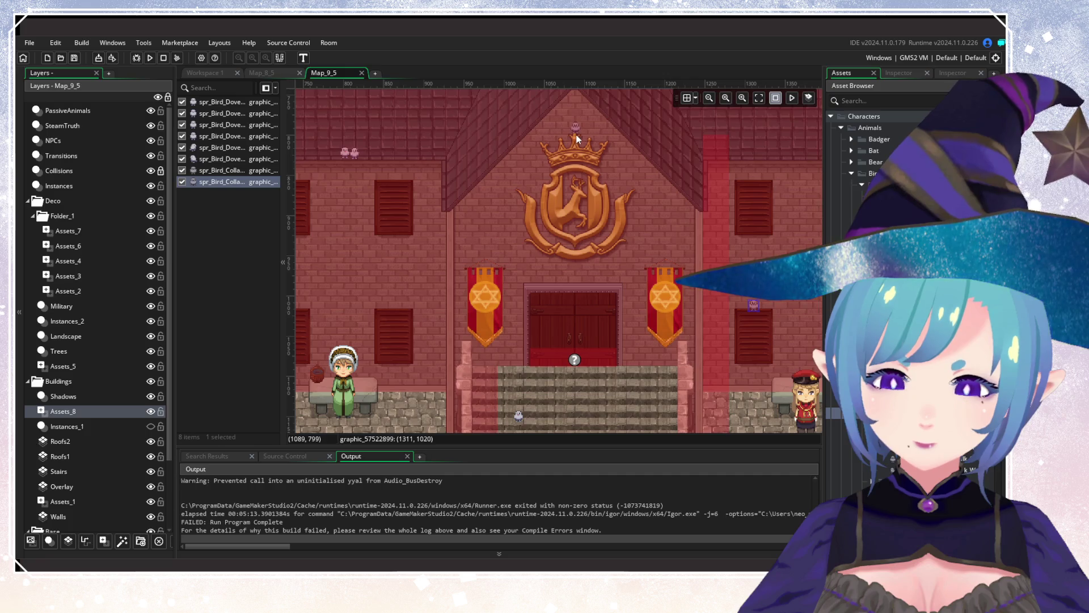
{"action": "mouse_move", "coordinate": [577, 136]}
{"action": "left_mouse_down"}
{"action": "mouse_move", "coordinate": [568, 254]}
{"action": "mouse_move", "coordinate": [554, 253]}
{"action": "mouse_move", "coordinate": [559, 187]}
{"action": "left_mouse_up"}
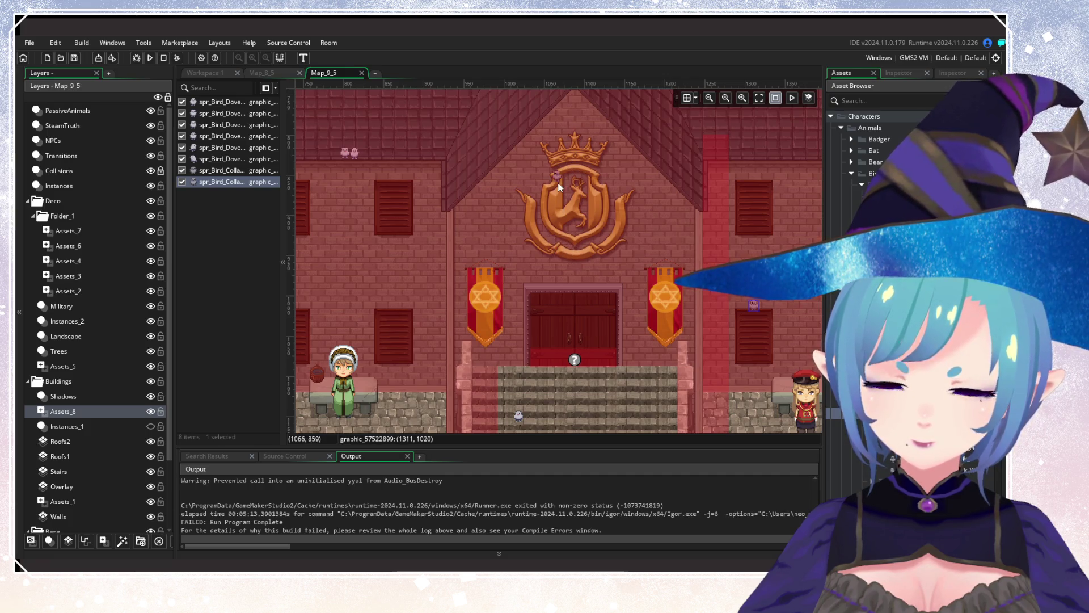
{"action": "left_click", "coordinate": [489, 266], "text": "alt"}
{"action": "scroll", "coordinate": [564, 269], "scroll_direction": "up", "scroll_amount": 1}
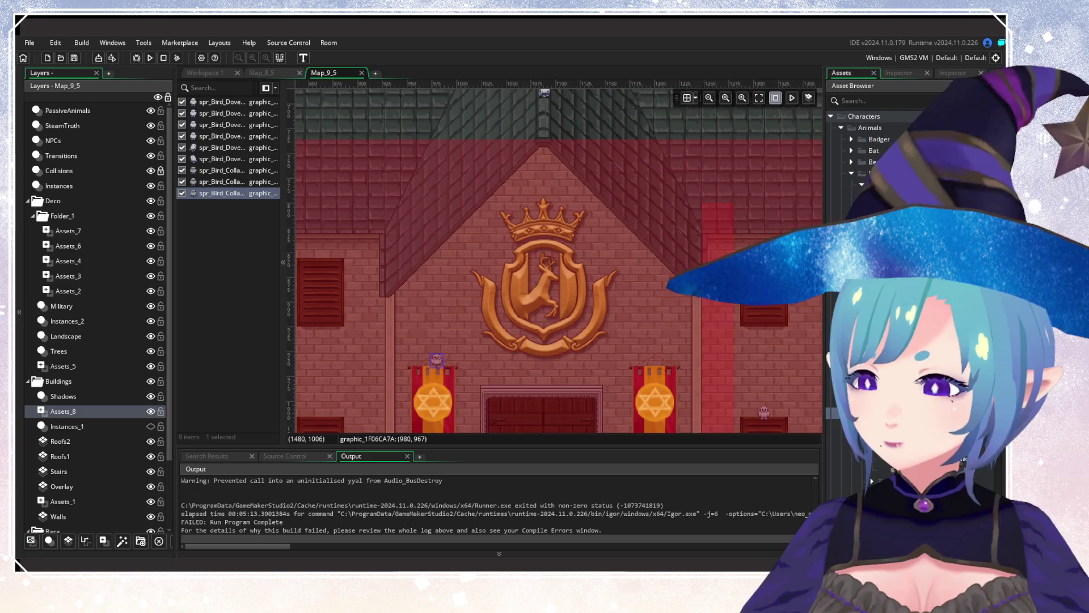
{"action": "left_click_drag", "start_coordinate": [557, 226], "coordinate": [546, 205]}
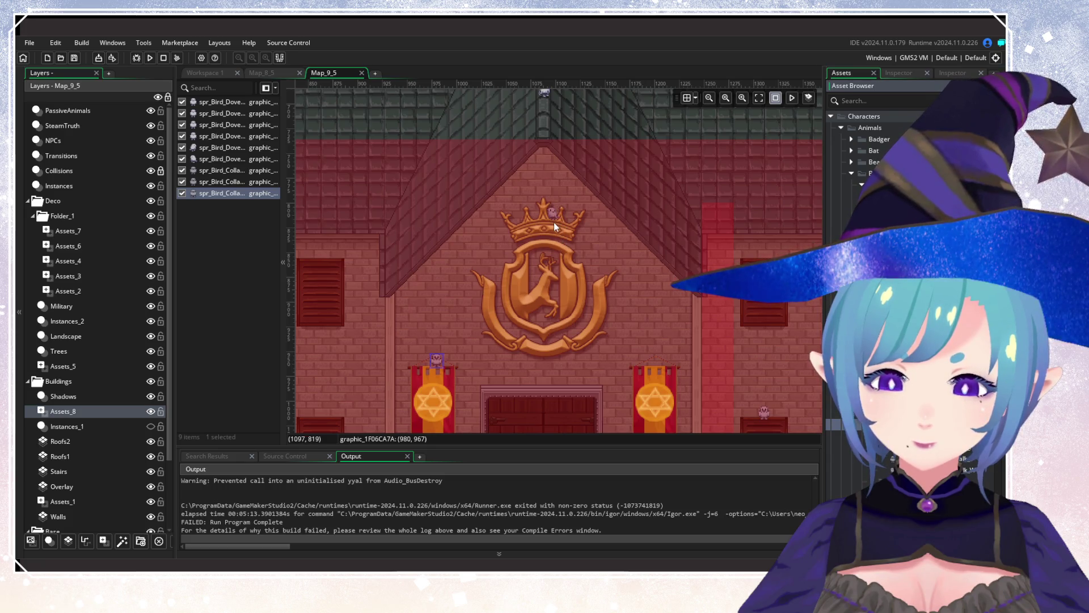
{"action": "left_click", "coordinate": [554, 223], "text": "alt"}
Perch two birds side by side on the roof edge above the building.
{"action": "scroll", "coordinate": [664, 287], "scroll_direction": "down", "scroll_amount": 2}
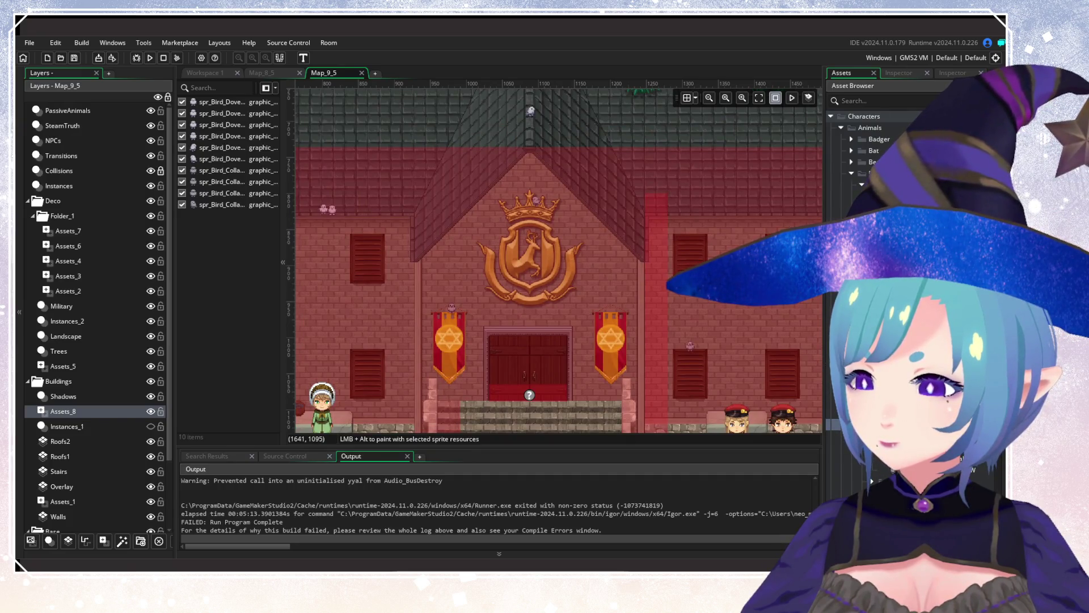
{"action": "left_click_drag", "start_coordinate": [667, 189], "coordinate": [543, 348]}
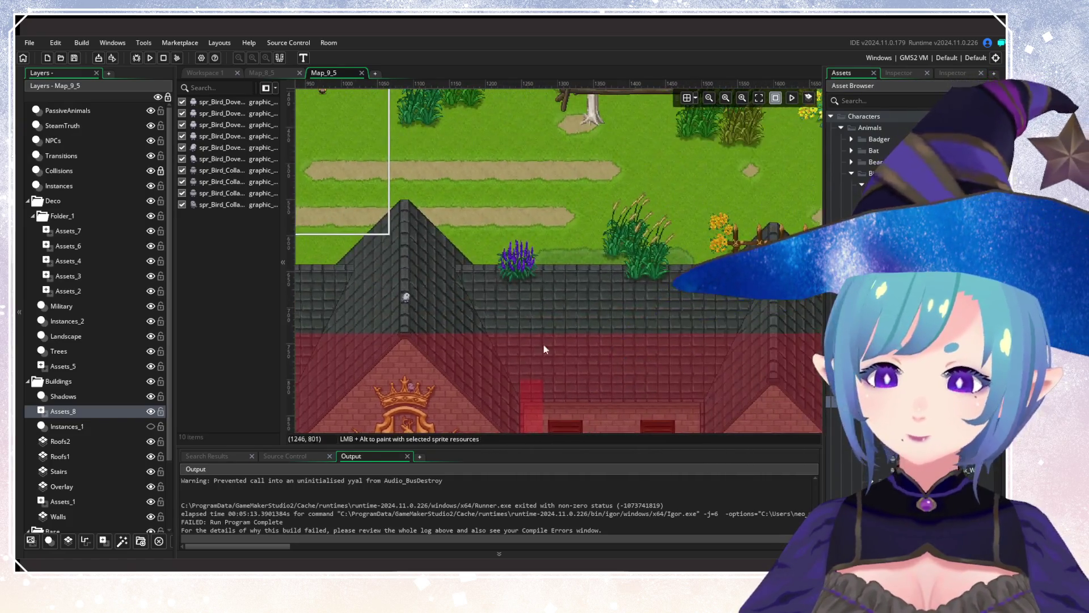
{"action": "left_click", "coordinate": [573, 270], "text": "alt"}
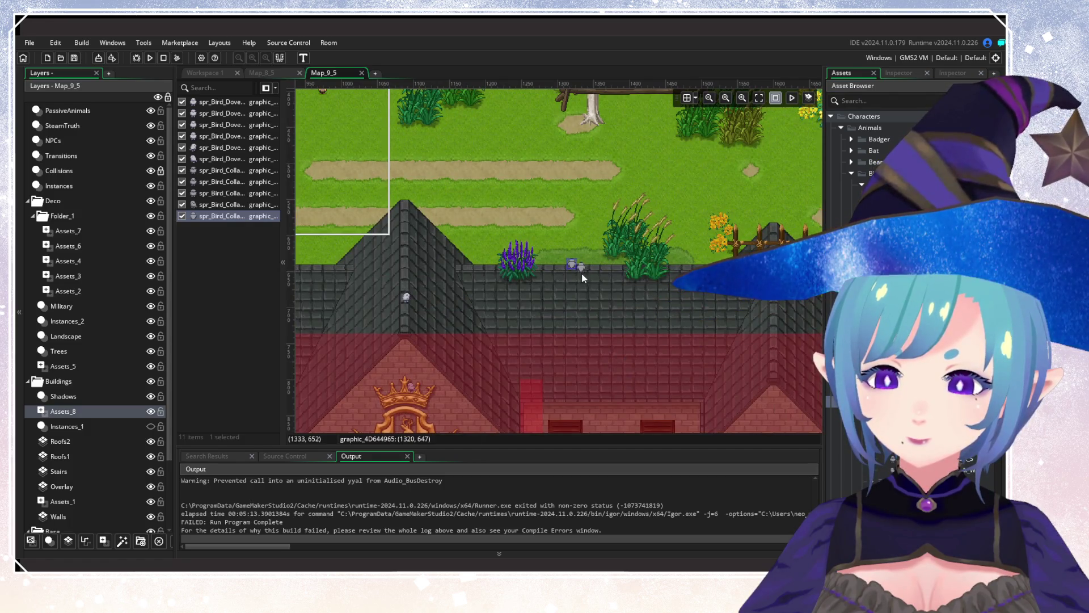
{"action": "left_click", "coordinate": [583, 271], "text": "alt"}
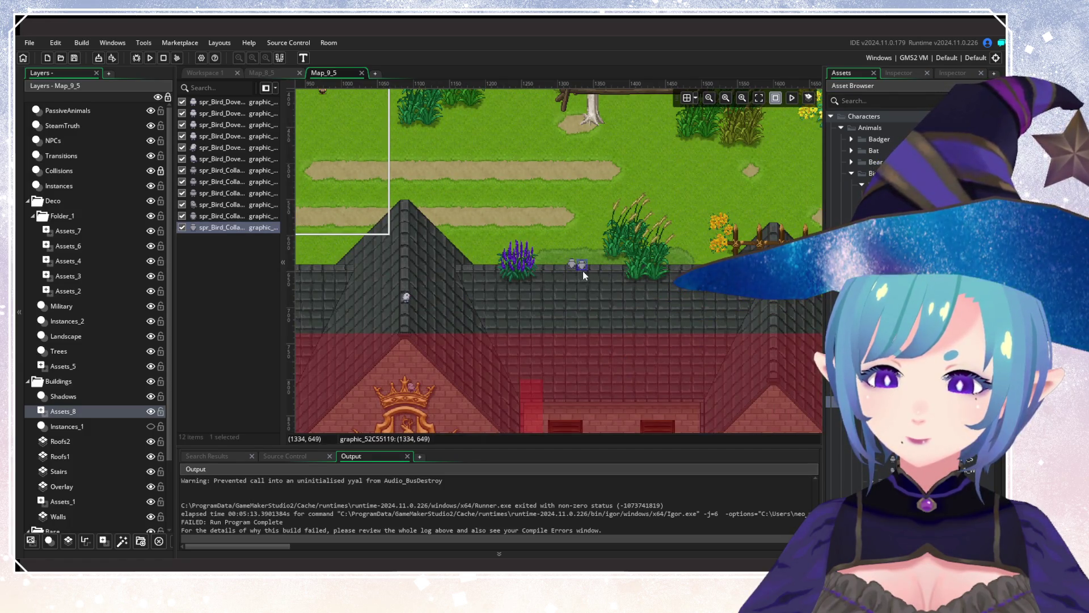
Add two more bird sprites to the manor's rooftops.
{"action": "left_click_drag", "start_coordinate": [651, 324], "coordinate": [677, 159]}
{"action": "mouse_move", "coordinate": [641, 332]}
{"action": "left_mouse_down"}
{"action": "mouse_move", "coordinate": [457, 315]}
{"action": "mouse_move", "coordinate": [649, 263]}
{"action": "left_mouse_up"}
{"action": "mouse_move", "coordinate": [292, 208]}
{"action": "left_mouse_down"}
{"action": "mouse_move", "coordinate": [610, 290]}
{"action": "mouse_move", "coordinate": [445, 322]}
{"action": "left_mouse_up"}
{"action": "scroll", "coordinate": [611, 290], "scroll_direction": "down", "scroll_amount": 2}
{"action": "scroll", "coordinate": [458, 309], "scroll_direction": "down", "scroll_amount": 1}
{"action": "scroll", "coordinate": [373, 256], "scroll_direction": "up", "scroll_amount": 3}
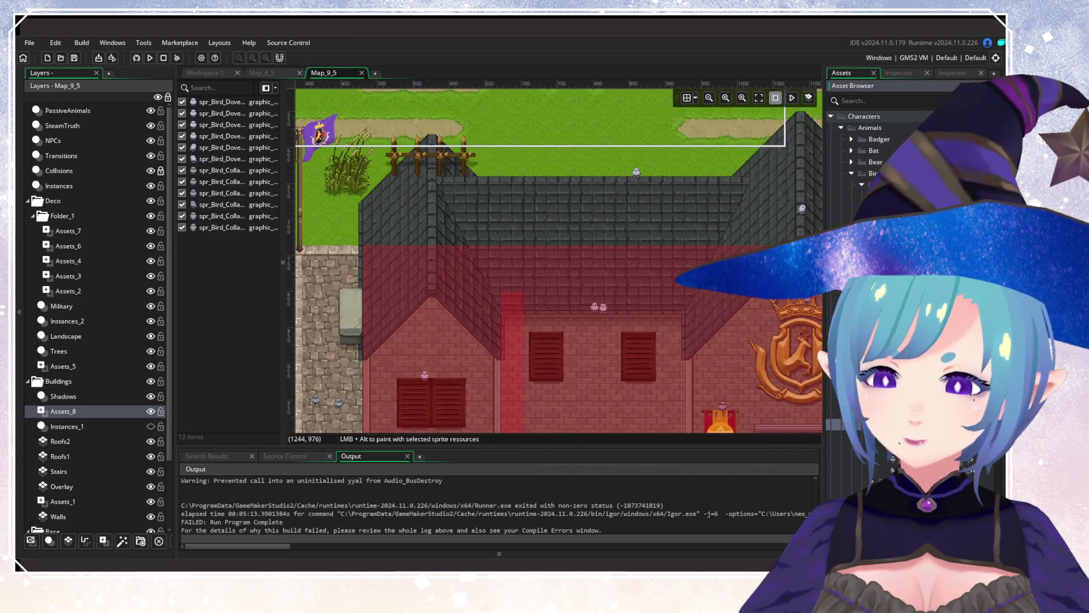
{"action": "left_click", "coordinate": [395, 248], "text": "alt"}
{"action": "left_click", "coordinate": [412, 255], "text": "alt"}
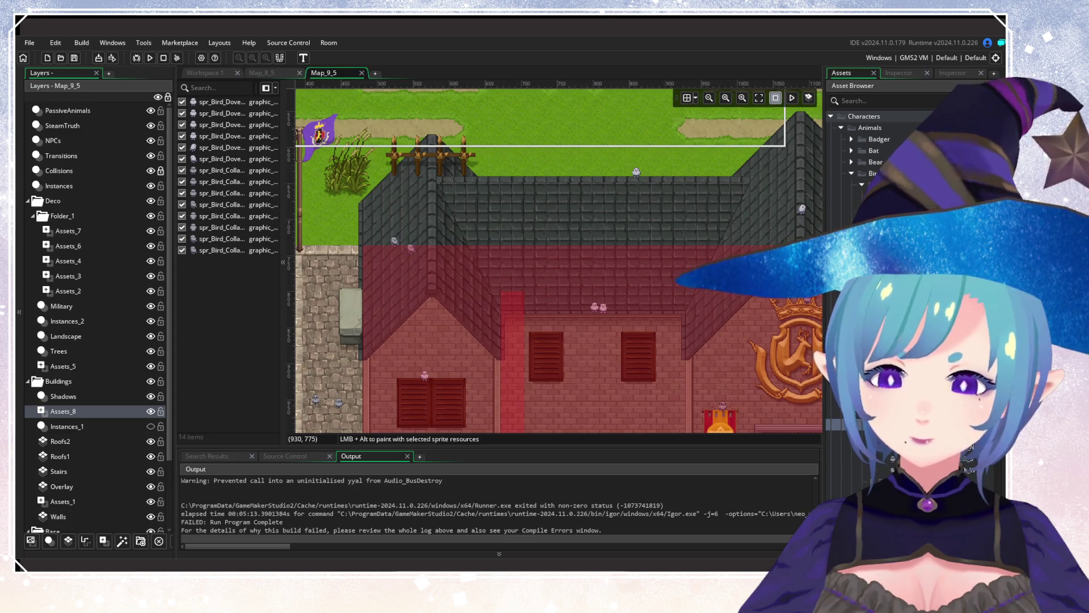
Look over the grounds and trees around the manor and make the Instances_1 roof objects visible again.
{"action": "scroll", "coordinate": [544, 271], "scroll_direction": "down", "scroll_amount": 1}
{"action": "scroll", "coordinate": [544, 276], "scroll_direction": "down", "scroll_amount": 3}
{"action": "mouse_move", "coordinate": [619, 319]}
{"action": "left_mouse_down"}
{"action": "mouse_move", "coordinate": [459, 220]}
{"action": "mouse_move", "coordinate": [541, 195]}
{"action": "left_mouse_up"}
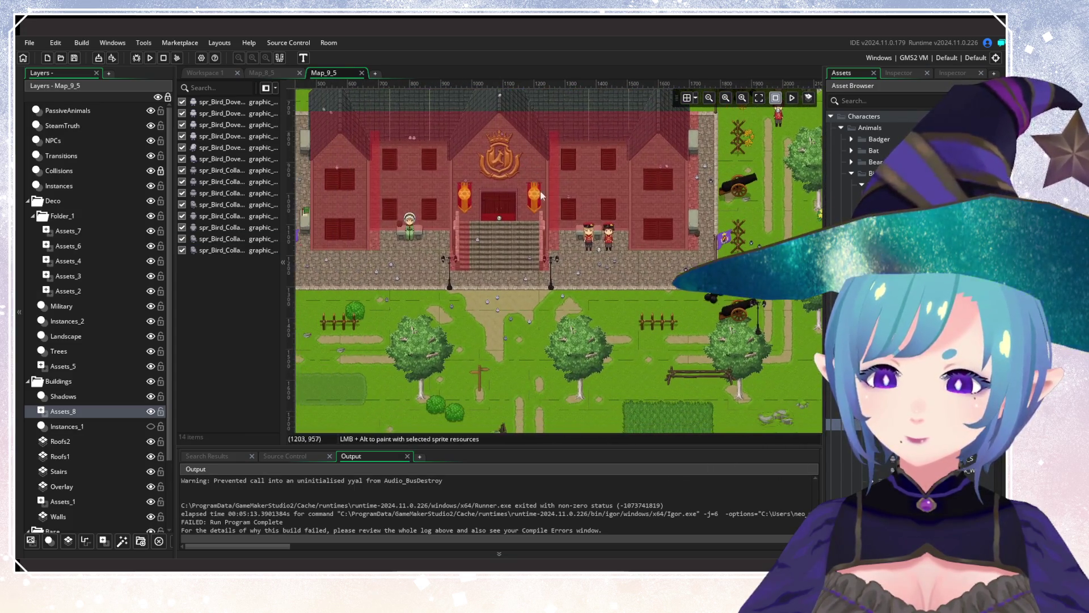
{"action": "scroll", "coordinate": [639, 268], "scroll_direction": "down", "scroll_amount": 3}
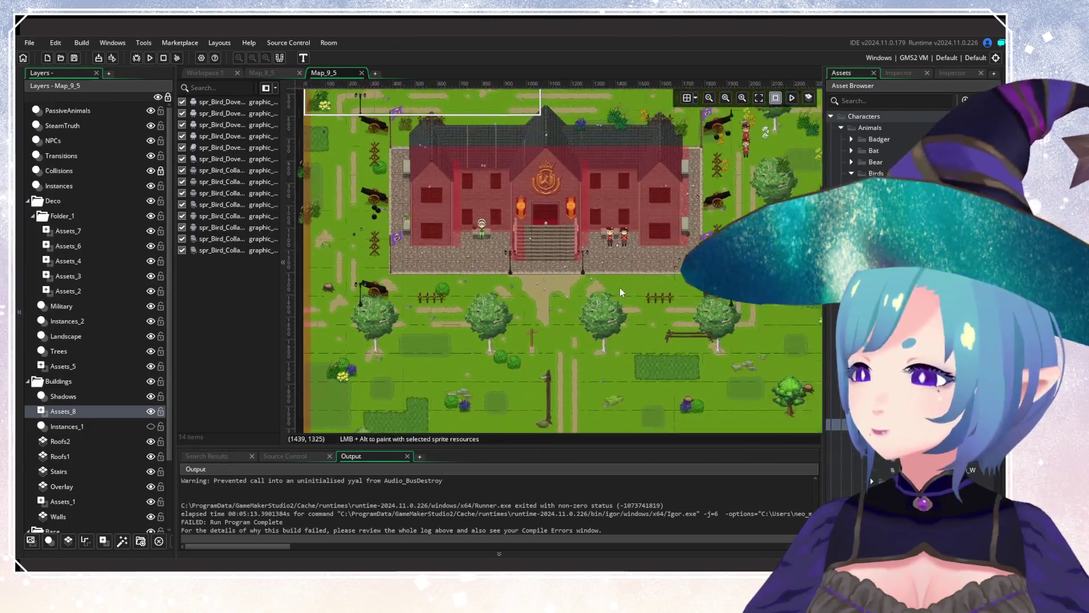
{"action": "mouse_move", "coordinate": [619, 288]}
{"action": "left_mouse_down"}
{"action": "mouse_move", "coordinate": [622, 392]}
{"action": "mouse_move", "coordinate": [607, 234]}
{"action": "left_mouse_up"}
{"action": "left_click_drag", "start_coordinate": [601, 374], "coordinate": [602, 318]}
{"action": "mouse_move", "coordinate": [397, 333]}
{"action": "left_mouse_down"}
{"action": "mouse_move", "coordinate": [396, 291]}
{"action": "mouse_move", "coordinate": [373, 430]}
{"action": "left_mouse_up"}
{"action": "left_click", "coordinate": [151, 427]}
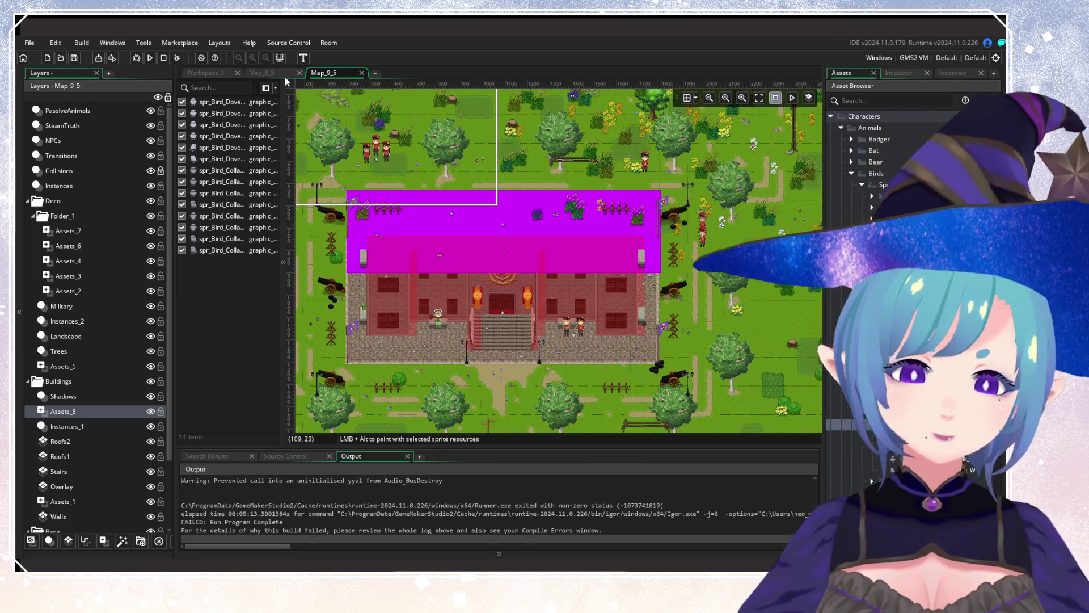
Open Map_8_5 and review the PassiveAnimals layer's instances and the houses.
{"action": "left_click", "coordinate": [285, 76]}
{"action": "scroll", "coordinate": [611, 170], "scroll_direction": "up", "scroll_amount": 2}
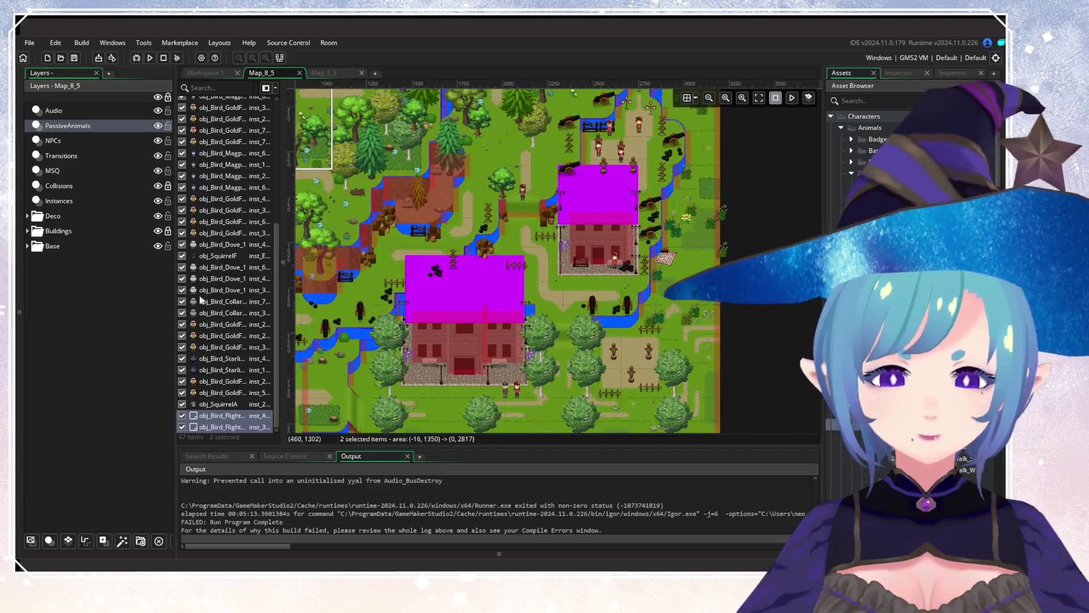
{"action": "left_click", "coordinate": [61, 214]}
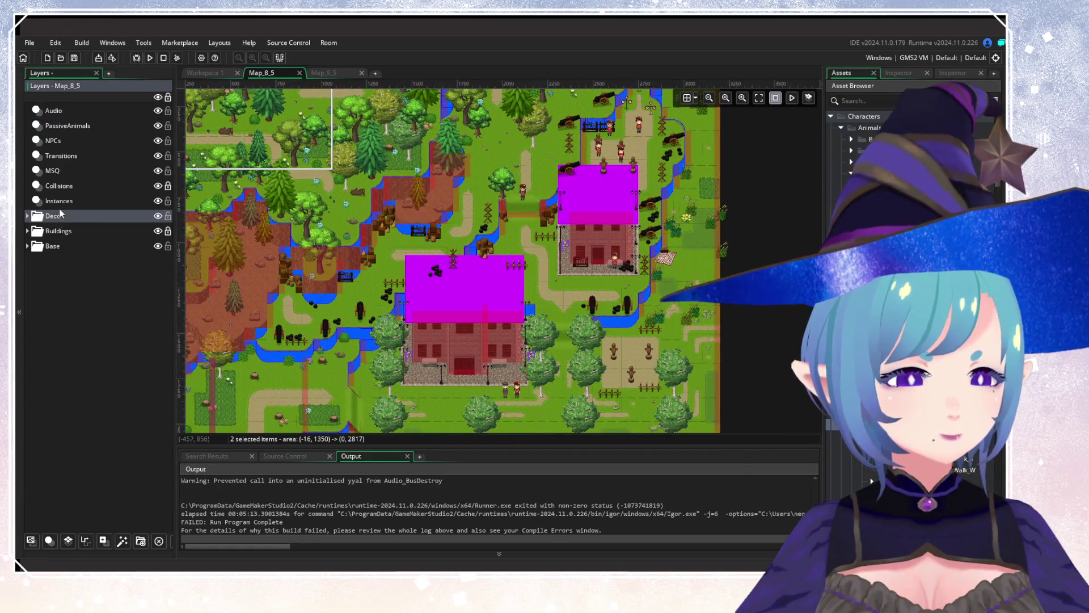
{"action": "left_click", "coordinate": [80, 128]}
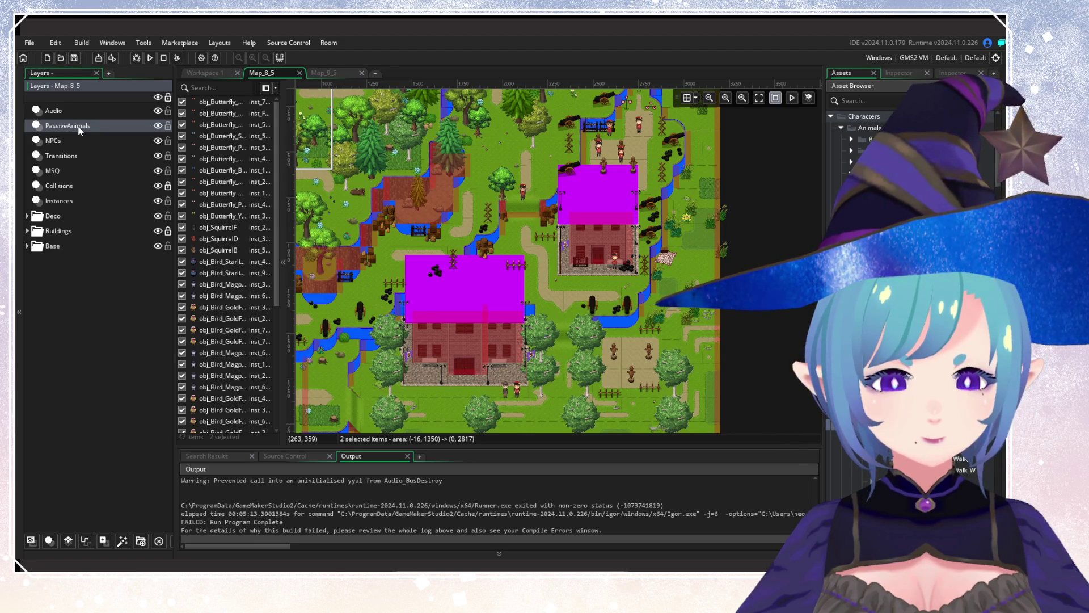
{"action": "mouse_move", "coordinate": [488, 397]}
{"action": "left_mouse_down"}
{"action": "mouse_move", "coordinate": [549, 162]}
{"action": "mouse_move", "coordinate": [493, 353]}
{"action": "left_mouse_up"}
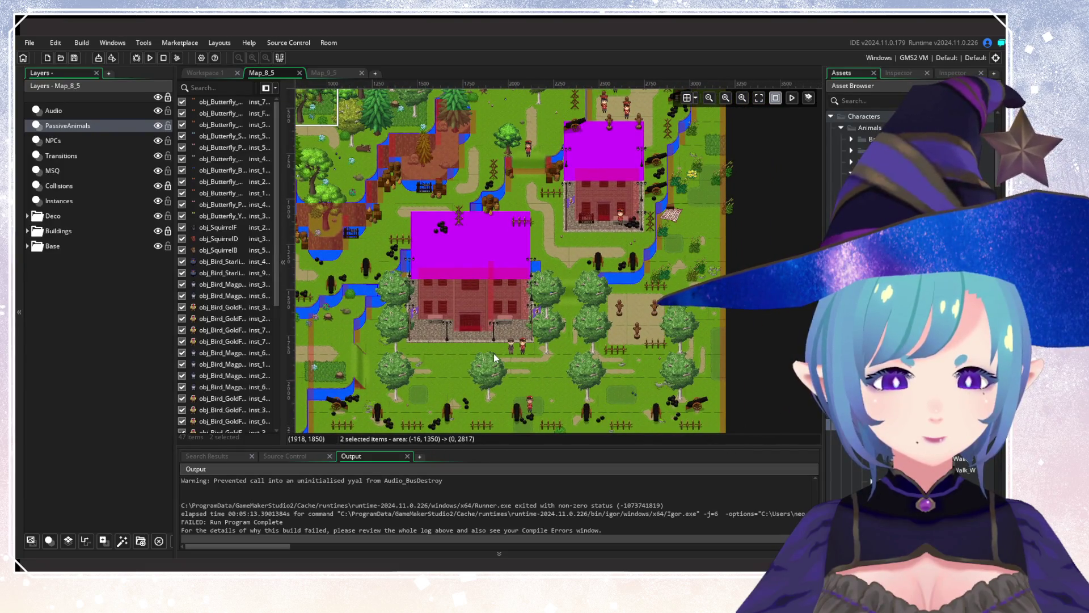
Compare the manor in Map_9_5, then return to Map_8_5 and look across its houses.
{"action": "left_click", "coordinate": [334, 72]}
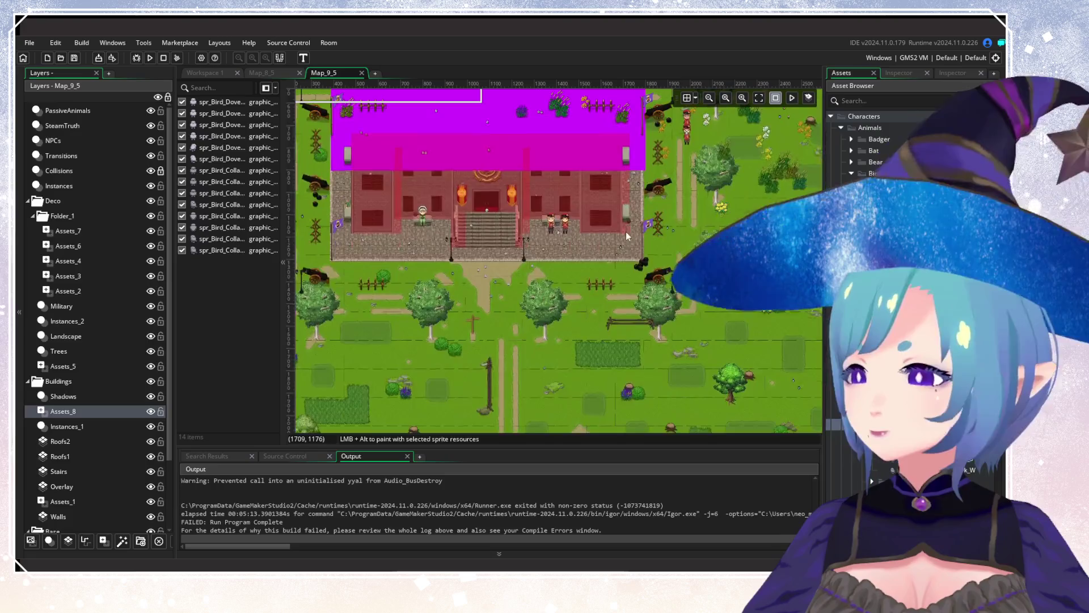
{"action": "scroll", "coordinate": [649, 280], "scroll_direction": "down", "scroll_amount": 4}
{"action": "scroll", "coordinate": [649, 280], "scroll_direction": "up", "scroll_amount": 5}
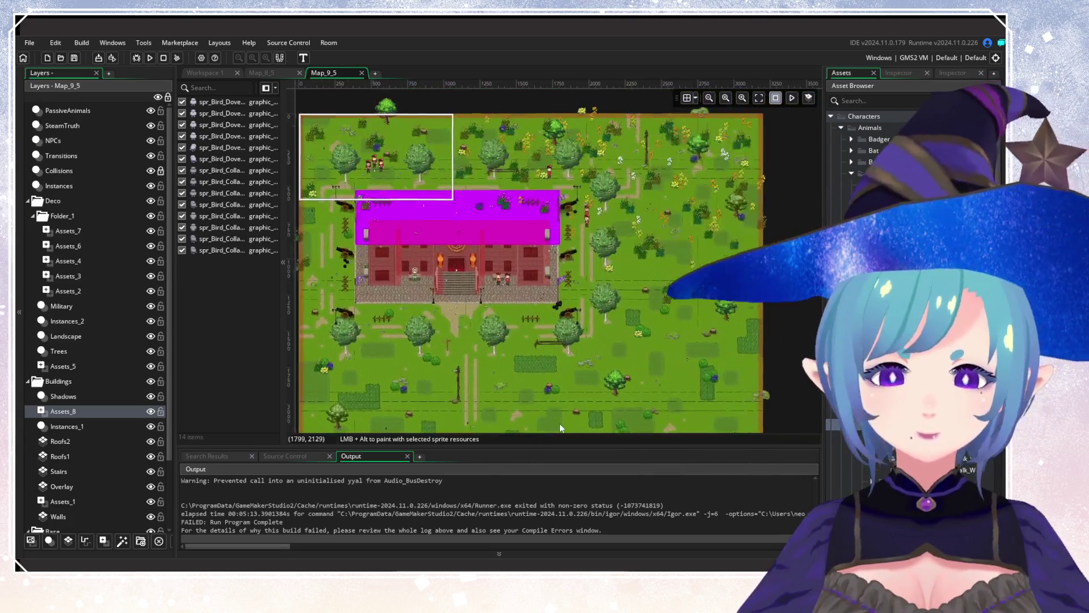
{"action": "mouse_move", "coordinate": [464, 308]}
{"action": "left_mouse_down"}
{"action": "mouse_move", "coordinate": [526, 391]}
{"action": "mouse_move", "coordinate": [494, 369]}
{"action": "mouse_move", "coordinate": [518, 348]}
{"action": "mouse_move", "coordinate": [543, 197]}
{"action": "left_mouse_up"}
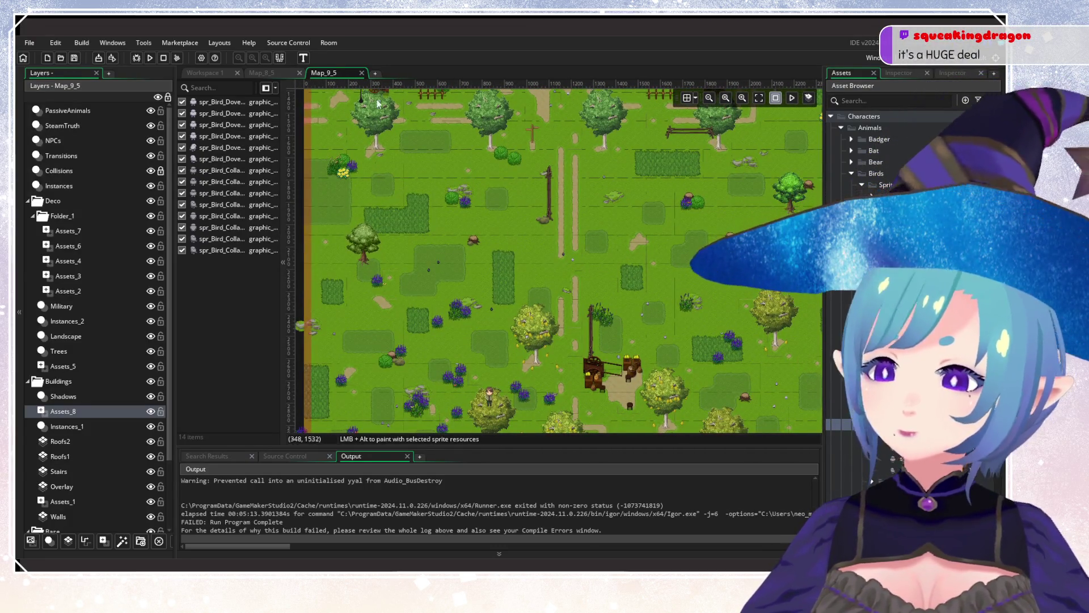
{"action": "left_click", "coordinate": [268, 72]}
{"action": "left_click_drag", "start_coordinate": [597, 262], "coordinate": [632, 208]}
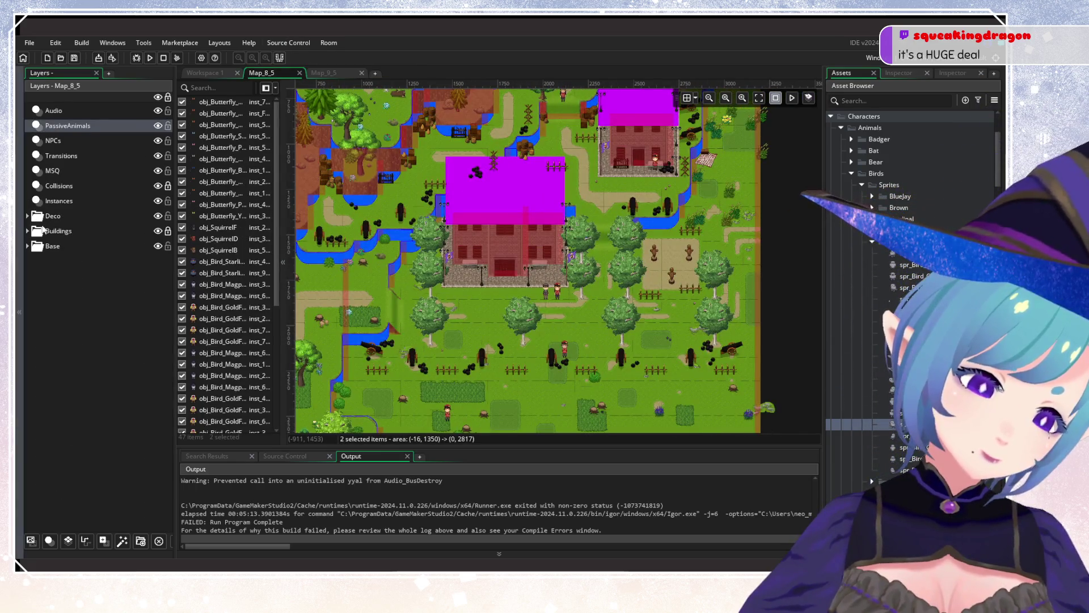
Expand the Buildings layer folder and hide the Instances_2 roof objects.
{"action": "left_click", "coordinate": [79, 218]}
{"action": "left_click", "coordinate": [27, 231]}
{"action": "left_click", "coordinate": [85, 260]}
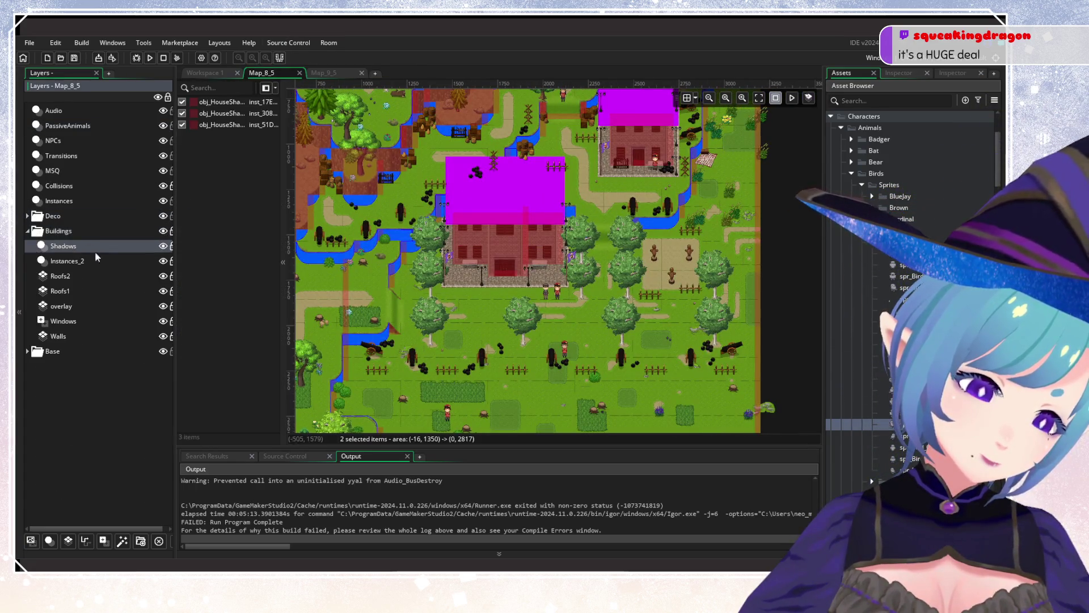
{"action": "left_click", "coordinate": [162, 261]}
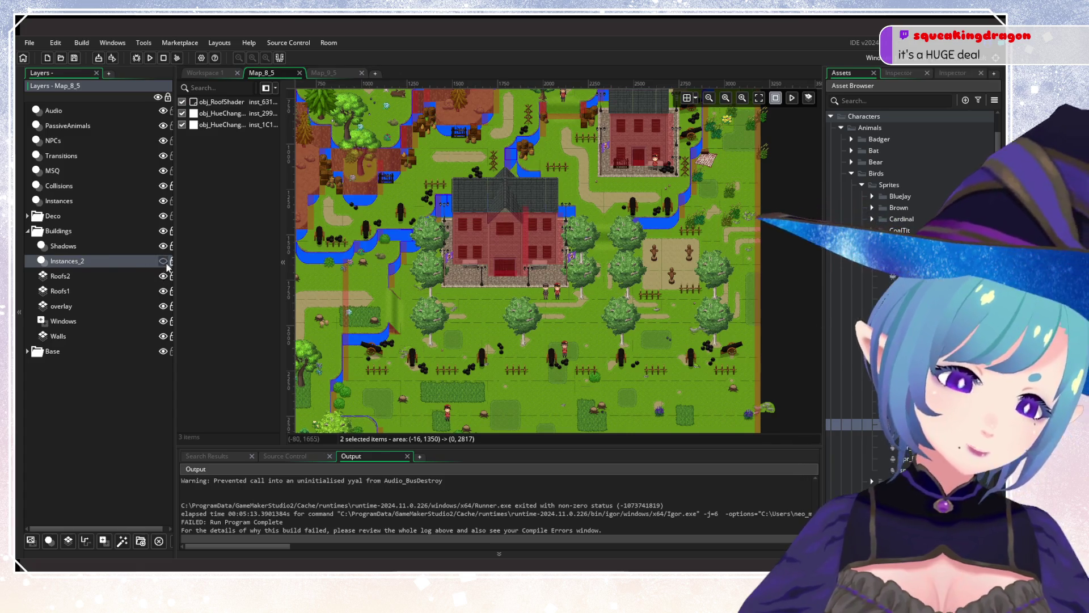
{"action": "left_click_drag", "start_coordinate": [173, 250], "coordinate": [178, 250]}
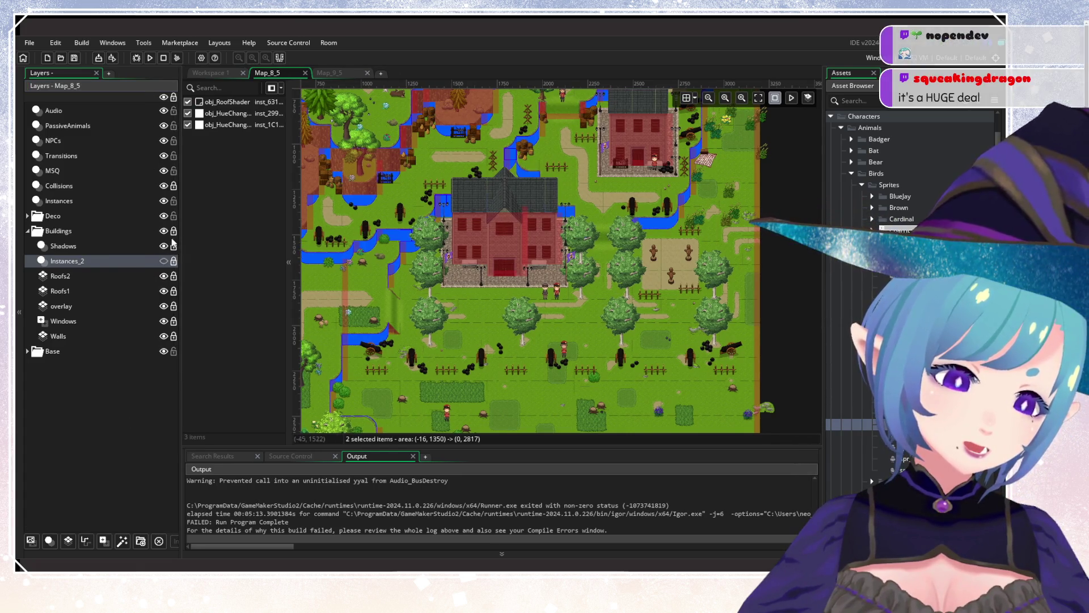
Add the Assets_11 asset layer above Instances_2, select it and bring up the Asset Browser.
{"action": "left_click", "coordinate": [105, 543]}
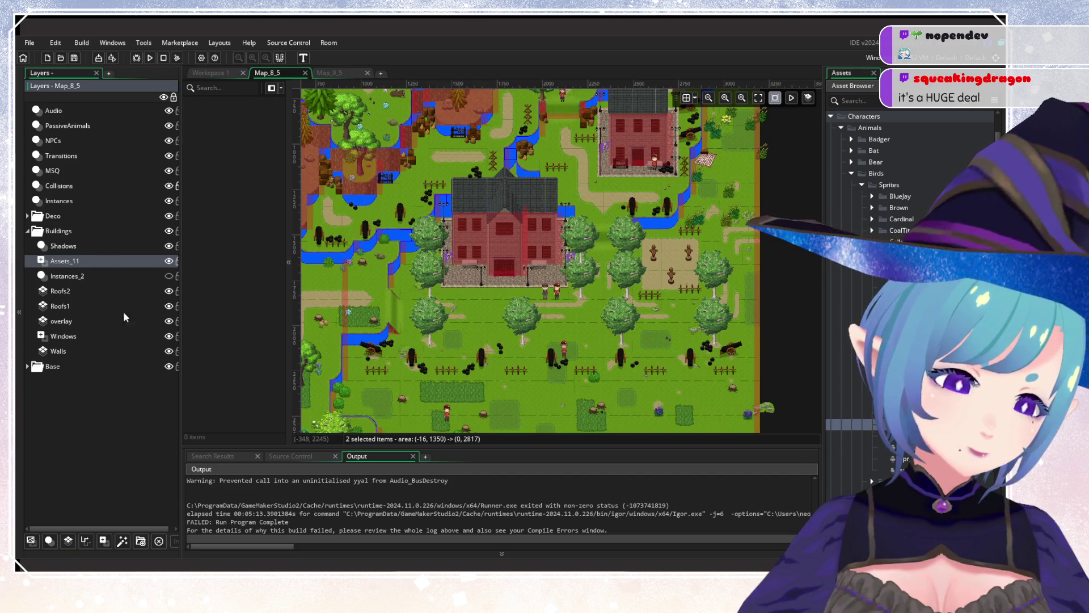
{"action": "left_click", "coordinate": [142, 276]}
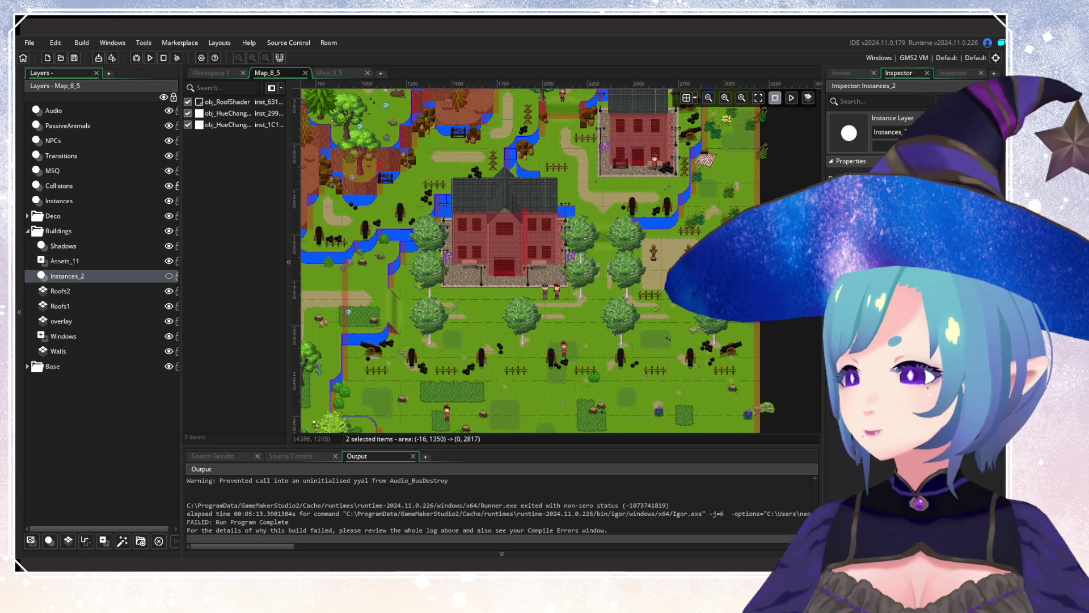
{"action": "left_click", "coordinate": [63, 246]}
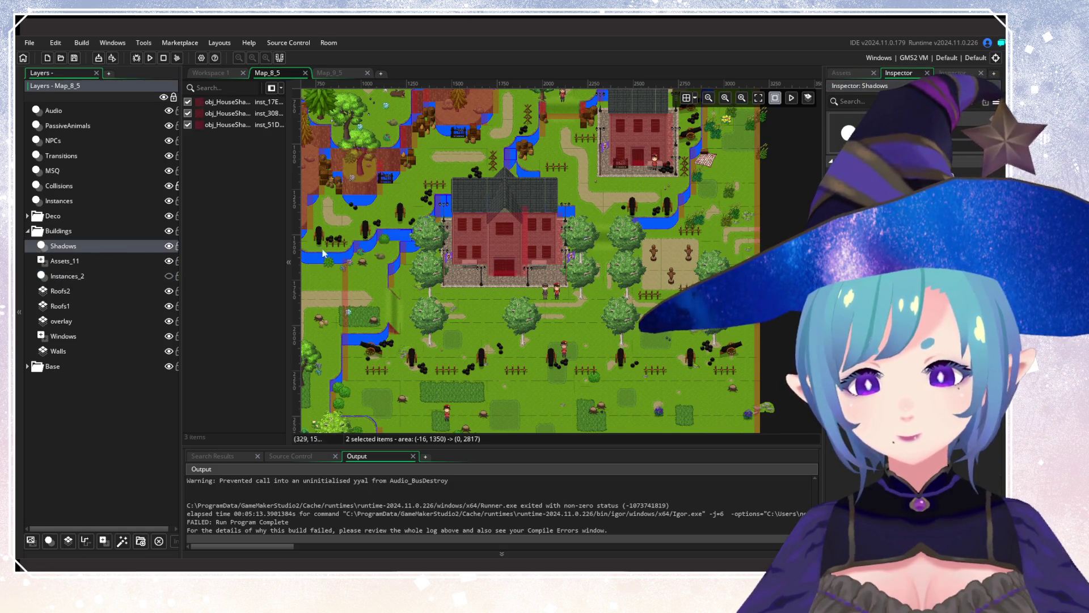
{"action": "left_click", "coordinate": [85, 260]}
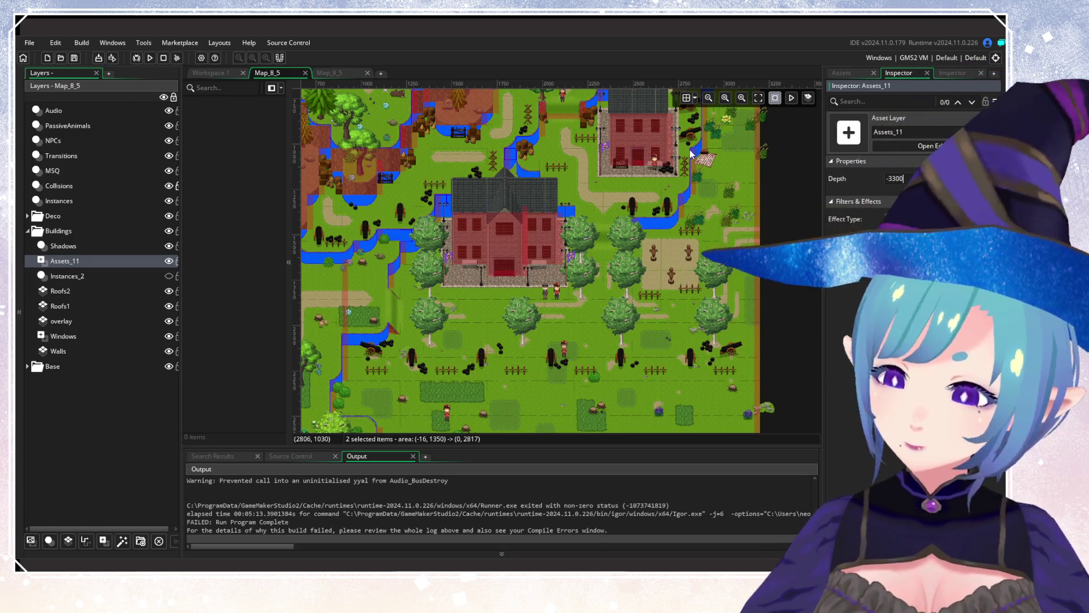
{"action": "left_click", "coordinate": [842, 73]}
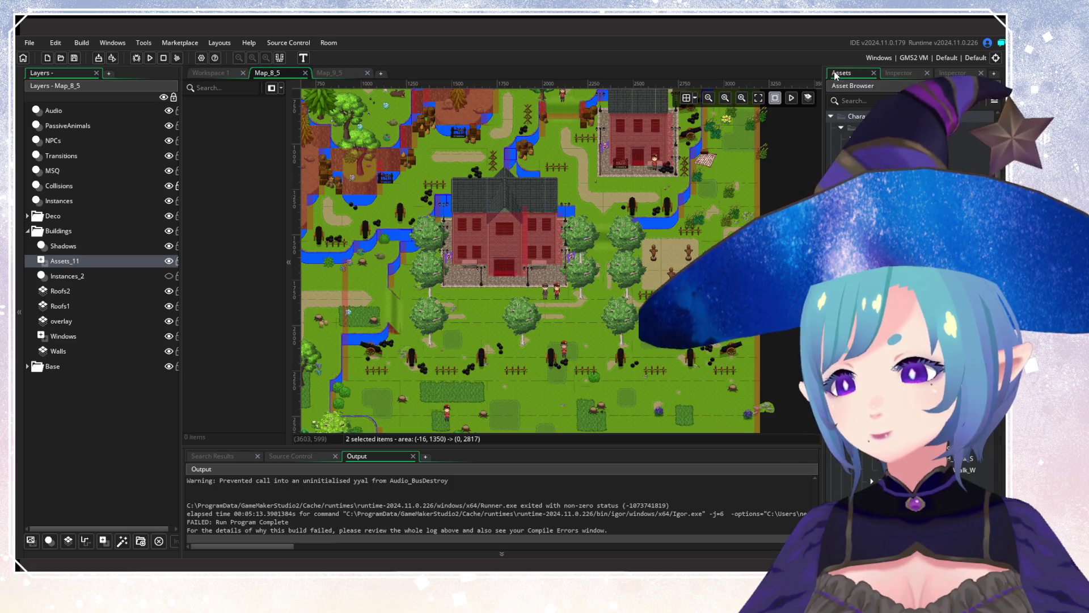
{"action": "scroll", "coordinate": [566, 218], "scroll_direction": "up", "scroll_amount": 5}
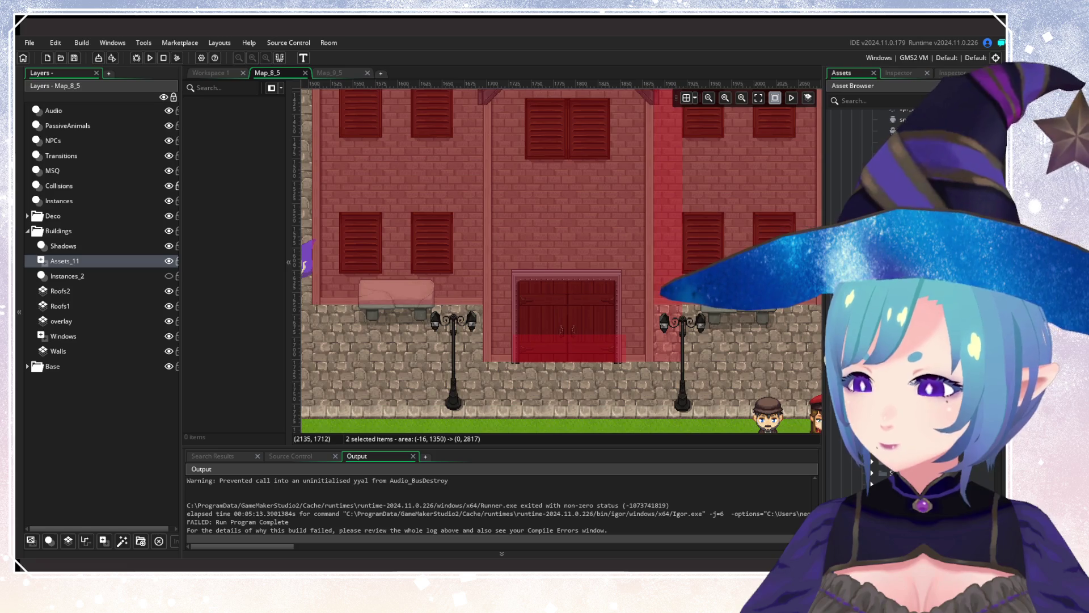
Choose spr_Bird_Dove and place three doves above the front door and on the building.
{"action": "left_click", "coordinate": [853, 86]}
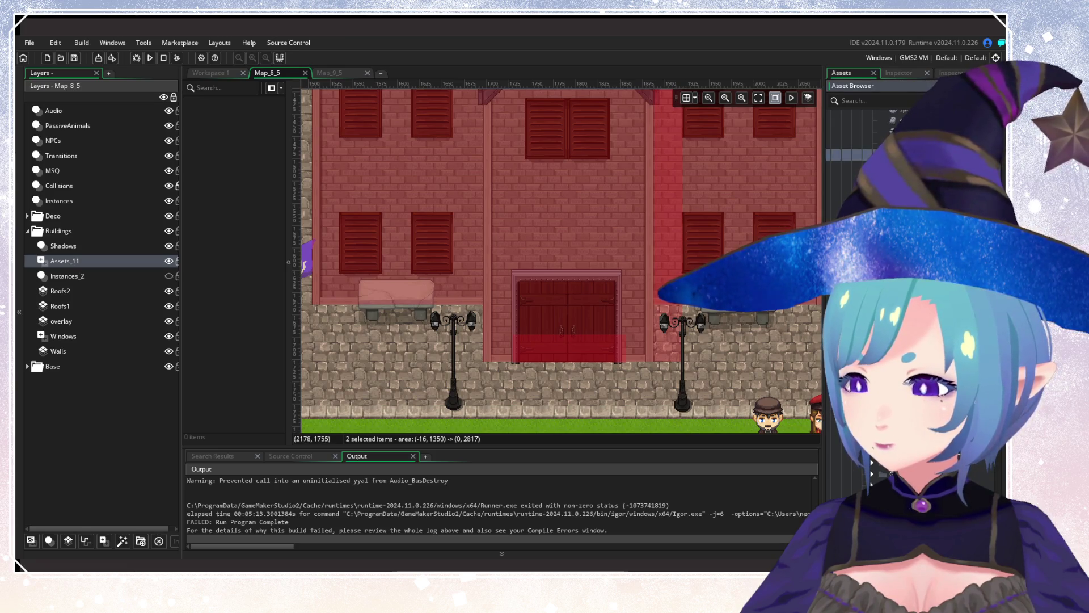
{"action": "left_click_drag", "start_coordinate": [845, 154], "coordinate": [566, 266]}
{"action": "left_click", "coordinate": [580, 278]}
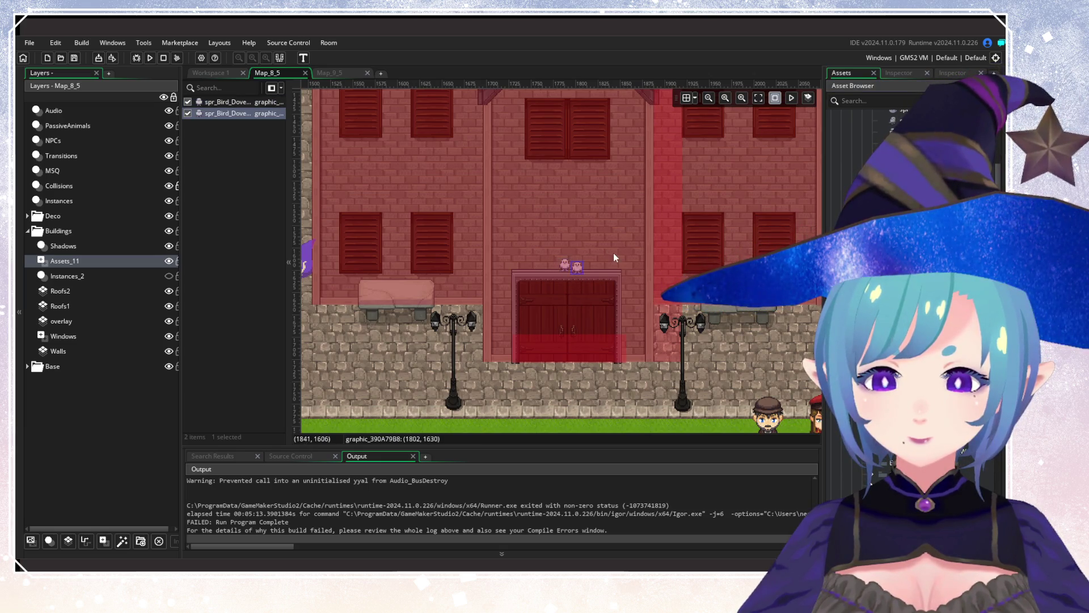
{"action": "scroll", "coordinate": [624, 227], "scroll_direction": "up", "scroll_amount": 3}
{"action": "scroll", "coordinate": [624, 227], "scroll_direction": "right", "scroll_amount": 3}
{"action": "scroll", "coordinate": [675, 228], "scroll_direction": "up", "scroll_amount": 5}
{"action": "scroll", "coordinate": [676, 228], "scroll_direction": "right", "scroll_amount": 3}
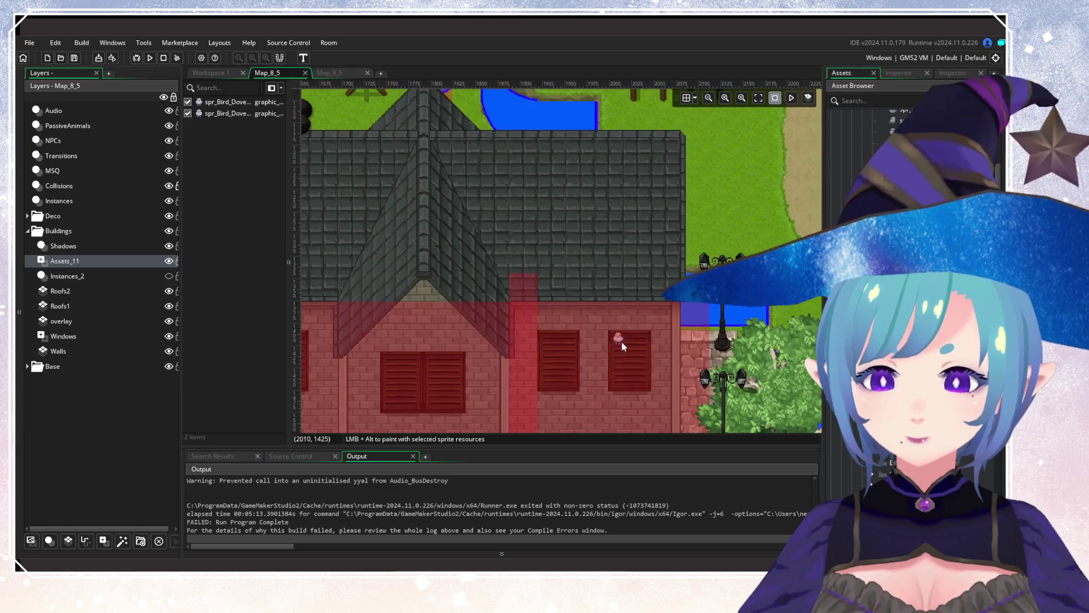
{"action": "left_click", "coordinate": [627, 334]}
Perch two birds on the roof edge and add two more on the building.
{"action": "scroll", "coordinate": [624, 256], "scroll_direction": "up", "scroll_amount": 1}
{"action": "scroll", "coordinate": [559, 261], "scroll_direction": "left", "scroll_amount": 5}
{"action": "scroll", "coordinate": [559, 261], "scroll_direction": "up", "scroll_amount": 2}
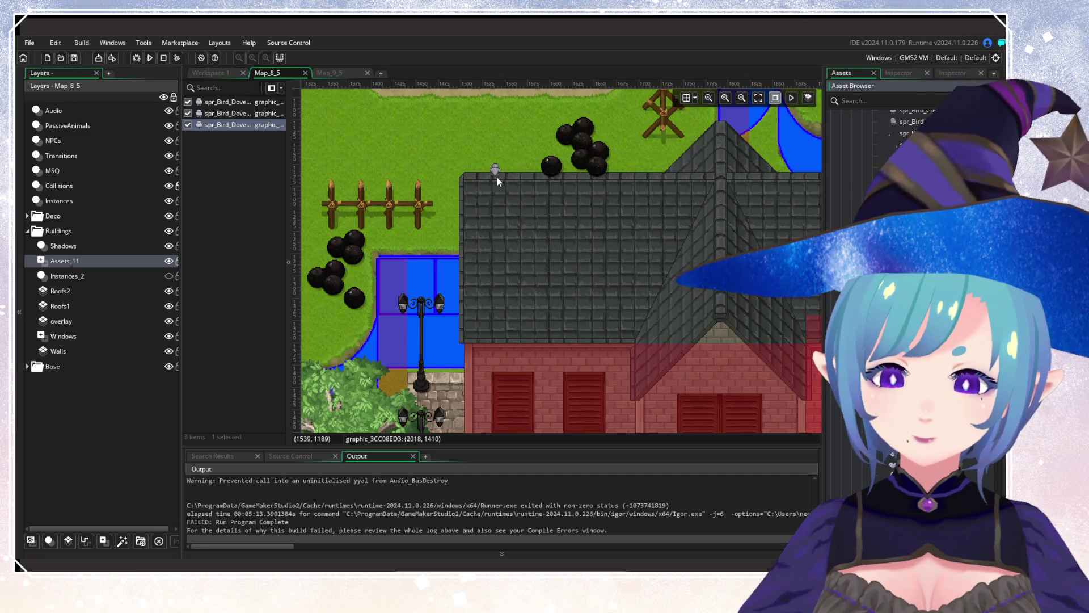
{"action": "left_click", "coordinate": [497, 174]}
{"action": "left_click", "coordinate": [511, 187]}
{"action": "scroll", "coordinate": [499, 188], "scroll_direction": "right", "scroll_amount": 4}
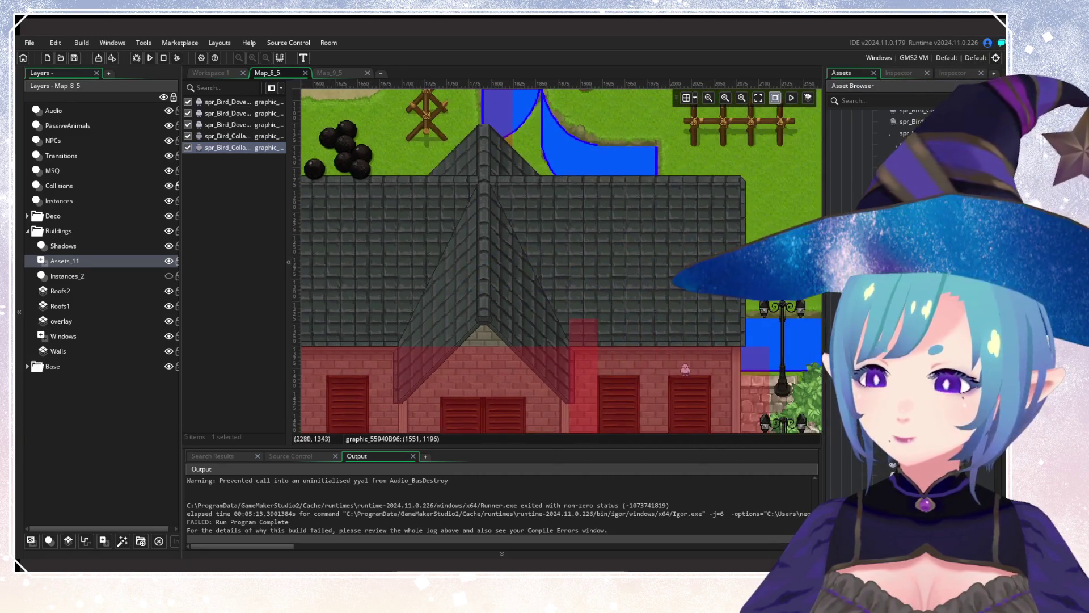
{"action": "left_click", "coordinate": [718, 272]}
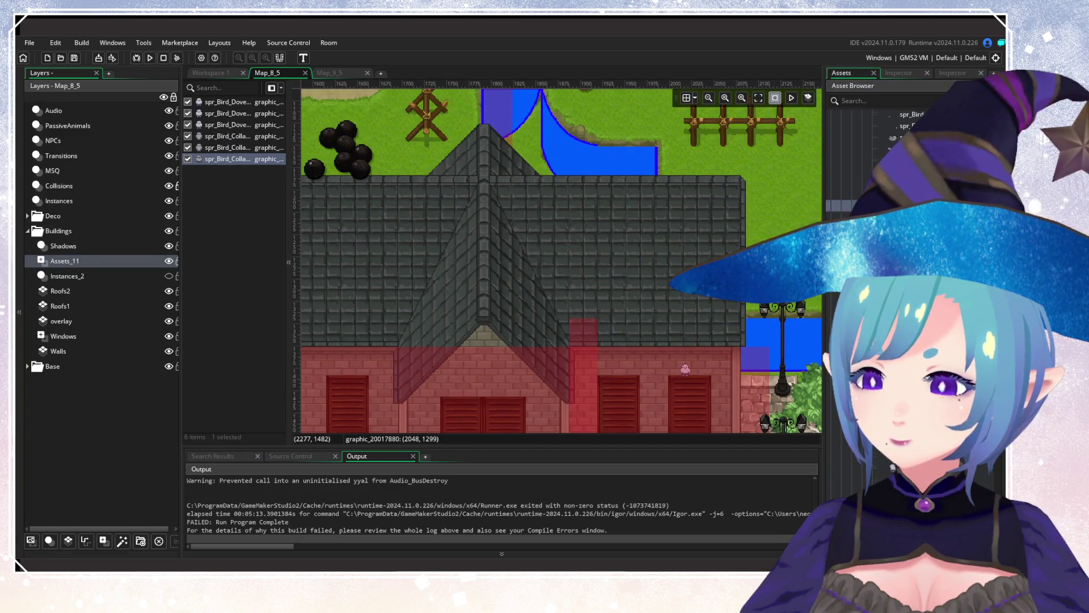
{"action": "left_click", "coordinate": [677, 299]}
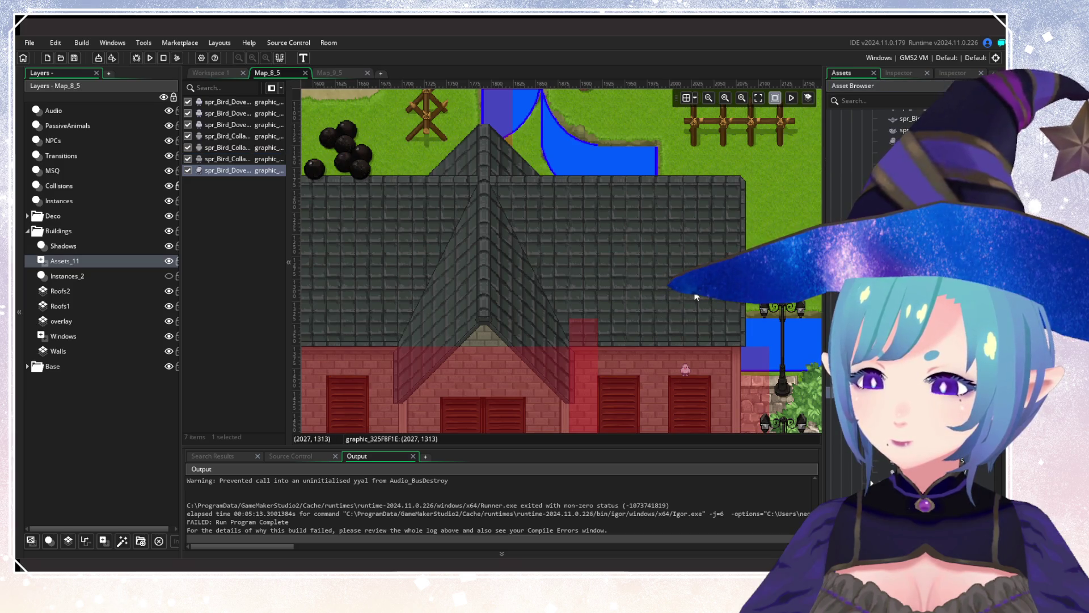
Place two more birds on the building's wall, one of them high up.
{"action": "scroll", "coordinate": [649, 318], "scroll_direction": "down", "scroll_amount": 3}
{"action": "scroll", "coordinate": [605, 274], "scroll_direction": "down", "scroll_amount": 2}
{"action": "scroll", "coordinate": [474, 378], "scroll_direction": "up", "scroll_amount": 3}
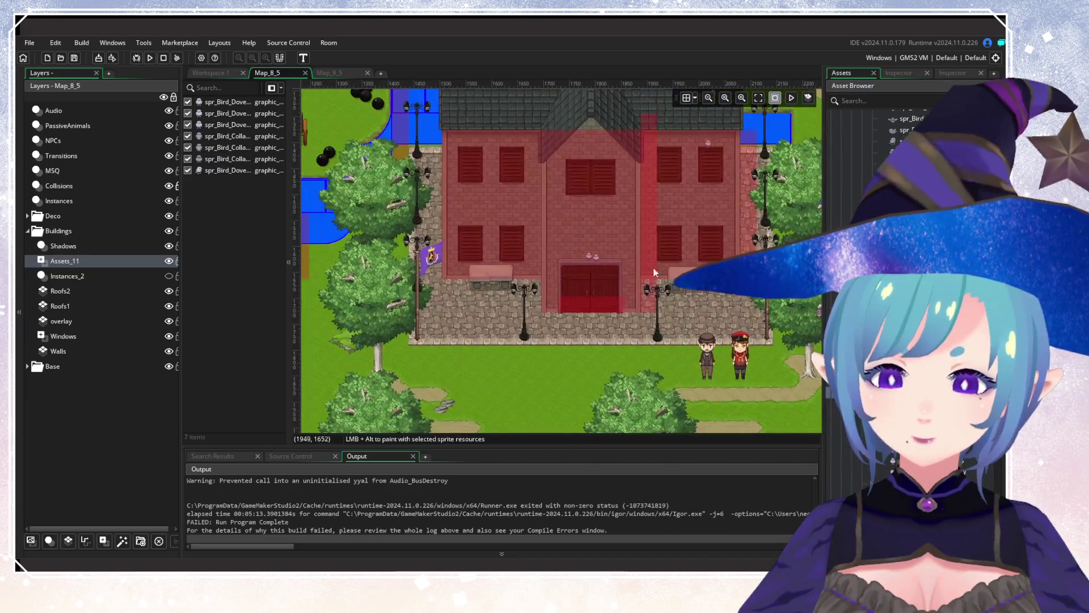
{"action": "scroll", "coordinate": [475, 377], "scroll_direction": "right", "scroll_amount": 5}
{"action": "scroll", "coordinate": [475, 377], "scroll_direction": "up", "scroll_amount": 5}
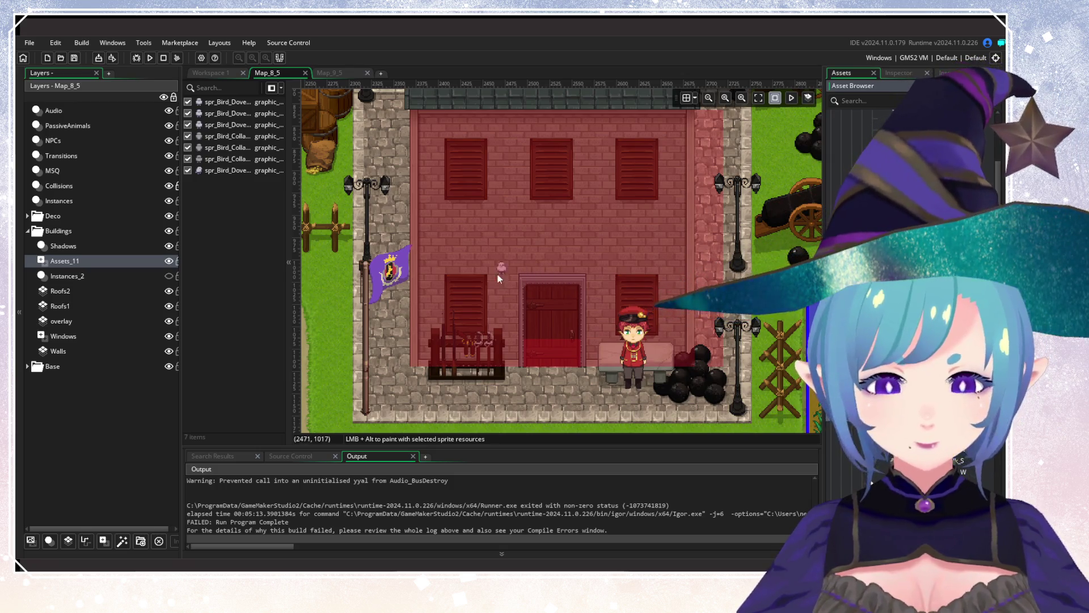
{"action": "left_click", "coordinate": [470, 276]}
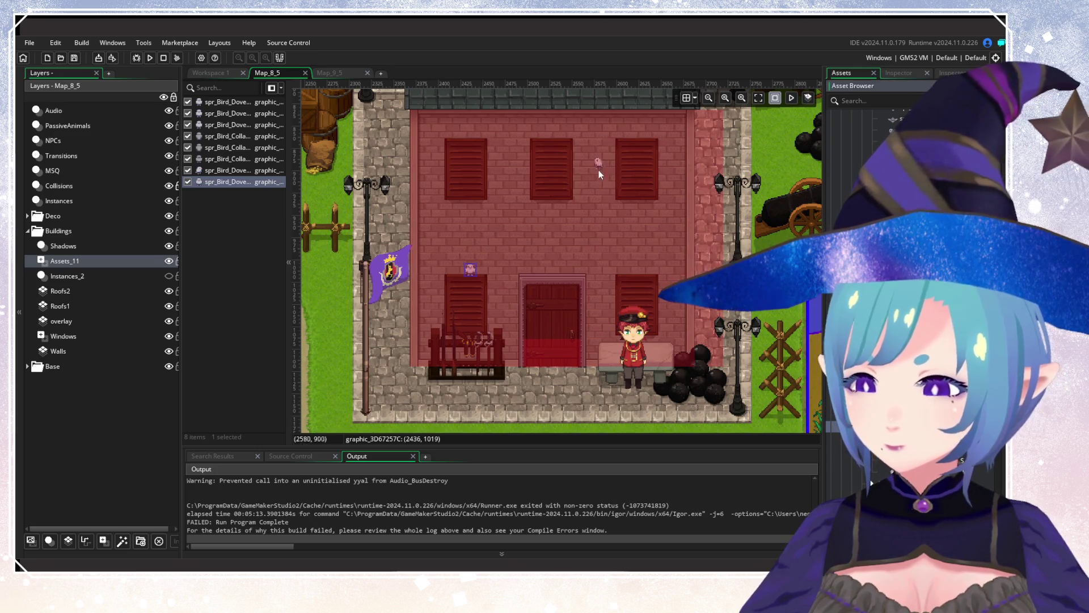
{"action": "left_click", "coordinate": [563, 141]}
{"action": "scroll", "coordinate": [601, 236], "scroll_direction": "up", "scroll_amount": 5}
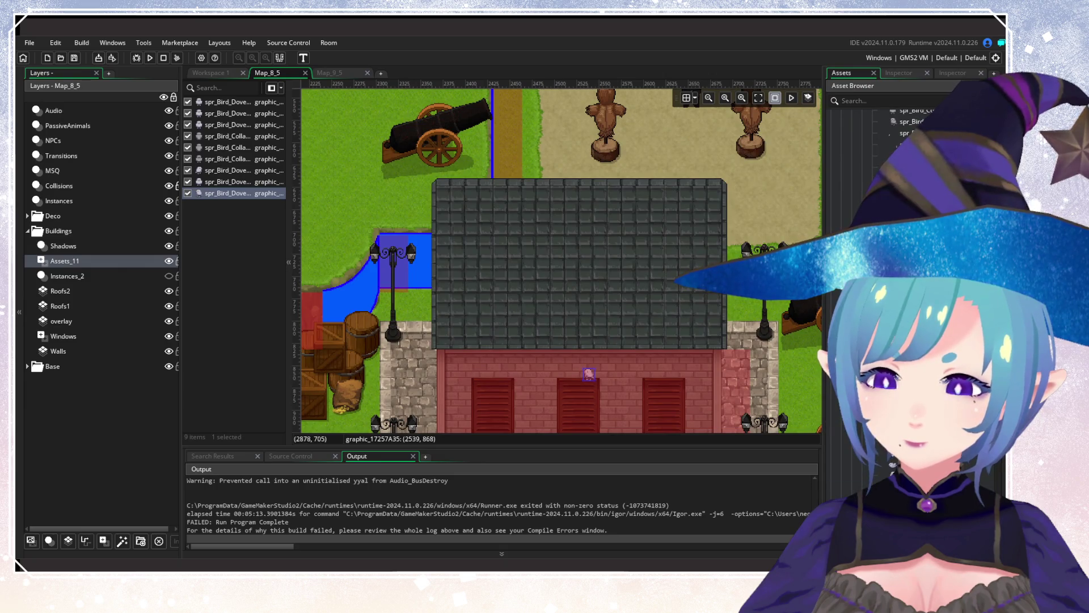
Scatter about ten doves across the left and right halves of the grey roof.
{"action": "left_click", "coordinate": [520, 276]}
{"action": "left_click", "coordinate": [526, 283]}
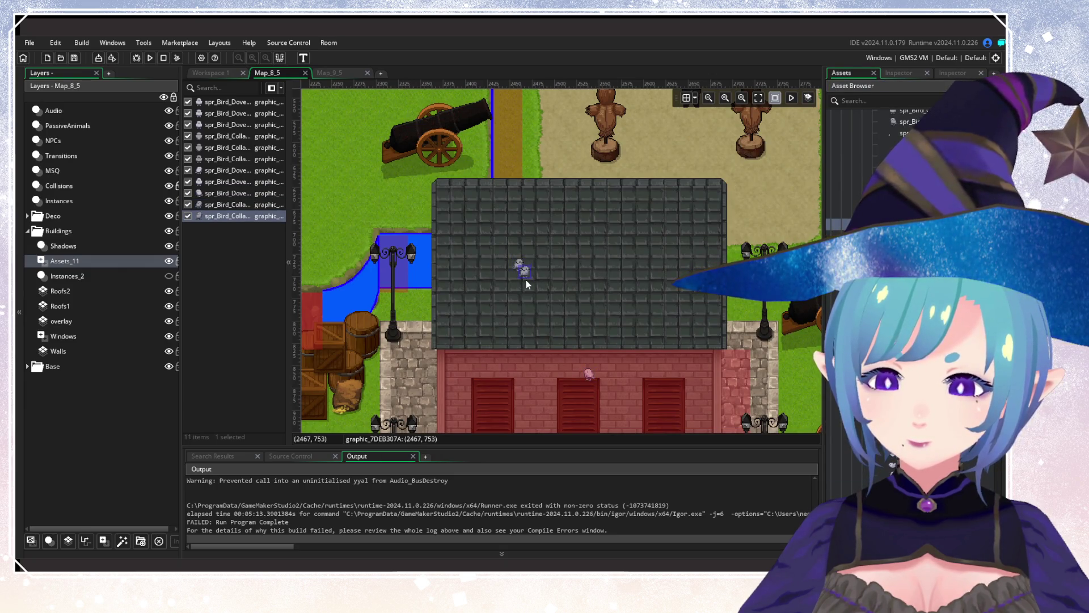
{"action": "left_click", "coordinate": [548, 257]}
{"action": "left_click", "coordinate": [579, 279]}
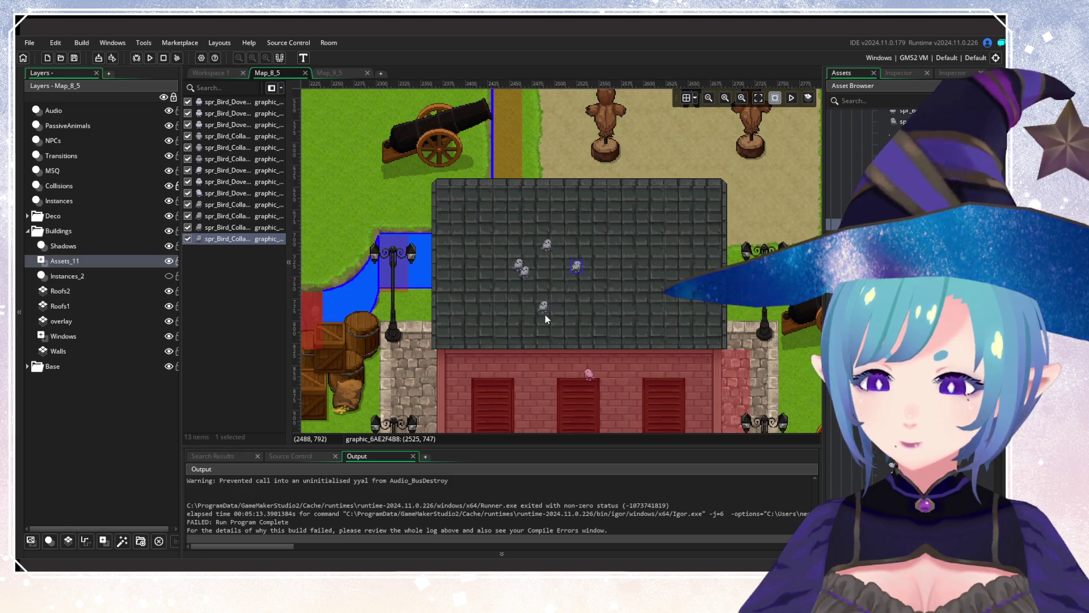
{"action": "left_click", "coordinate": [591, 228]}
{"action": "left_click", "coordinate": [591, 229]}
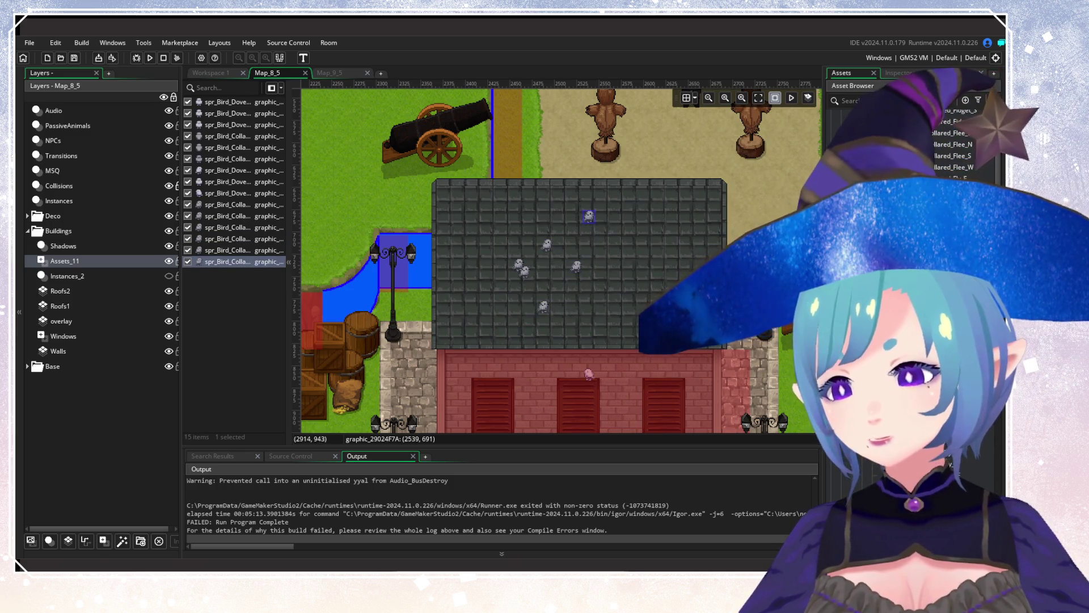
{"action": "left_click", "coordinate": [638, 274]}
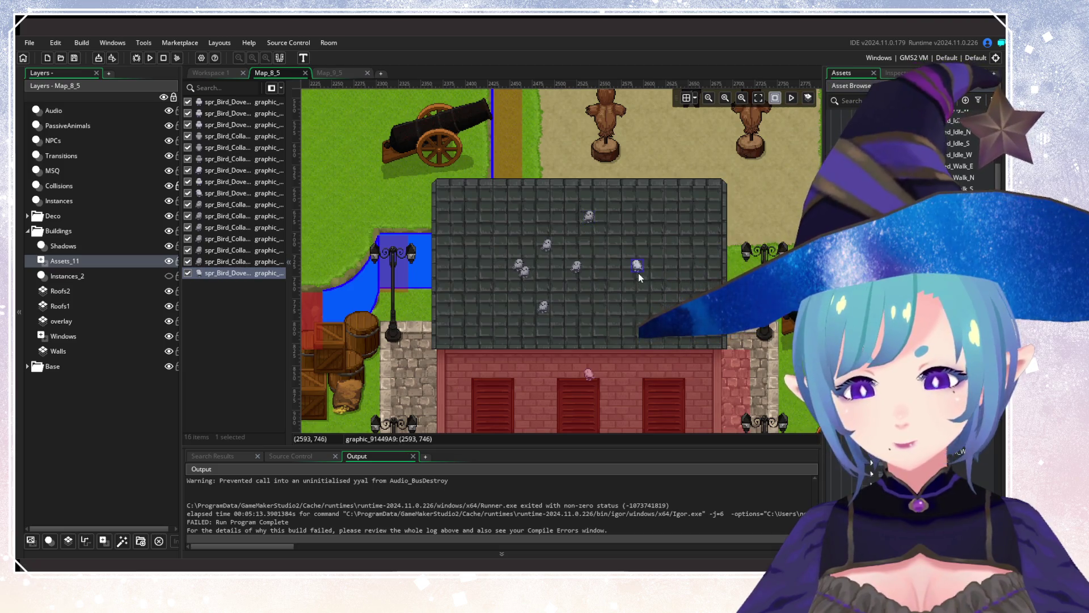
{"action": "left_click", "coordinate": [665, 256]}
{"action": "left_click", "coordinate": [682, 292]}
{"action": "left_click", "coordinate": [696, 217]}
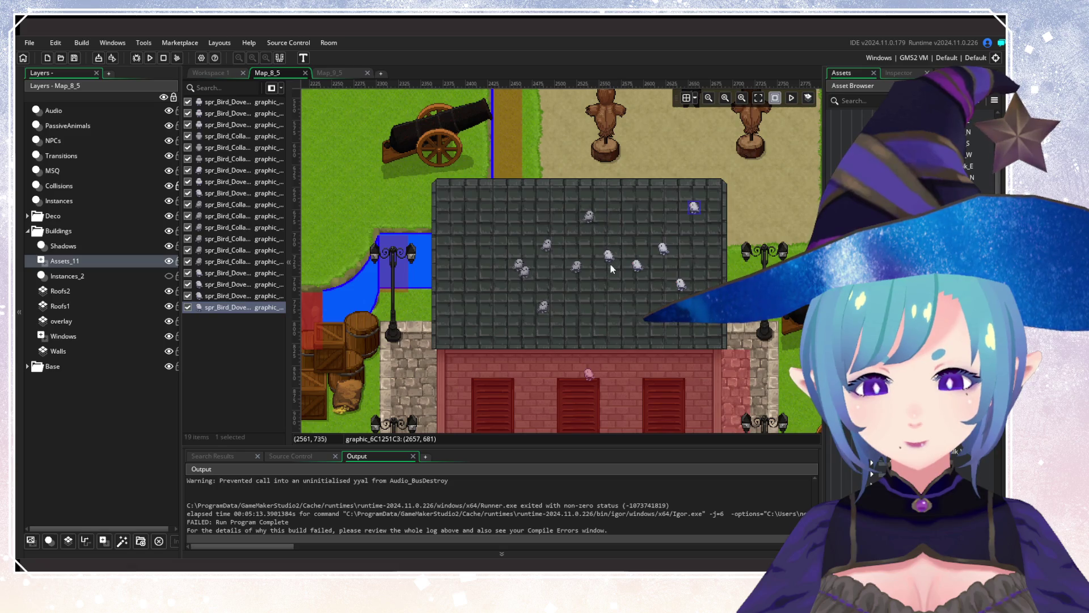
Reposition a few roof birds, add two more doves near the right edge and deselect.
{"action": "mouse_move", "coordinate": [638, 269]}
{"action": "left_mouse_down"}
{"action": "mouse_move", "coordinate": [615, 268]}
{"action": "mouse_move", "coordinate": [658, 254]}
{"action": "mouse_move", "coordinate": [641, 223]}
{"action": "left_mouse_up"}
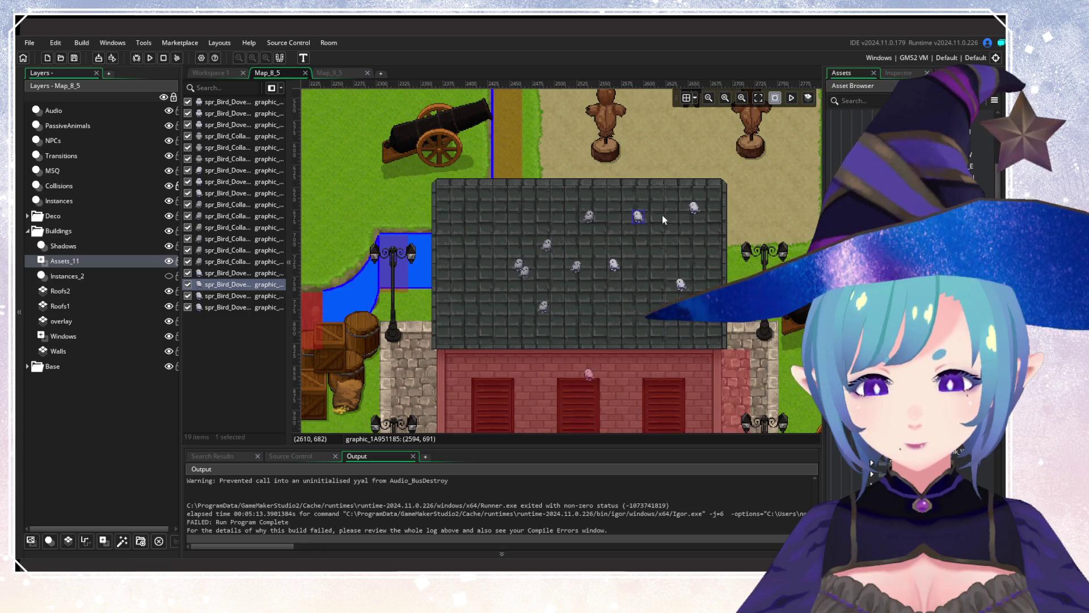
{"action": "left_click_drag", "start_coordinate": [680, 284], "coordinate": [662, 304]}
{"action": "left_click", "coordinate": [661, 247], "text": "alt"}
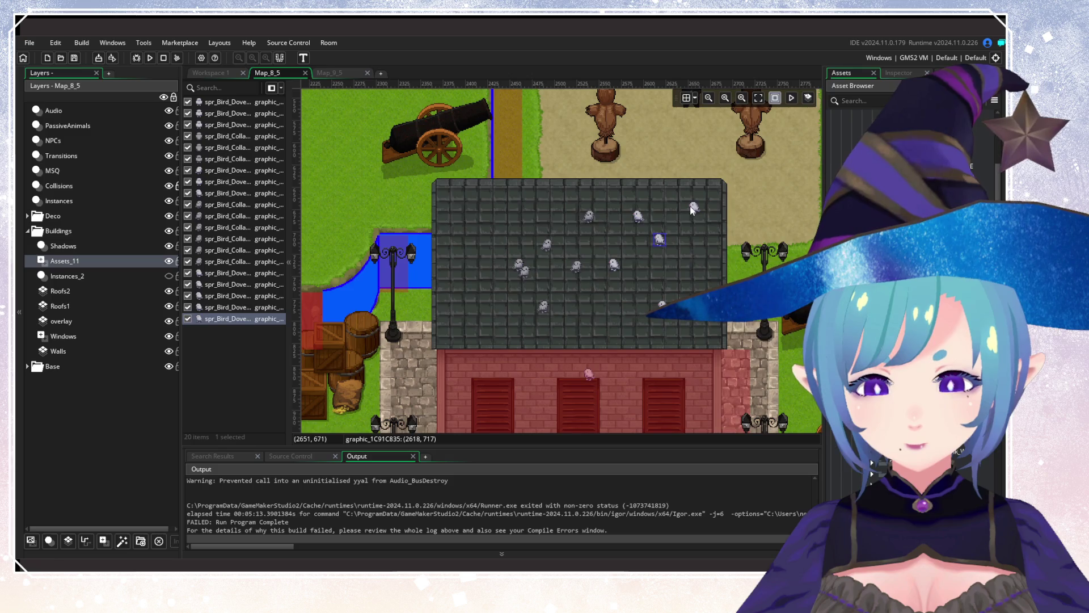
{"action": "left_click_drag", "start_coordinate": [692, 210], "coordinate": [684, 219]}
{"action": "left_click", "coordinate": [706, 281], "text": "alt"}
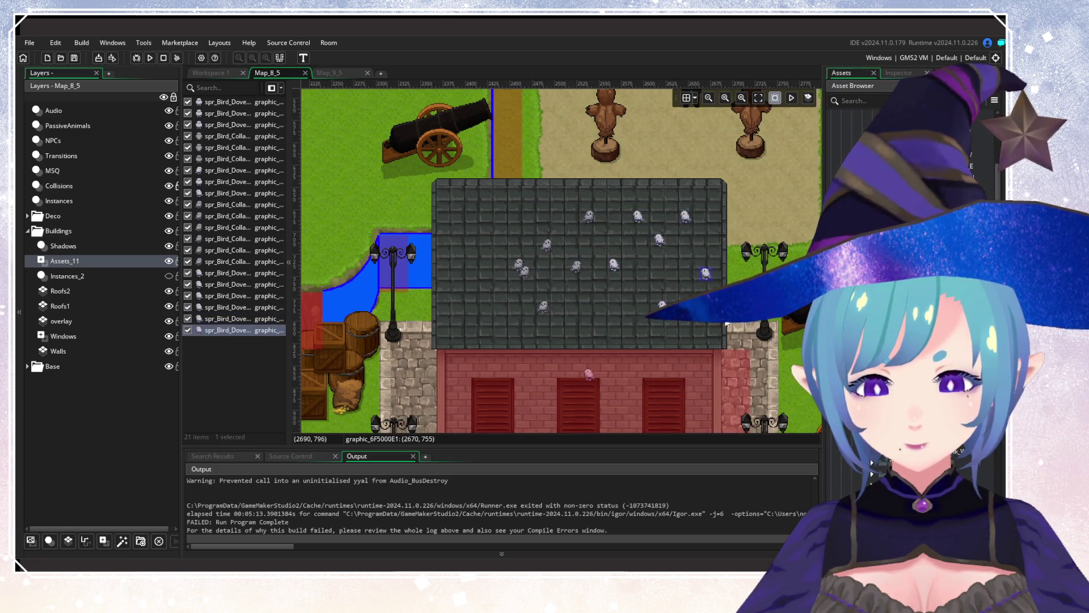
{"action": "left_click", "coordinate": [727, 324]}
{"action": "scroll", "coordinate": [727, 324], "scroll_direction": "down", "scroll_amount": 3}
{"action": "scroll", "coordinate": [674, 252], "scroll_direction": "up", "scroll_amount": 2}
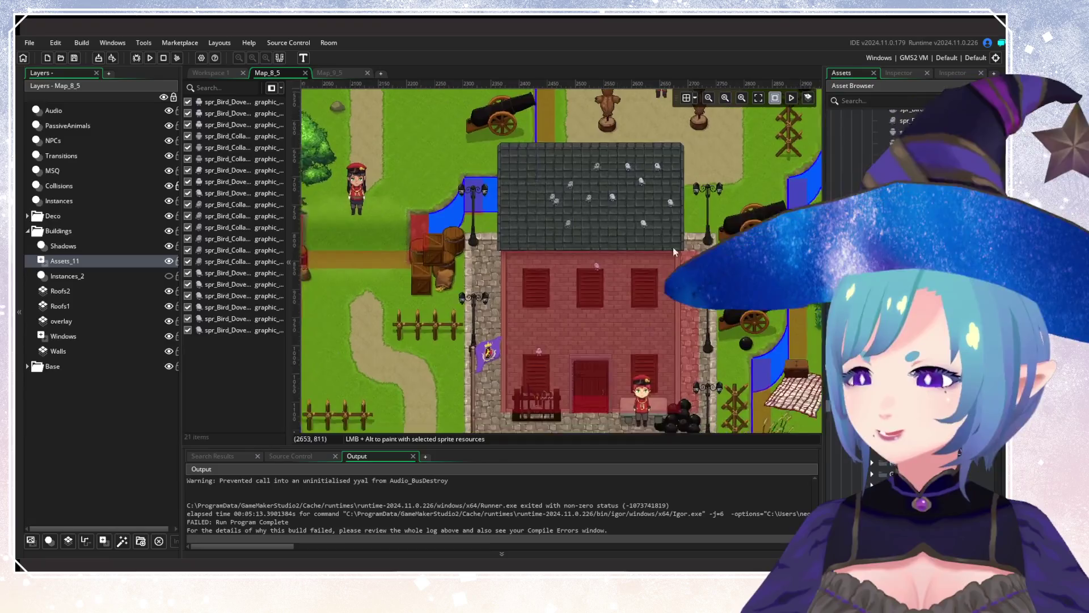
{"action": "scroll", "coordinate": [681, 290], "scroll_direction": "up", "scroll_amount": 5}
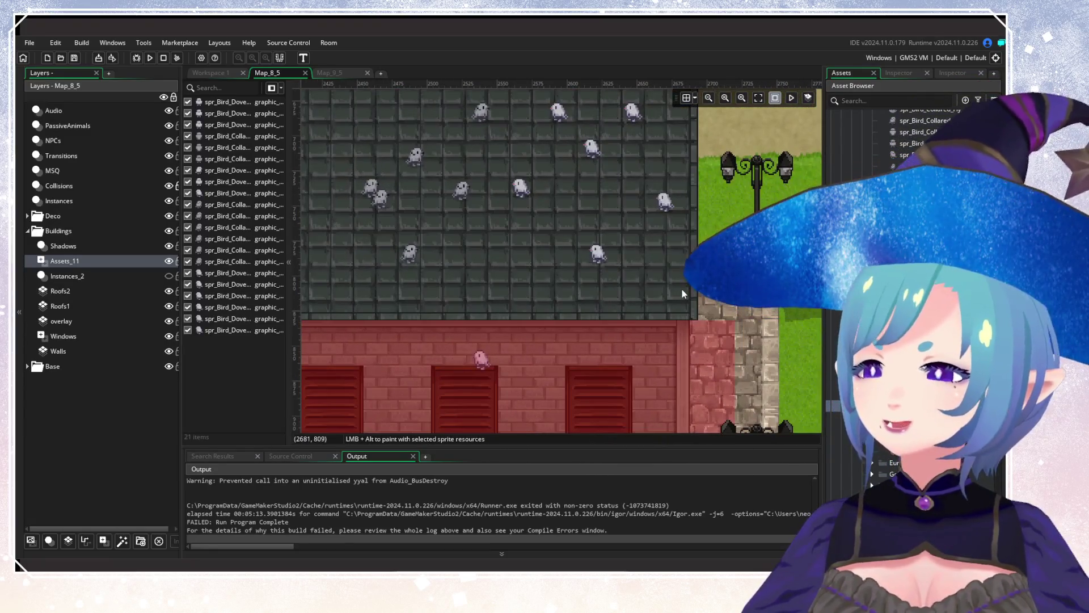
{"action": "scroll", "coordinate": [664, 282], "scroll_direction": "down", "scroll_amount": 4}
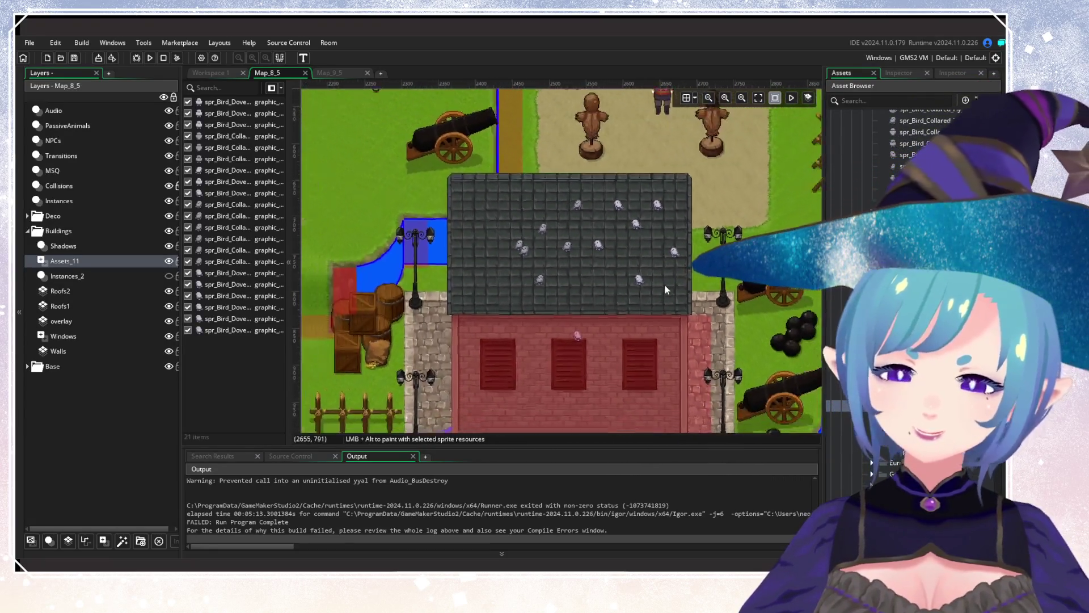
{"action": "scroll", "coordinate": [665, 285], "scroll_direction": "down", "scroll_amount": 4}
{"action": "scroll", "coordinate": [678, 318], "scroll_direction": "up", "scroll_amount": 2}
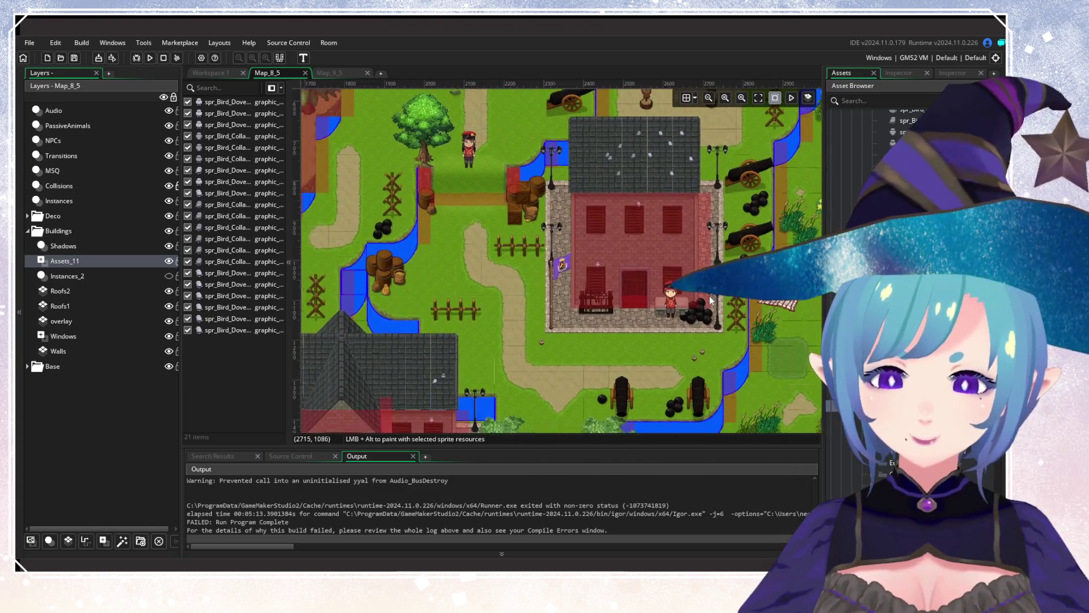
{"action": "scroll", "coordinate": [696, 286], "scroll_direction": "up", "scroll_amount": 1}
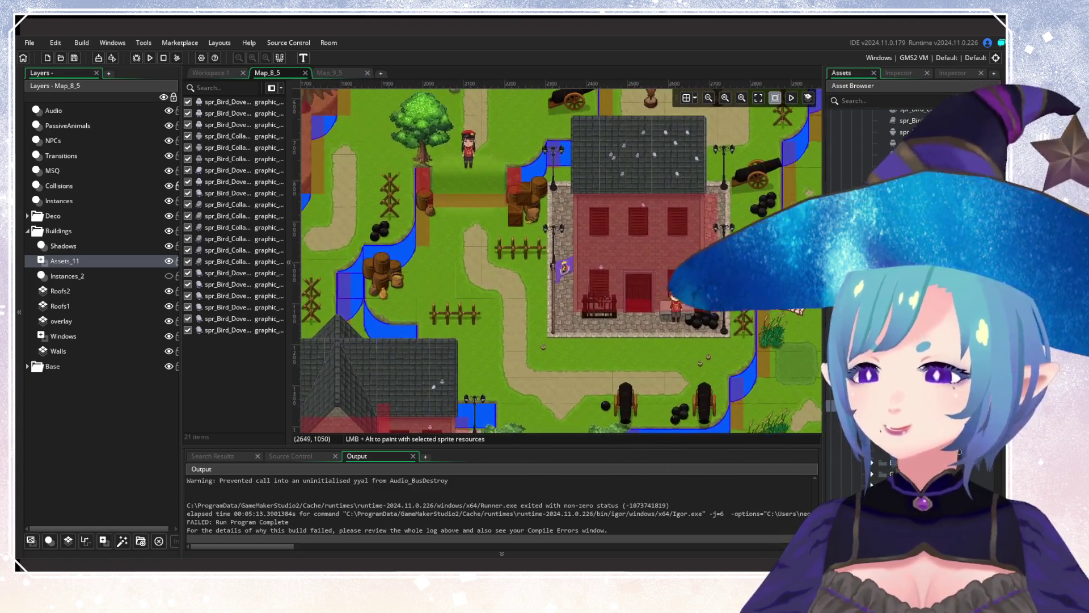
{"action": "scroll", "coordinate": [639, 342], "scroll_direction": "down", "scroll_amount": 2}
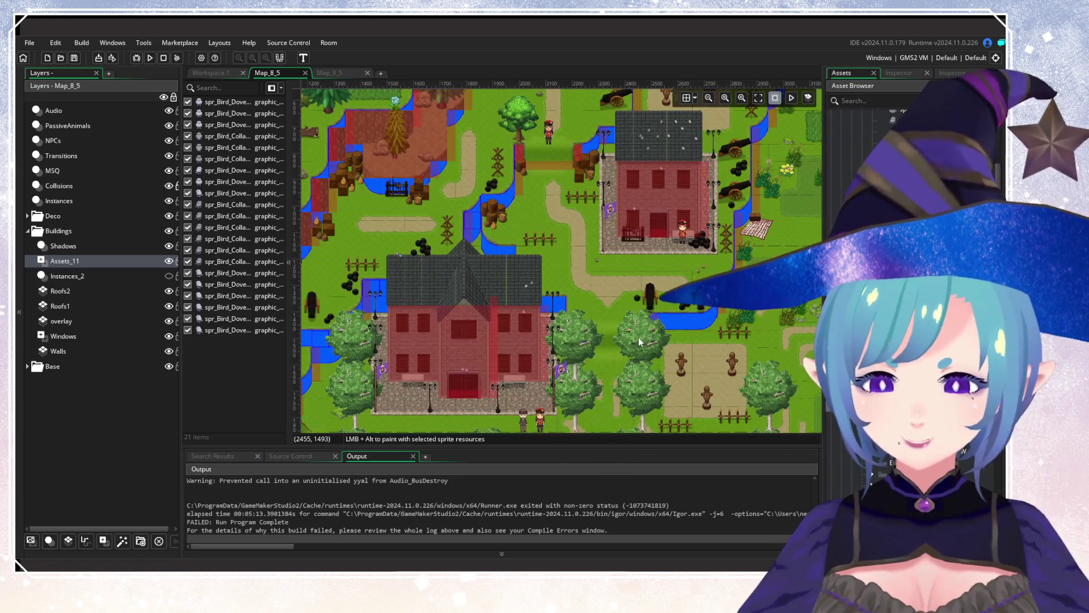
{"action": "scroll", "coordinate": [640, 343], "scroll_direction": "down", "scroll_amount": 2}
{"action": "scroll", "coordinate": [638, 335], "scroll_direction": "up", "scroll_amount": 2}
{"action": "scroll", "coordinate": [634, 321], "scroll_direction": "down", "scroll_amount": 2}
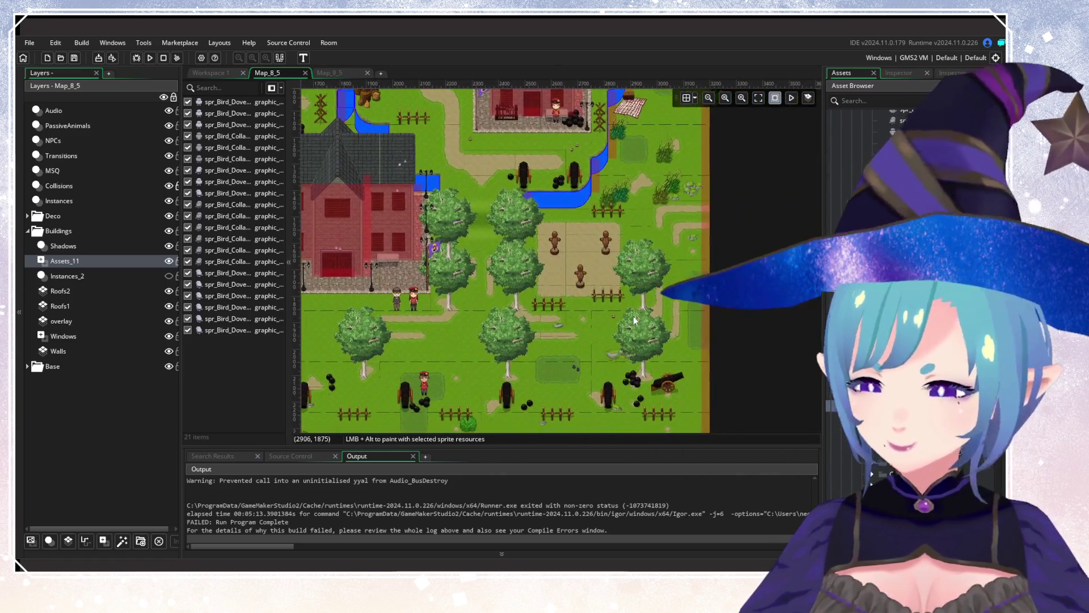
{"action": "scroll", "coordinate": [635, 321], "scroll_direction": "down", "scroll_amount": 2}
{"action": "scroll", "coordinate": [653, 244], "scroll_direction": "down", "scroll_amount": 1}
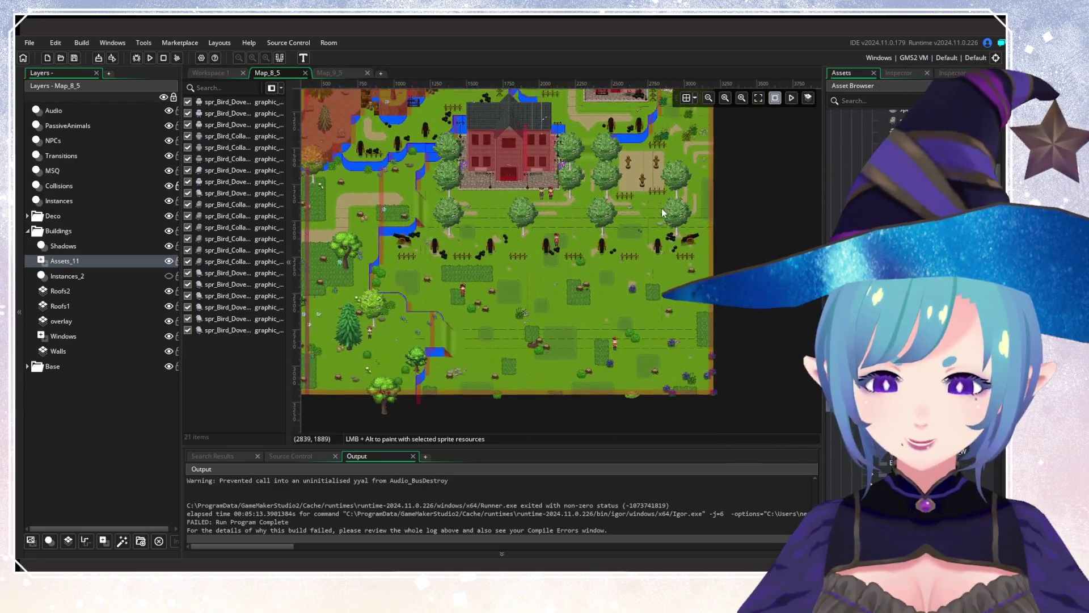
{"action": "scroll", "coordinate": [662, 212], "scroll_direction": "up", "scroll_amount": 3}
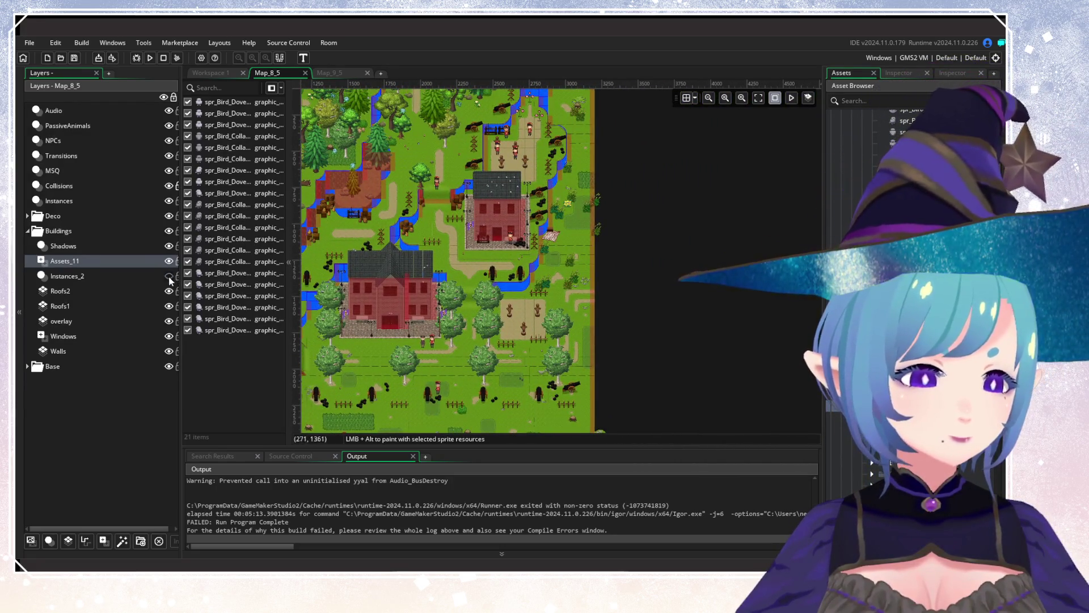
{"action": "left_click", "coordinate": [334, 73]}
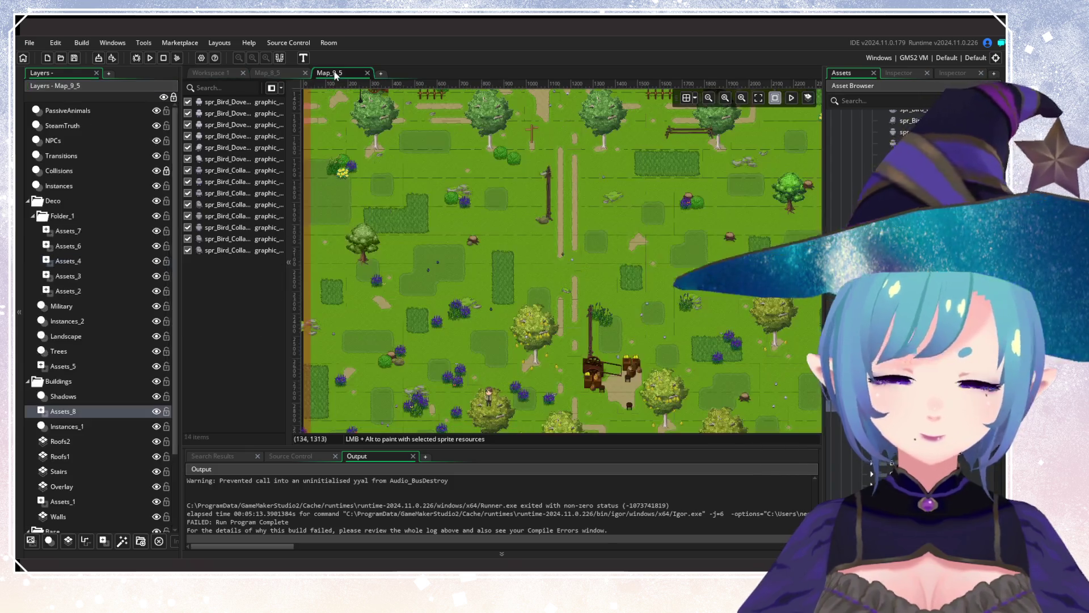
{"action": "scroll", "coordinate": [533, 255], "scroll_direction": "up", "scroll_amount": 3}
{"action": "scroll", "coordinate": [626, 341], "scroll_direction": "down", "scroll_amount": 2}
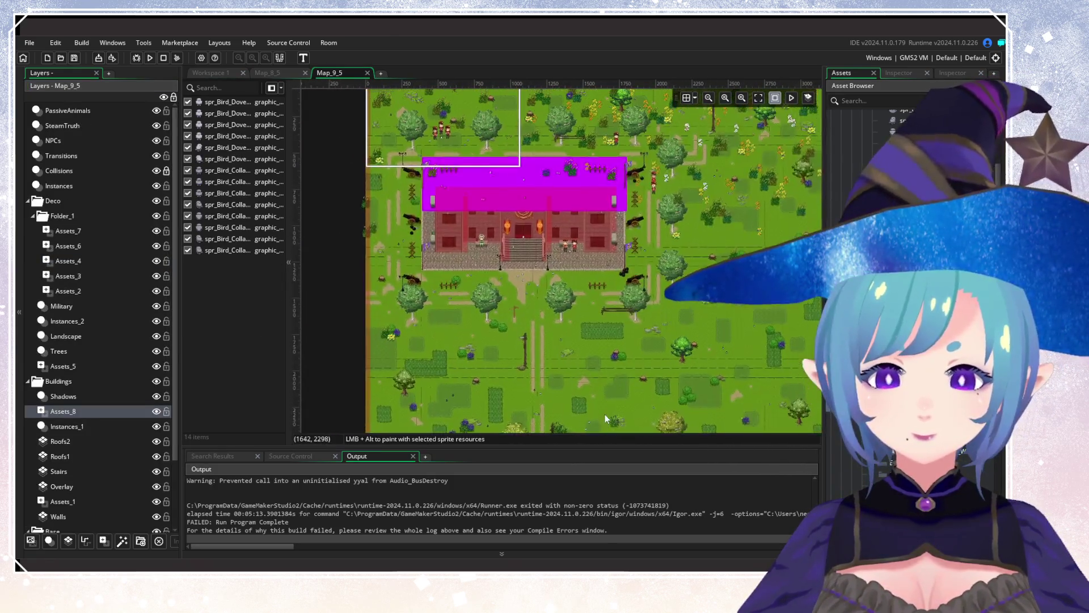
{"action": "scroll", "coordinate": [605, 418], "scroll_direction": "up", "scroll_amount": 2}
{"action": "scroll", "coordinate": [613, 352], "scroll_direction": "down", "scroll_amount": 3}
{"action": "scroll", "coordinate": [624, 266], "scroll_direction": "up", "scroll_amount": 1}
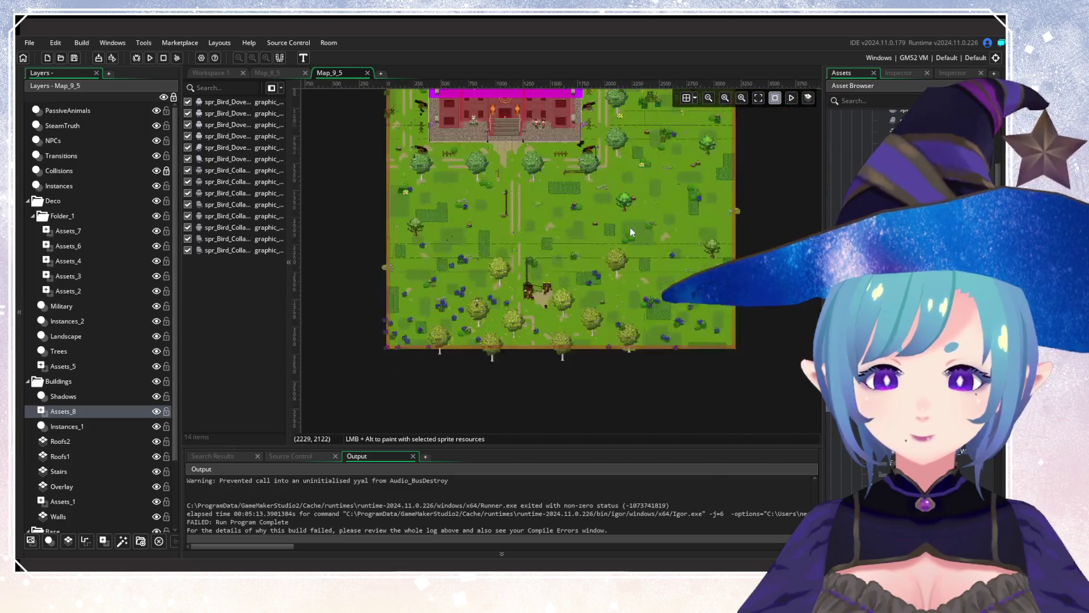
{"action": "scroll", "coordinate": [631, 232], "scroll_direction": "up", "scroll_amount": 1}
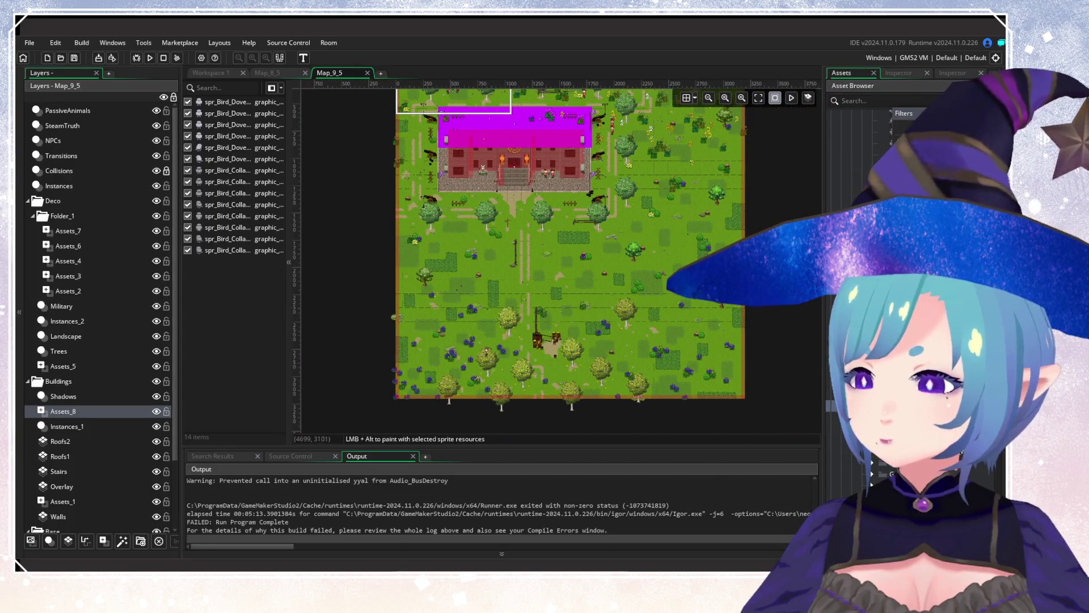
{"action": "left_click", "coordinate": [904, 113]}
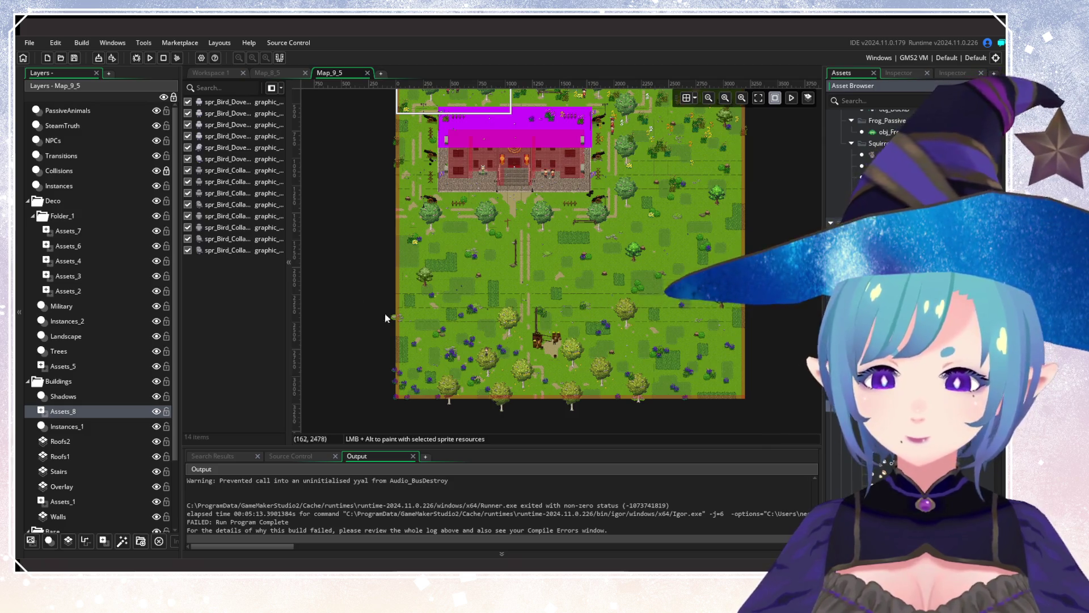
{"action": "left_click", "coordinate": [272, 73]}
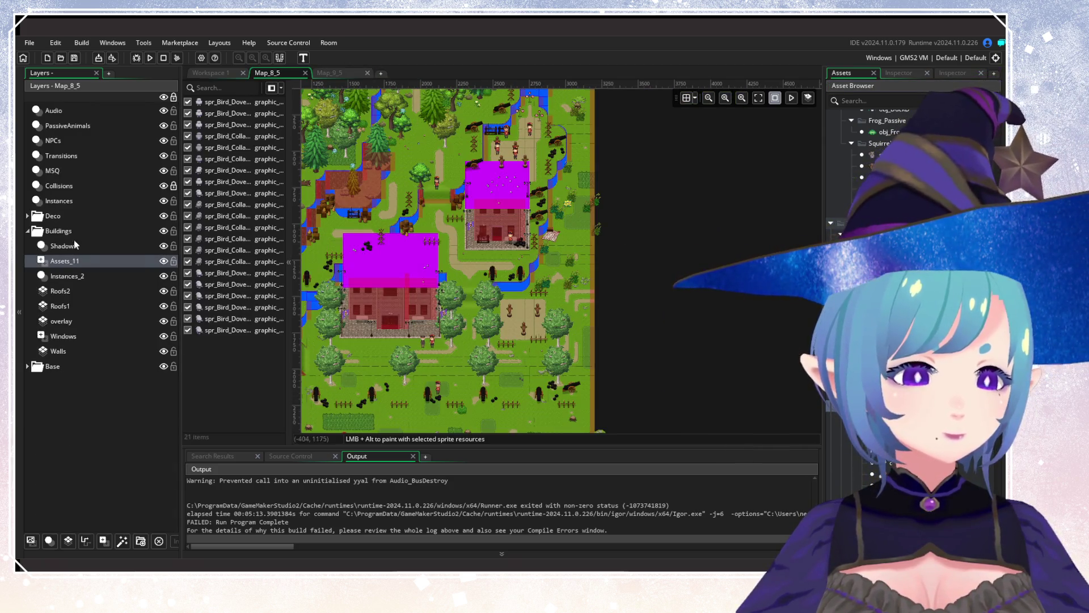
Select the two obj_Bird_Flight instances on Map_8_5's PassiveAnimals layer.
{"action": "left_click", "coordinate": [68, 126]}
{"action": "scroll", "coordinate": [230, 391], "scroll_direction": "down", "scroll_amount": 5}
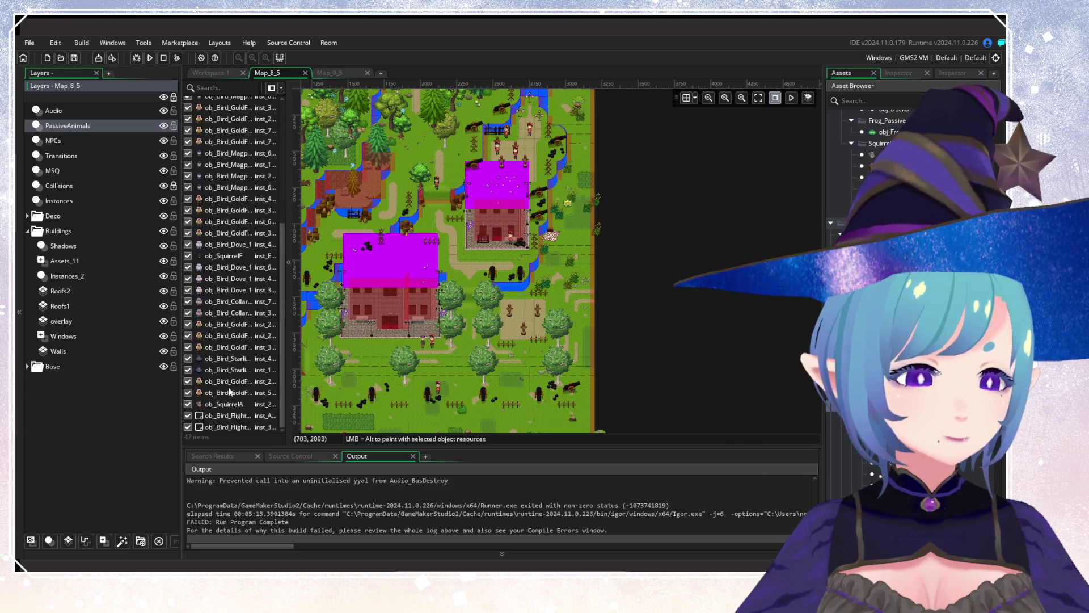
{"action": "left_click", "coordinate": [227, 416]}
{"action": "left_click", "coordinate": [227, 426], "text": "shift"}
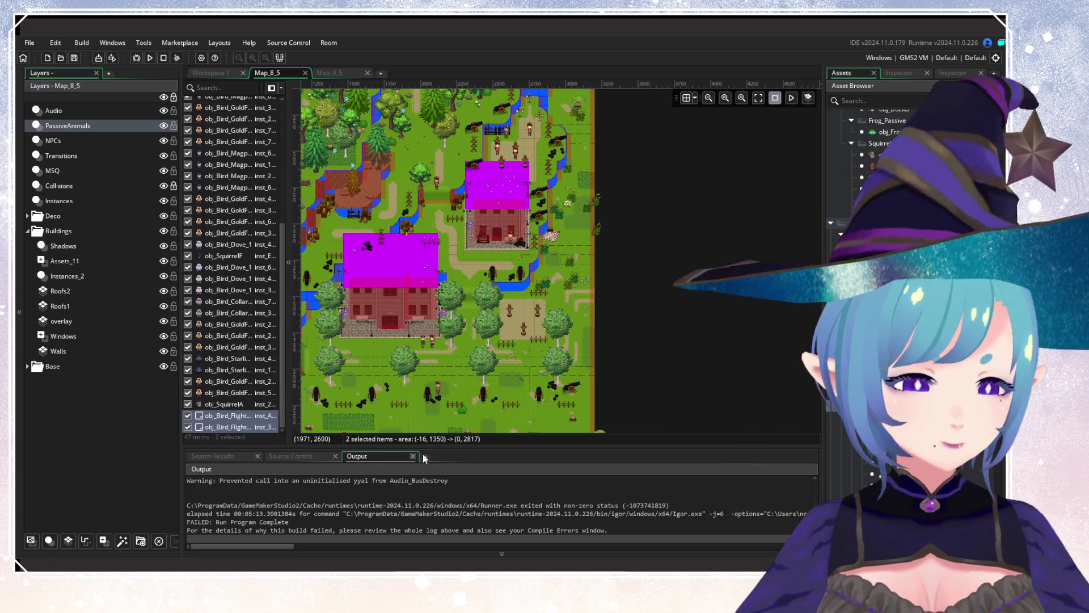
Paste the two flying-bird instances into Map_9_5's PassiveAnimals layer and deselect them.
{"action": "left_click", "coordinate": [328, 73]}
{"action": "left_click", "coordinate": [62, 110]}
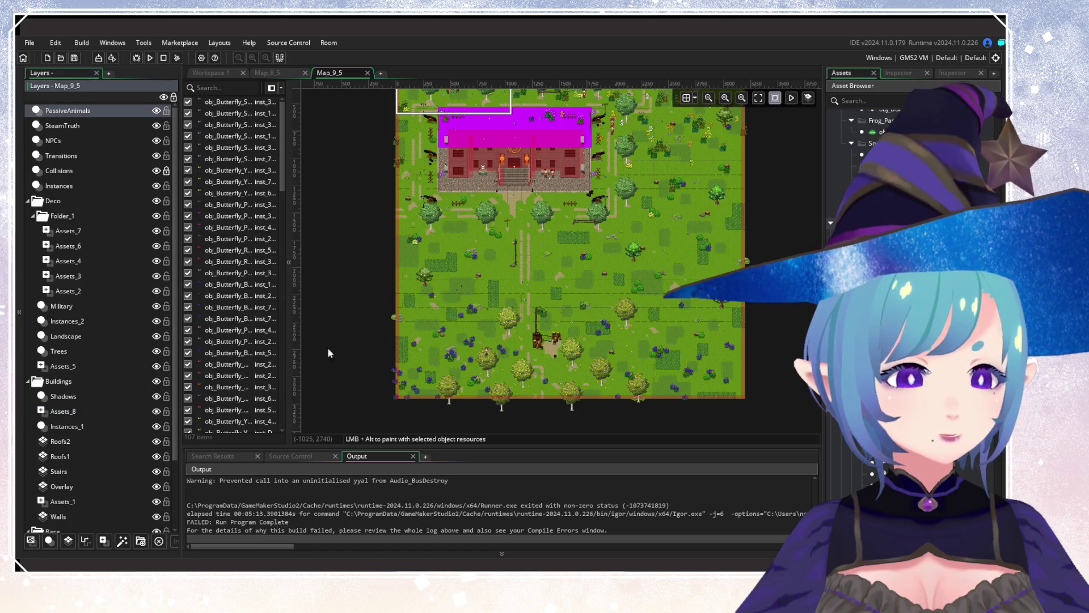
{"action": "scroll", "coordinate": [328, 347], "scroll_direction": "down", "scroll_amount": 5}
{"action": "scroll", "coordinate": [248, 360], "scroll_direction": "down", "scroll_amount": 10}
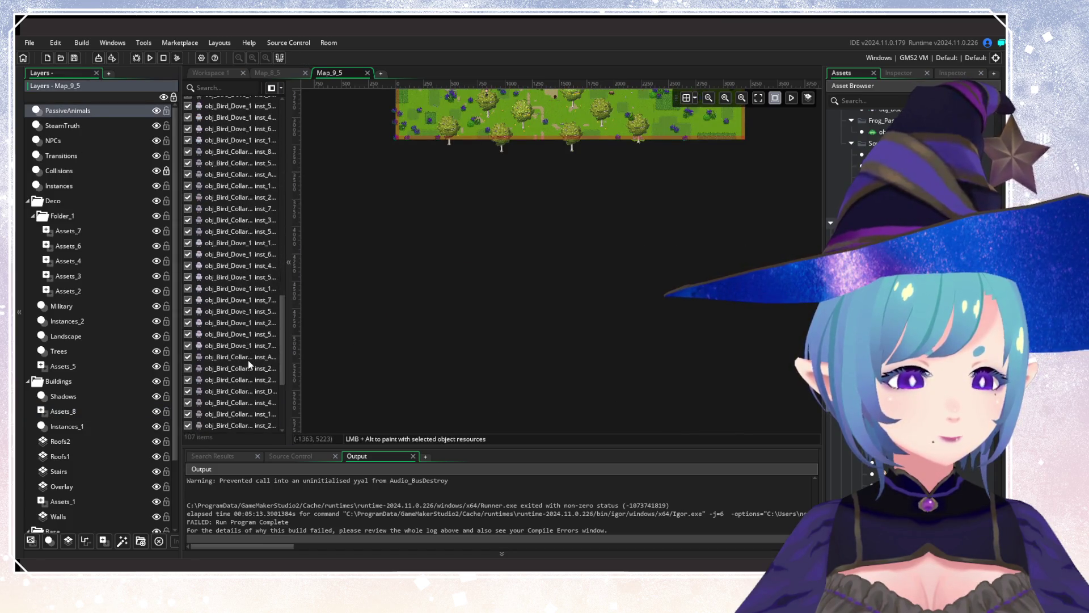
{"action": "scroll", "coordinate": [247, 360], "scroll_direction": "down", "scroll_amount": 5}
{"action": "scroll", "coordinate": [510, 207], "scroll_direction": "up", "scroll_amount": 5}
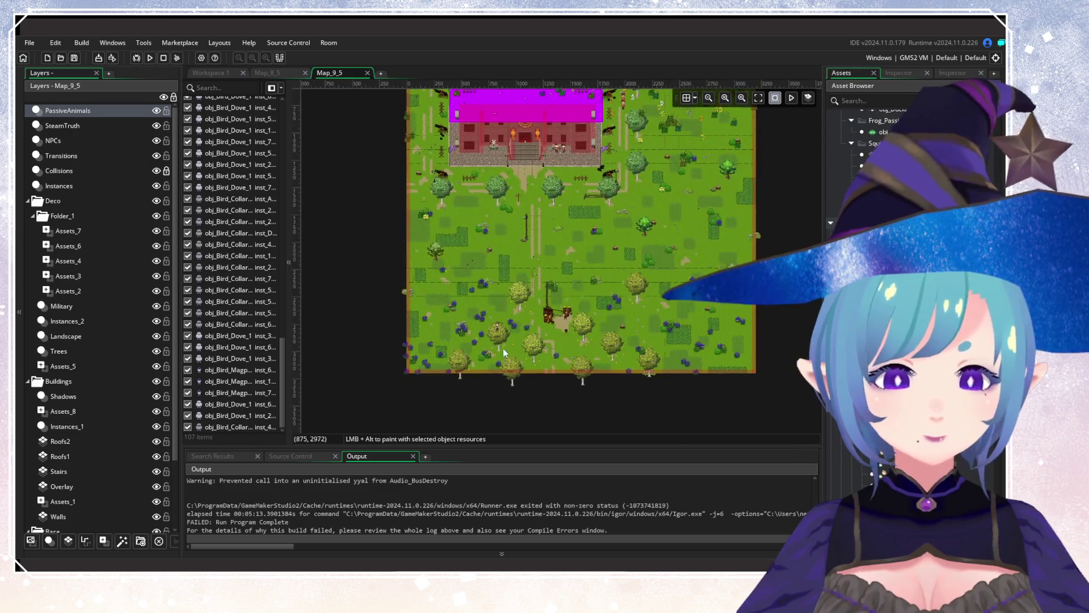
{"action": "key", "text": "ctrl+v"}
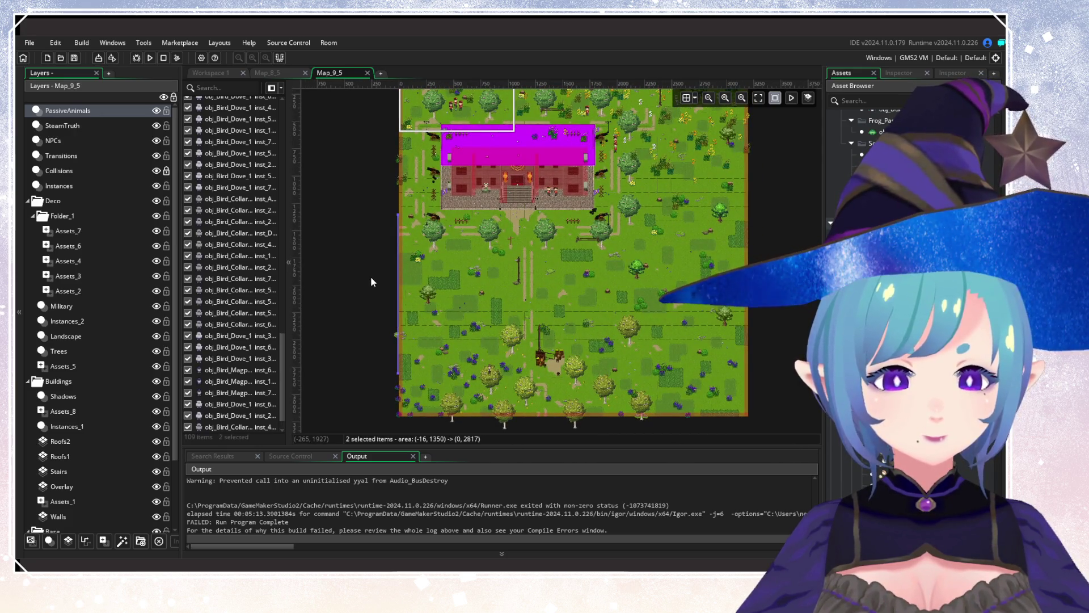
{"action": "left_click", "coordinate": [372, 282]}
Scroll up in the room view before the test run.
{"action": "scroll", "coordinate": [372, 282], "scroll_direction": "up", "scroll_amount": 3}
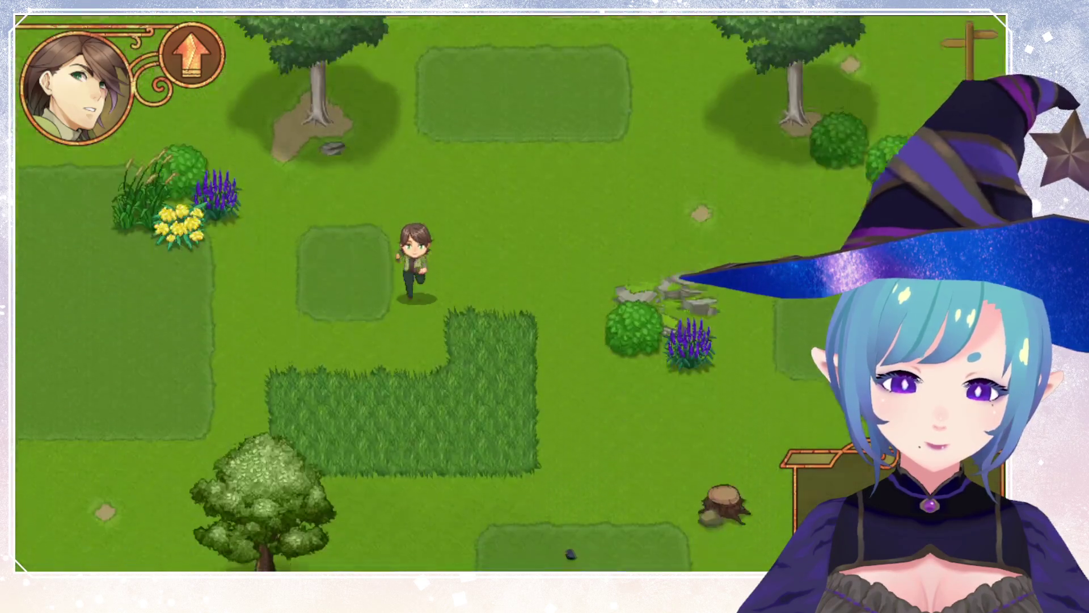
Walk the character south, then north and west across the meadow.
{"action": "key", "text": "Down"}
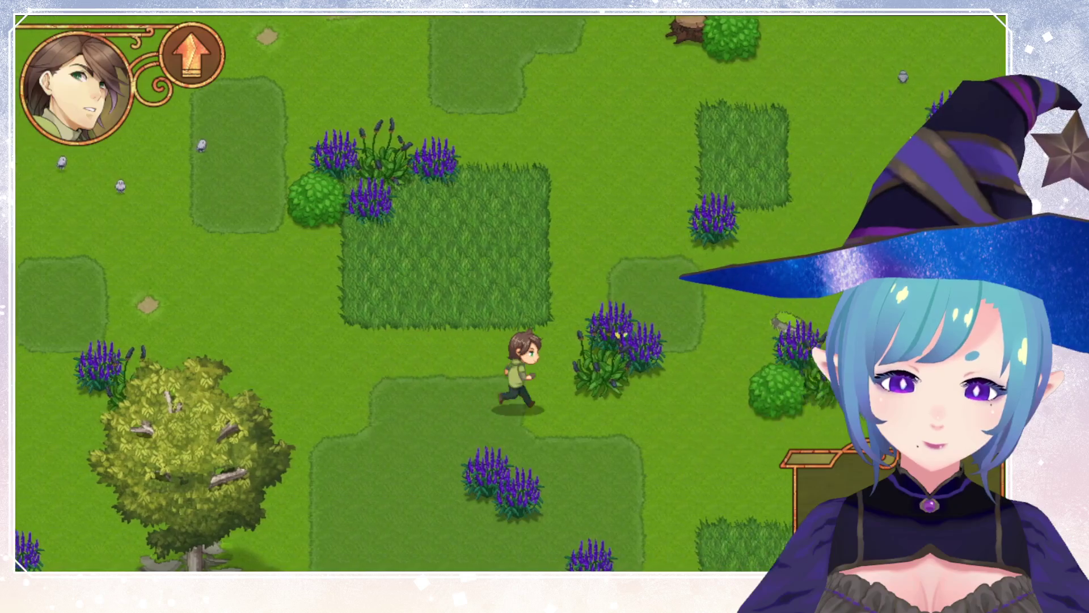
{"action": "key", "text": "Up"}
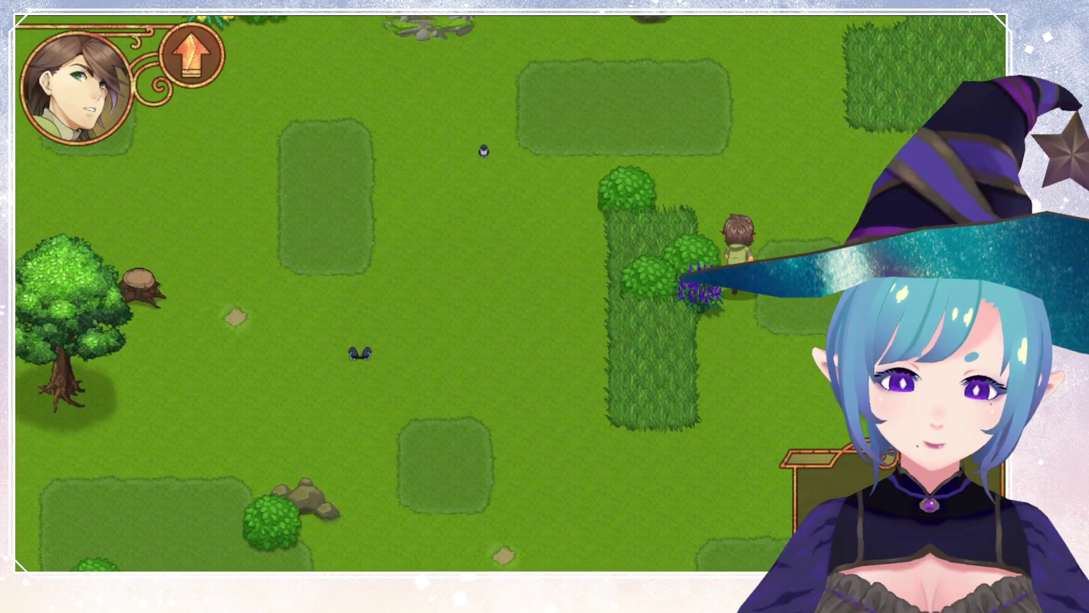
{"action": "key", "text": "Up"}
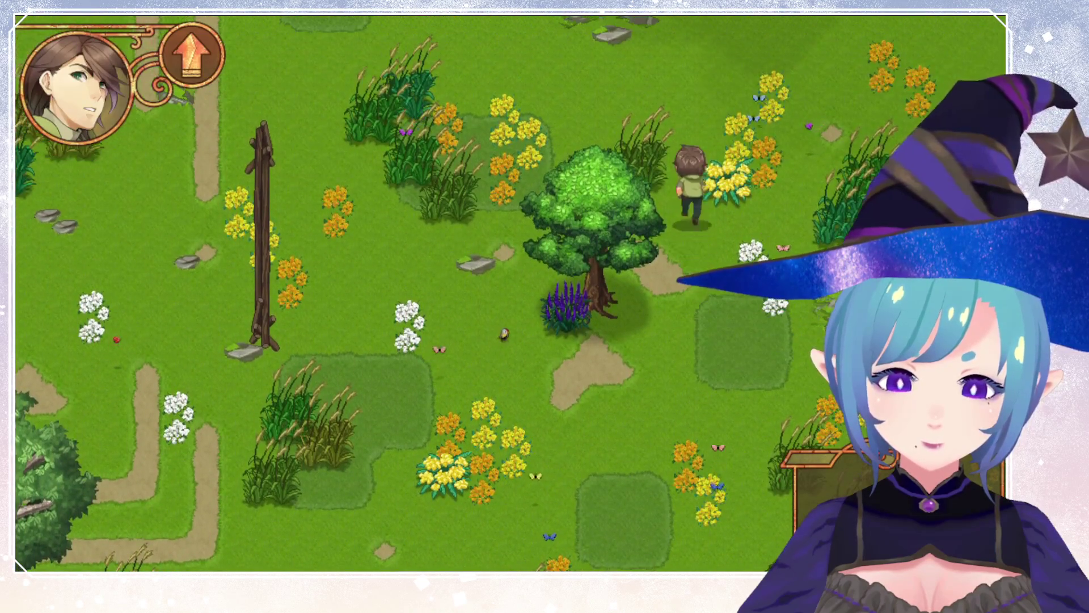
{"action": "key", "text": "Left"}
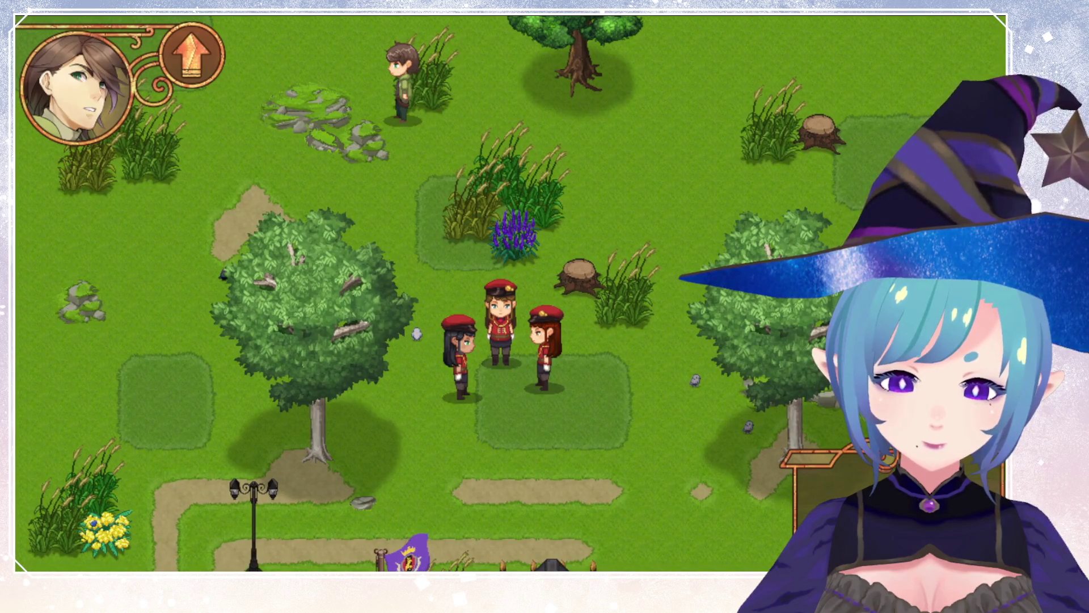
Walk past the manor roof checking the perched birds, then head toward the cannon and guards.
{"action": "key", "text": "Down"}
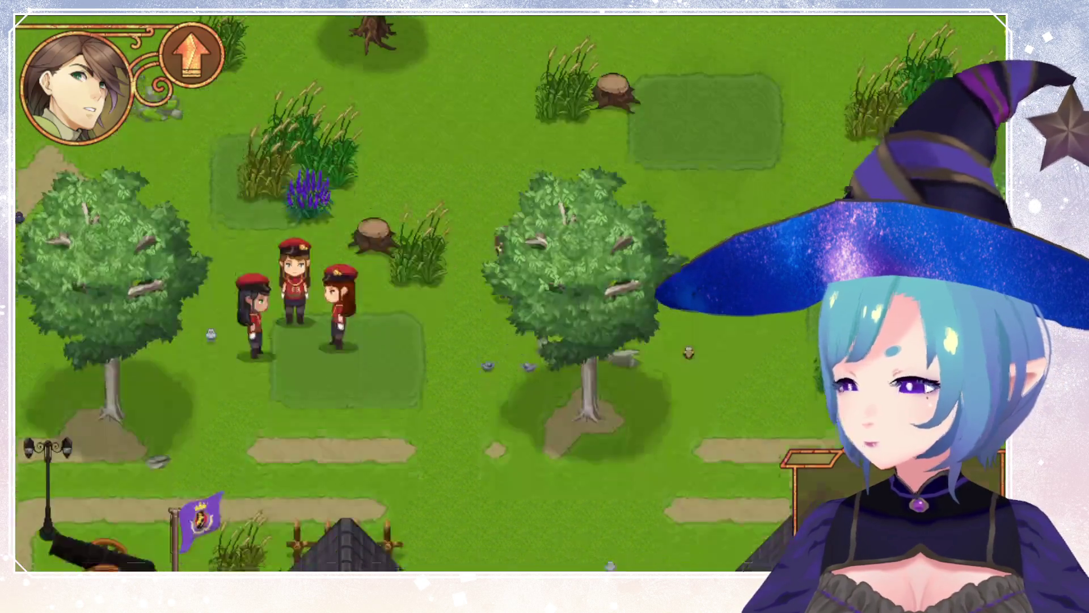
{"action": "key", "text": "Right"}
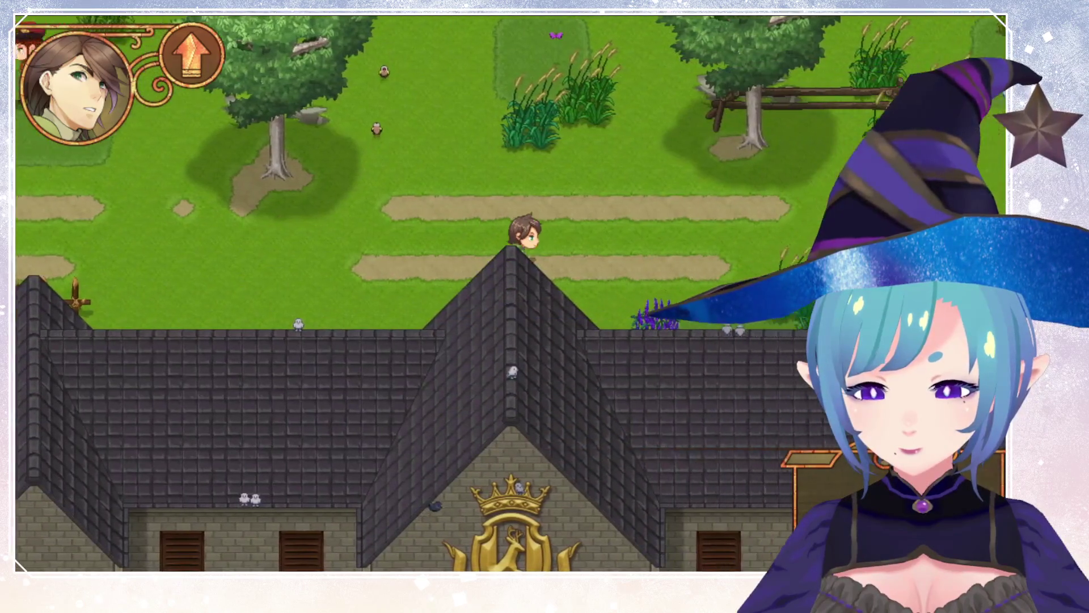
{"action": "key", "text": "Down"}
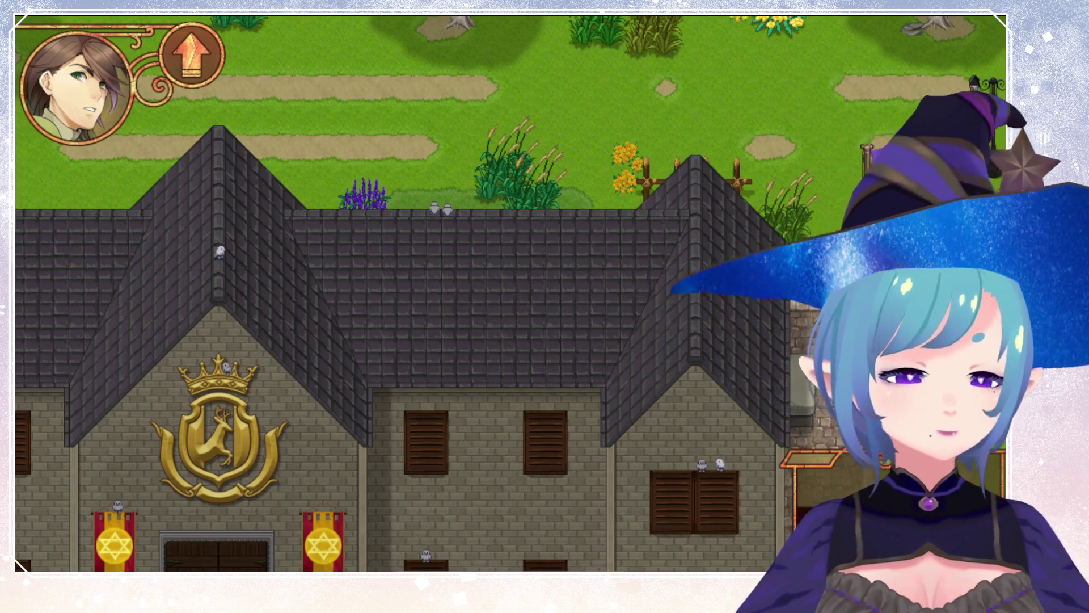
{"action": "key", "text": "Up"}
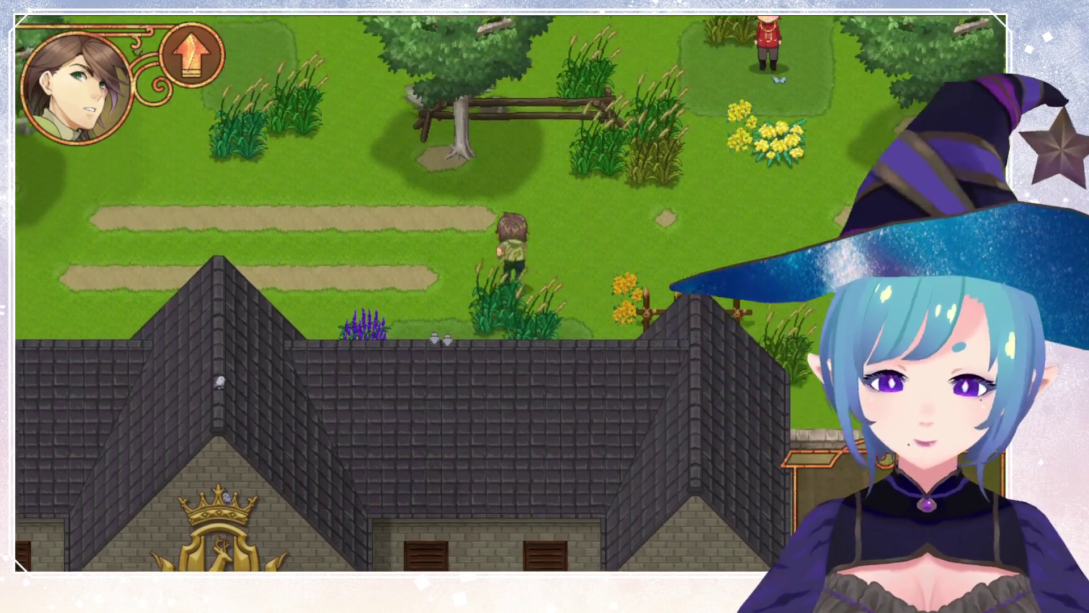
{"action": "key", "text": "Right"}
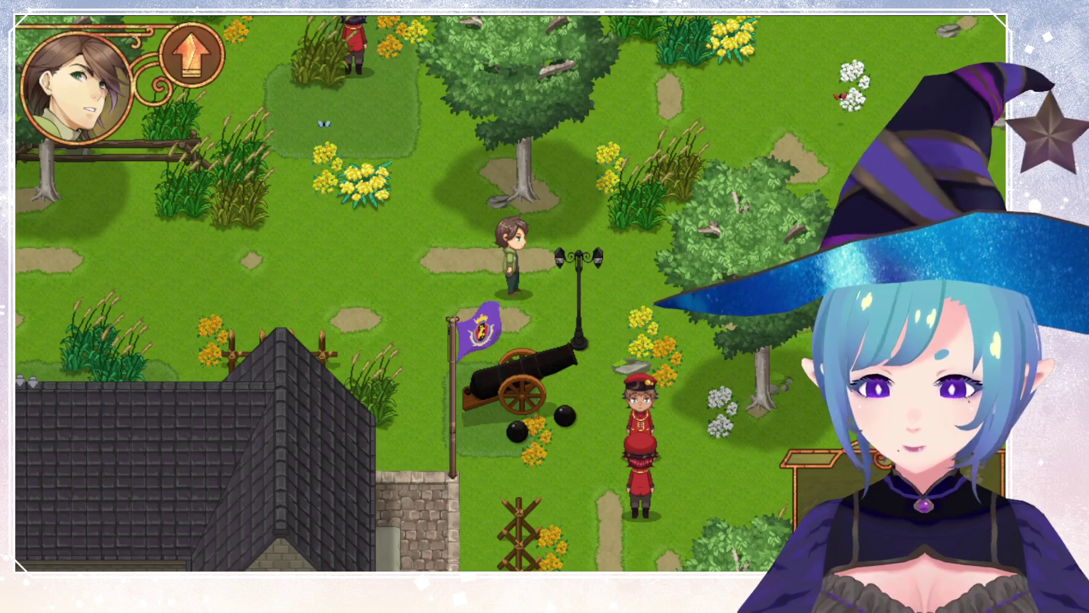
Walk the hero around the park on Map_9_5, past the cannon, house and tree.
{"action": "key", "text": "Right"}
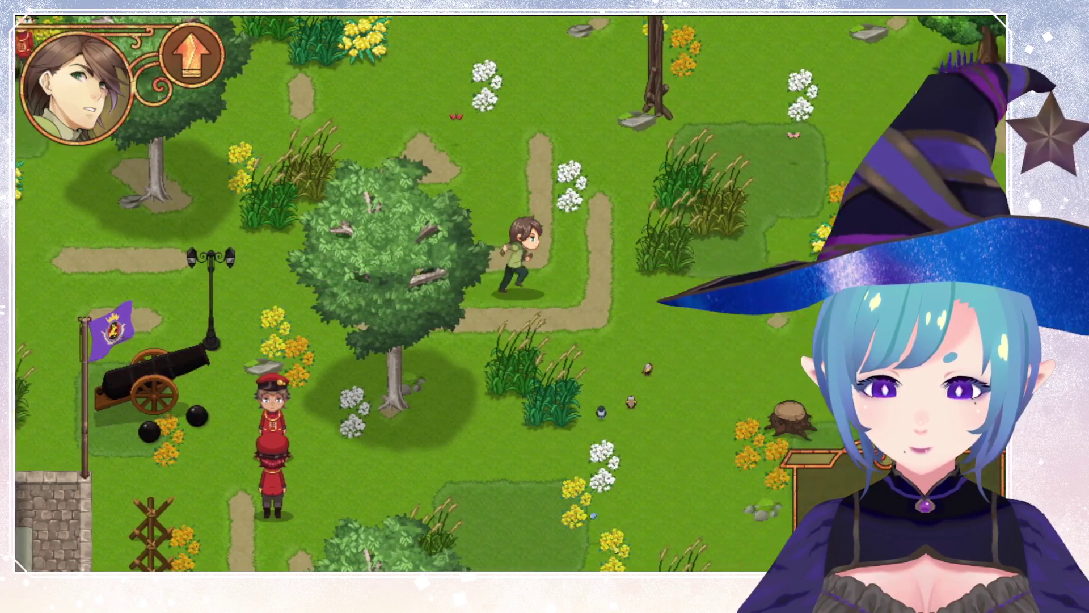
{"action": "key", "text": "Up"}
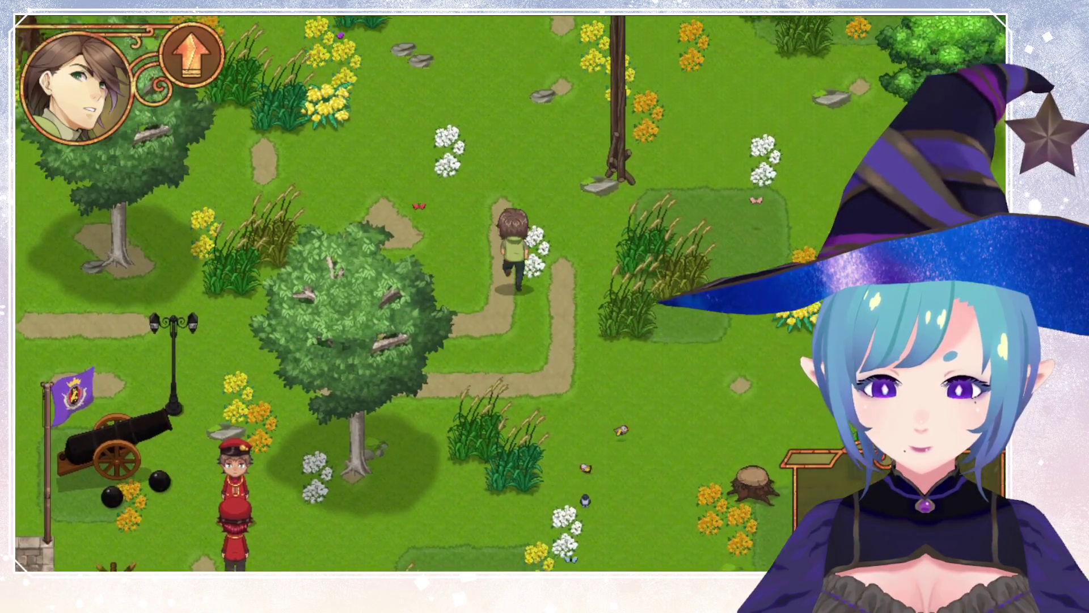
{"action": "key", "text": "Down"}
{"action": "key", "text": "Down"}
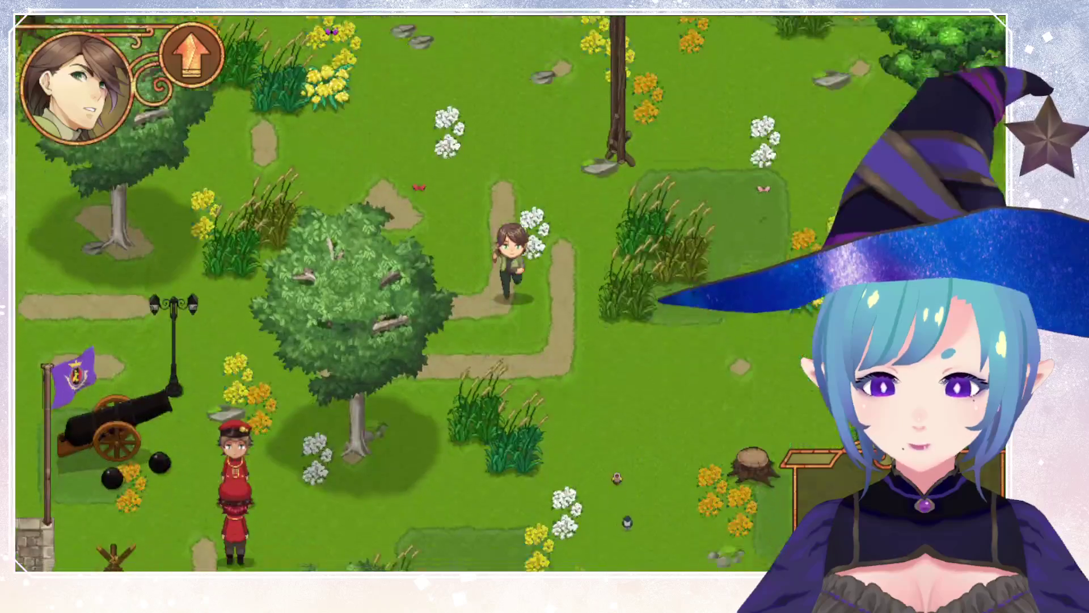
{"action": "key", "text": "Left"}
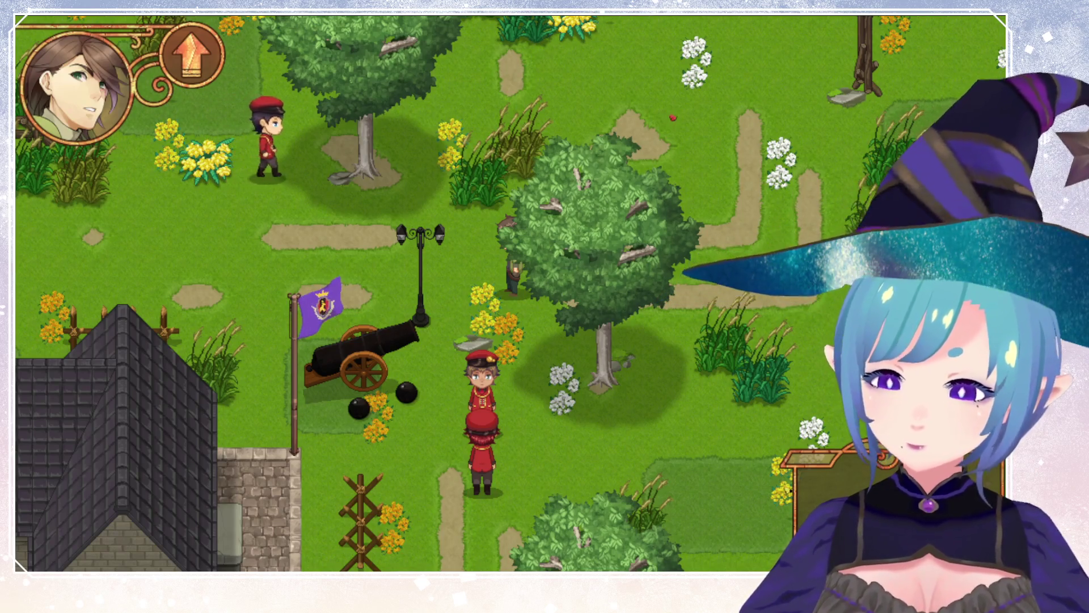
{"action": "key", "text": "Up"}
{"action": "key", "text": "Left"}
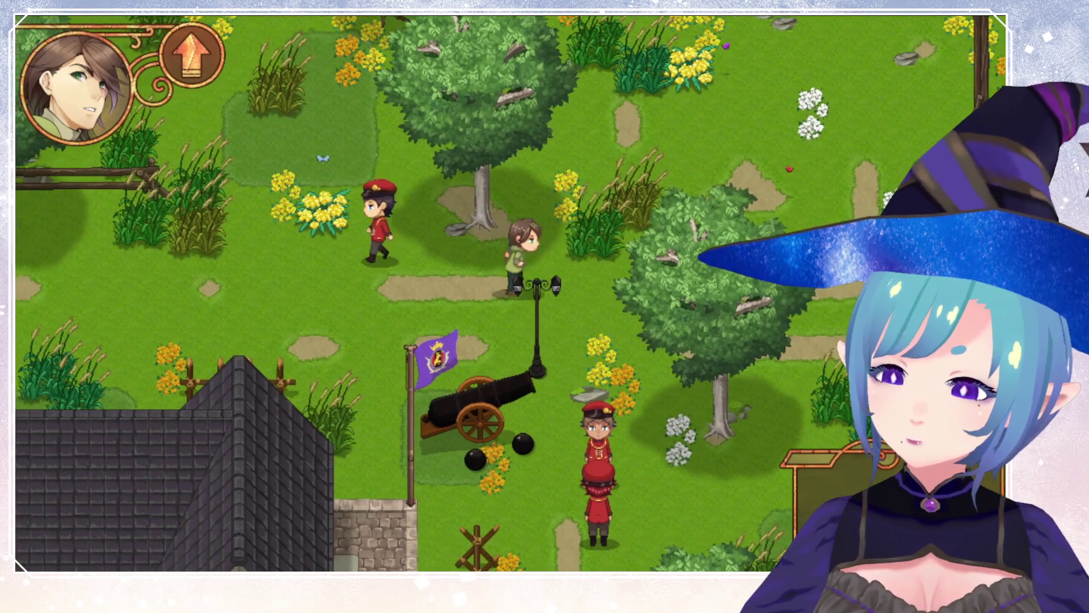
{"action": "key", "text": "Right"}
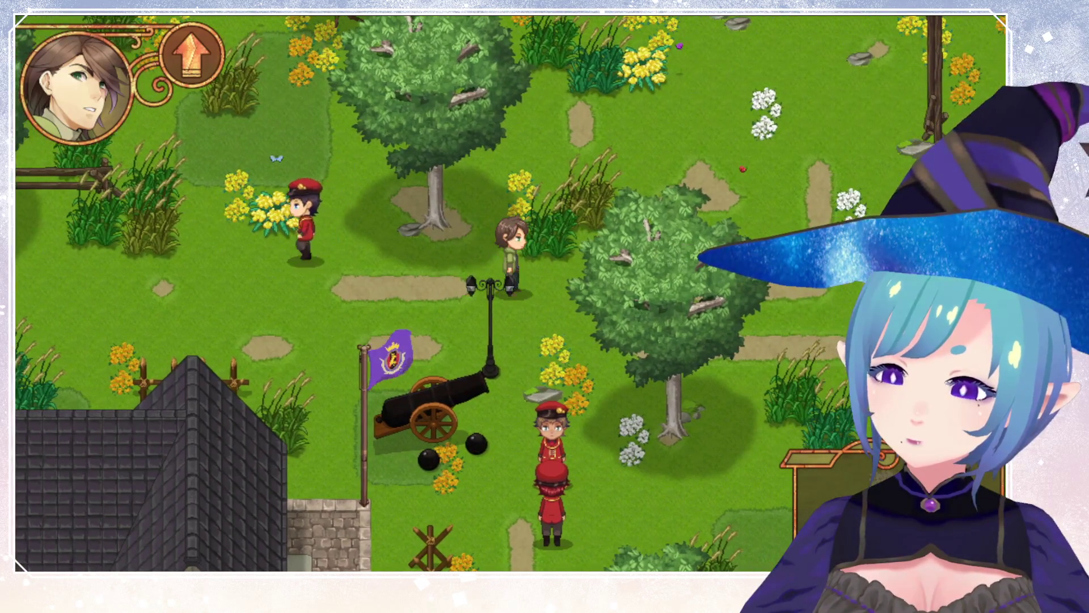
{"action": "key", "text": "Right"}
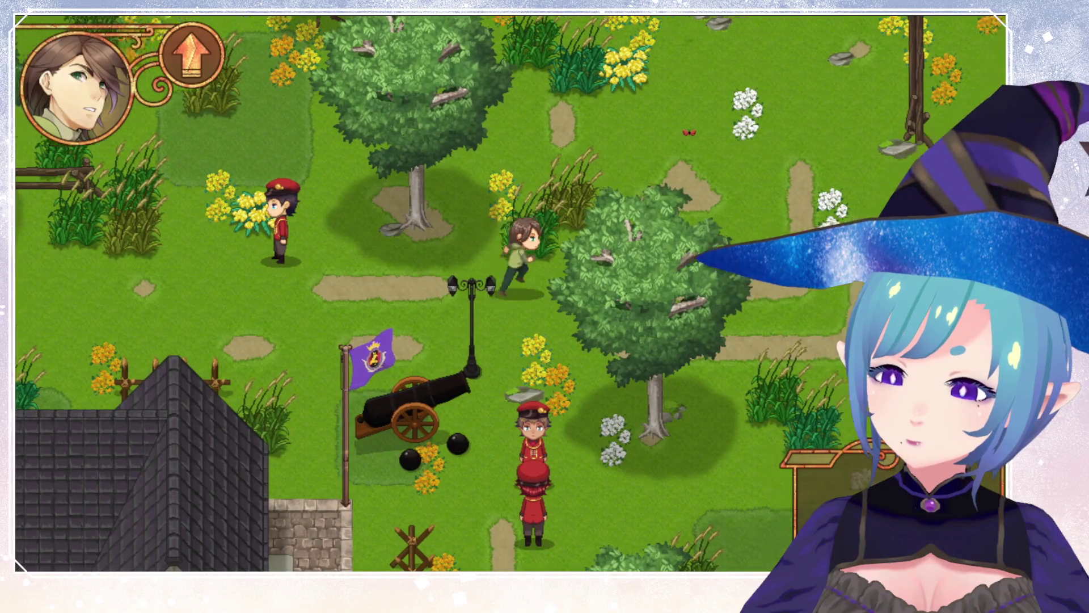
{"action": "key", "text": "Right"}
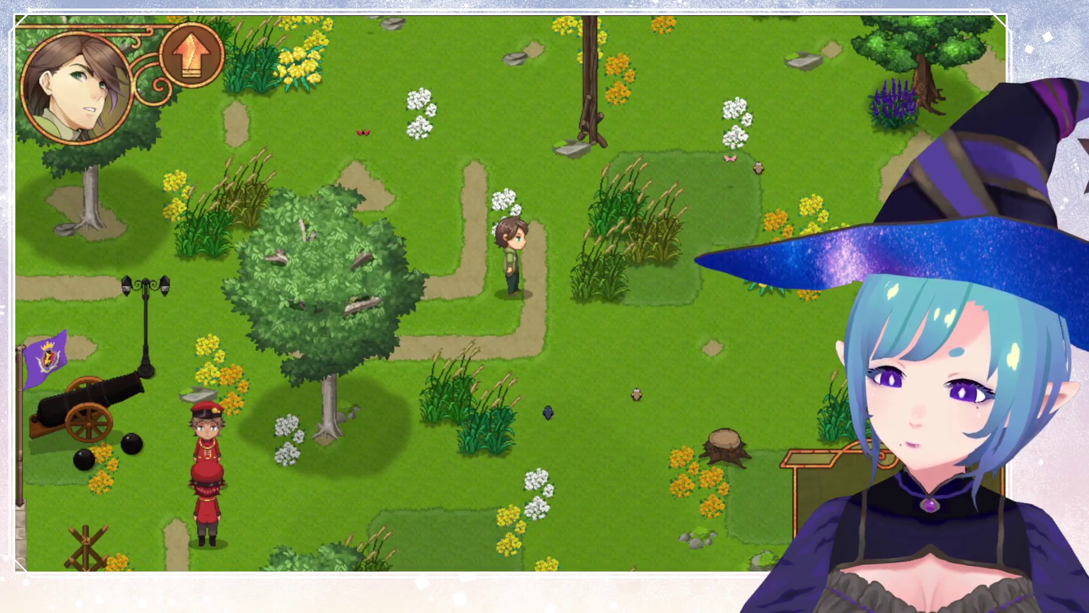
{"action": "key", "text": "Up"}
{"action": "key", "text": "Up"}
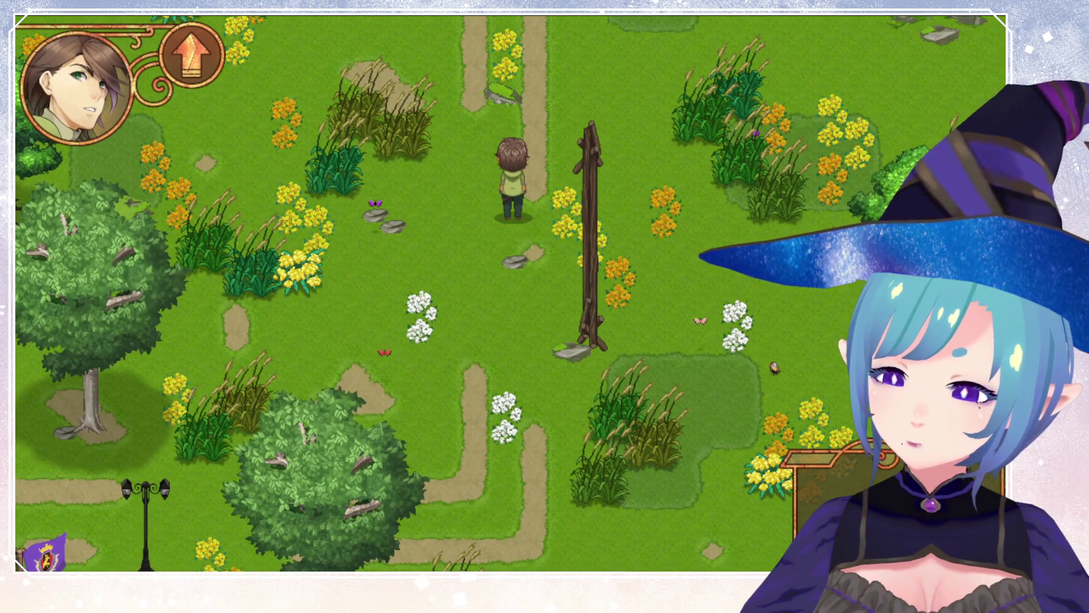
{"action": "key", "text": "Down"}
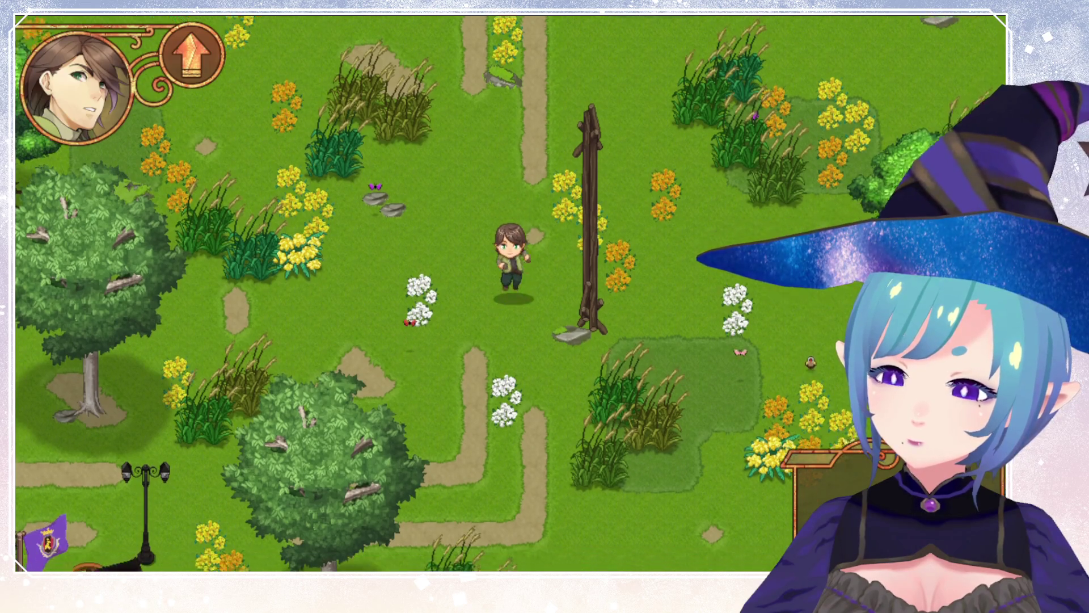
Walk north off the map into the forest map and explore up its path past the tree.
{"action": "key", "text": "Up"}
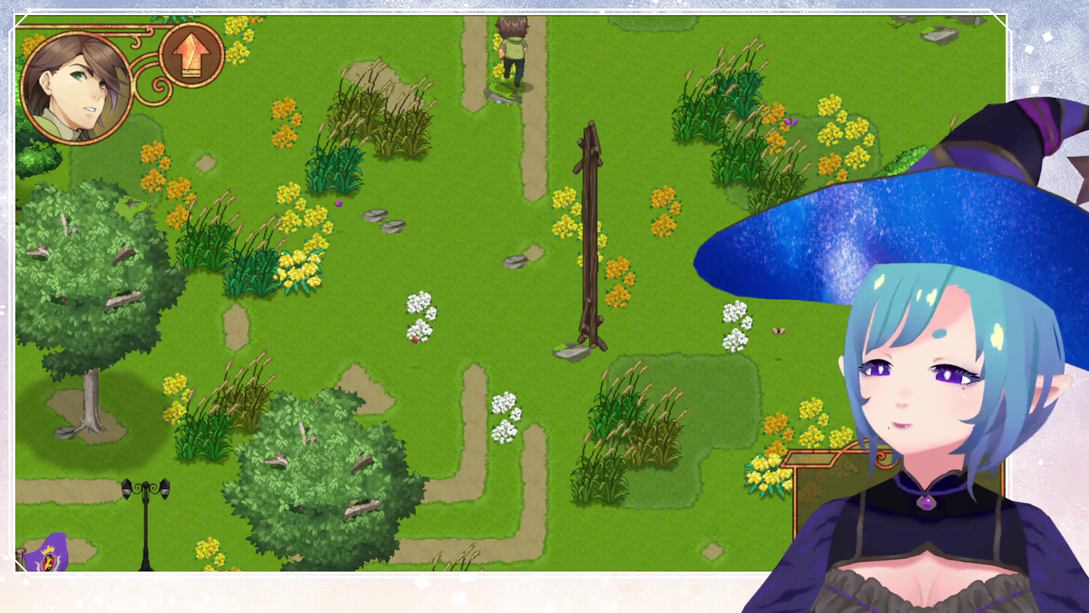
{"action": "key", "text": "Up"}
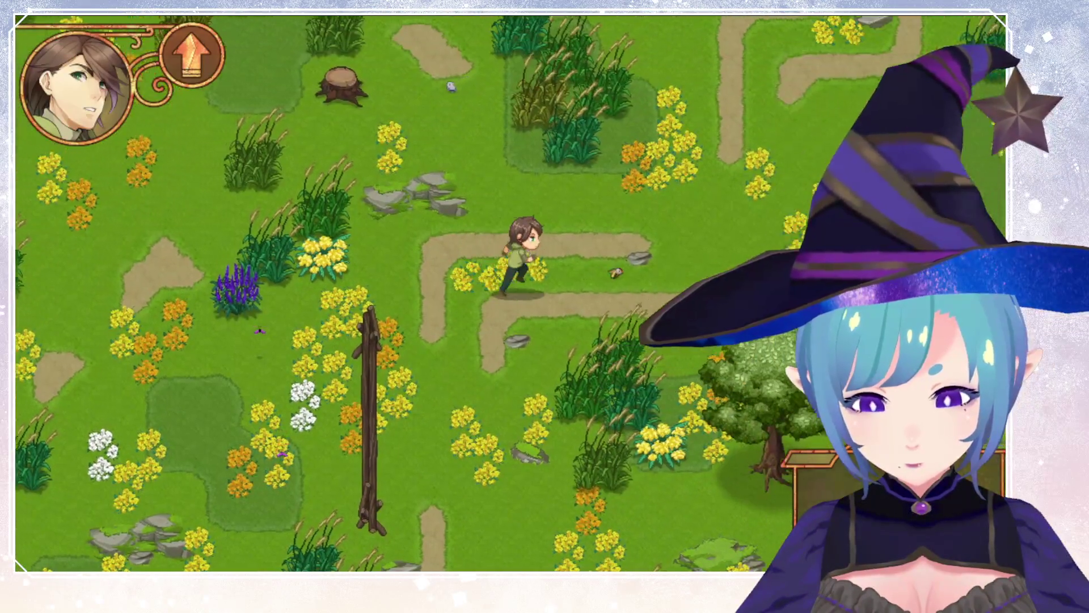
{"action": "key", "text": "Up"}
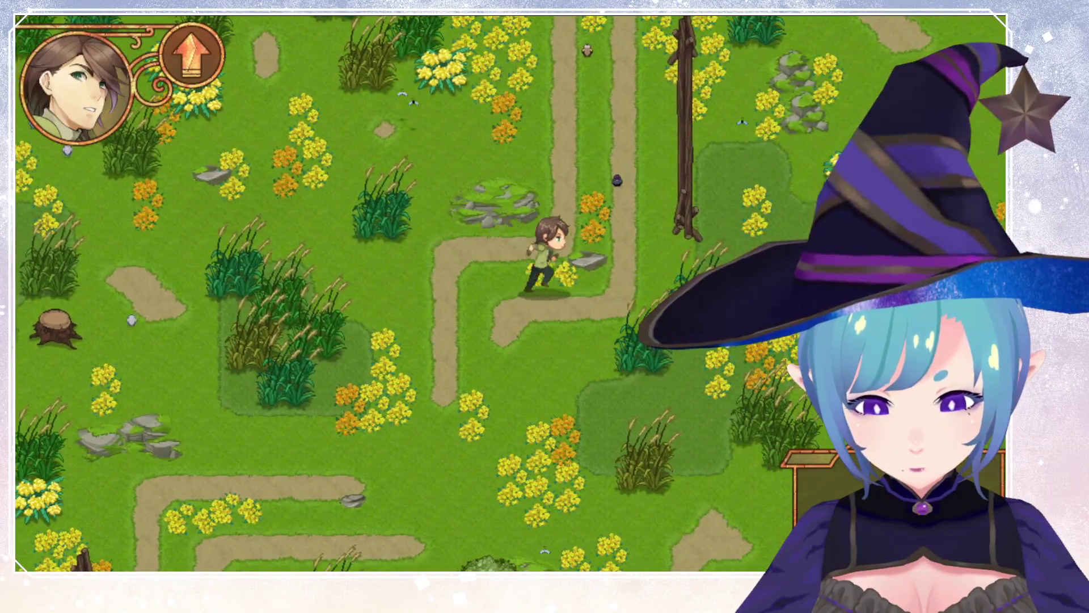
{"action": "key", "text": "Up"}
{"action": "key", "text": "Right"}
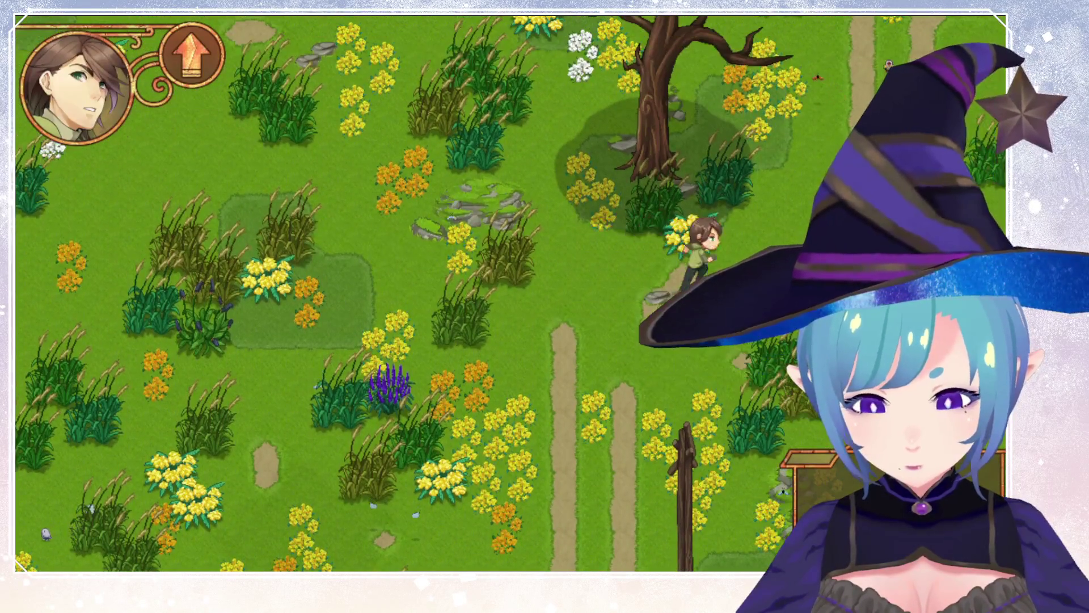
{"action": "key", "text": "Up"}
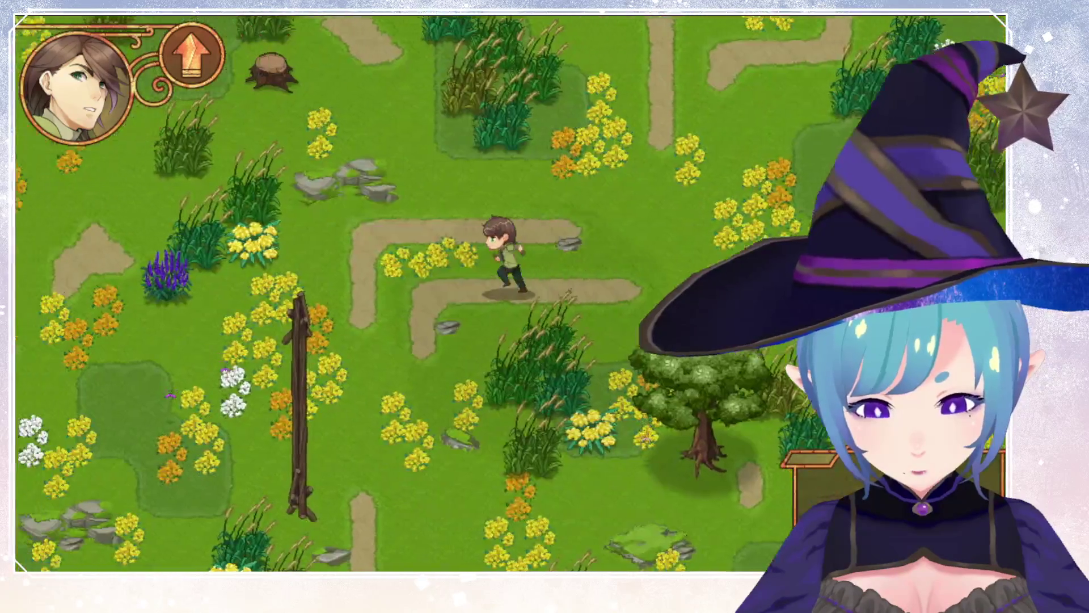
Return south to the previous map, cross the grass and meadow toward the park, then end the test run.
{"action": "key", "text": "Down"}
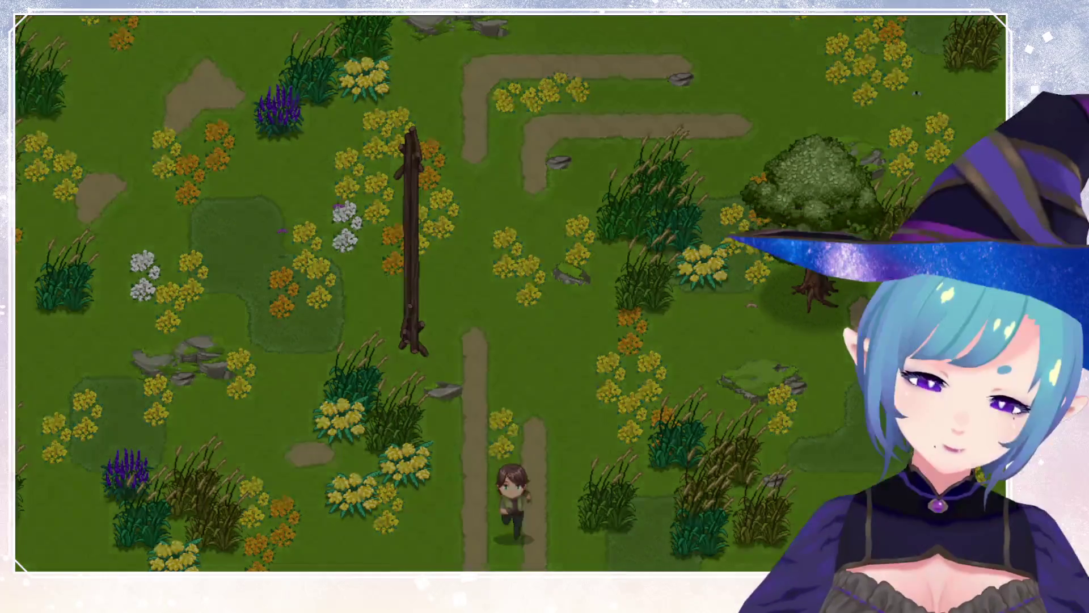
{"action": "key", "text": "Down"}
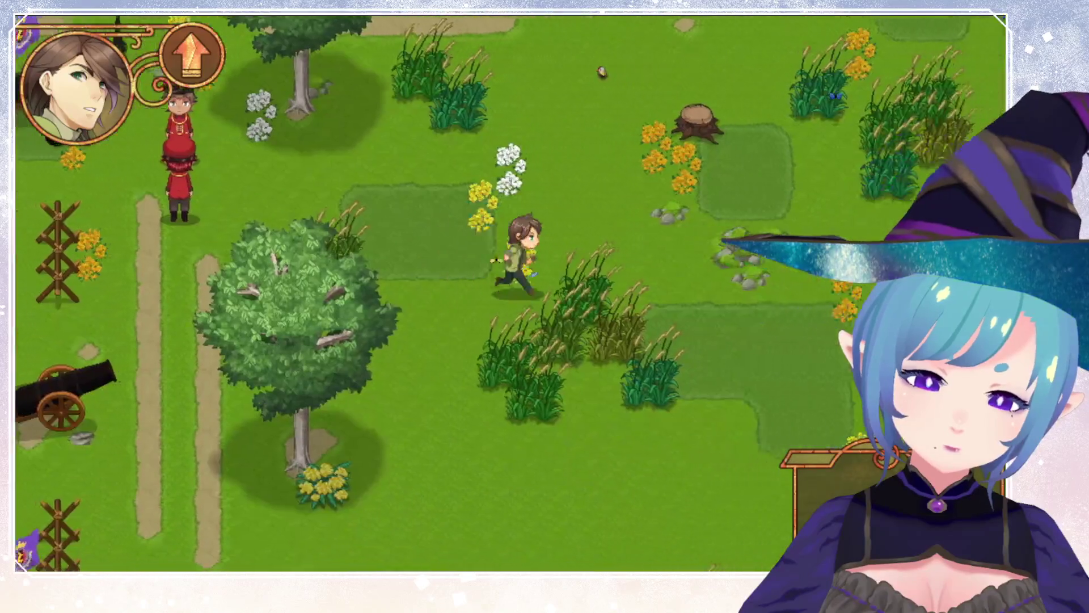
{"action": "key", "text": "Right"}
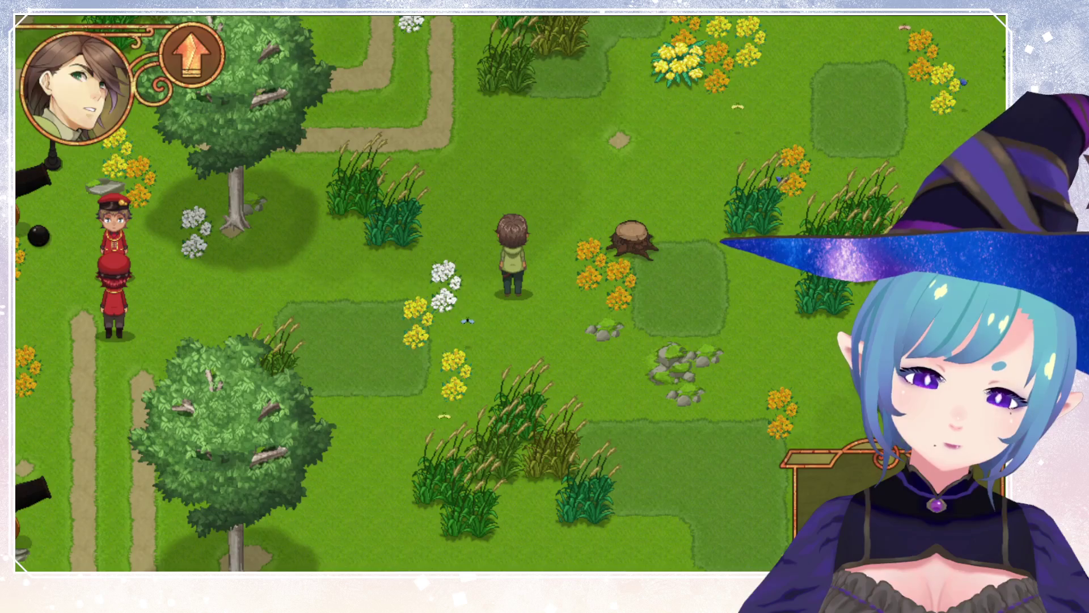
{"action": "key", "text": "Right"}
{"action": "key", "text": "Up"}
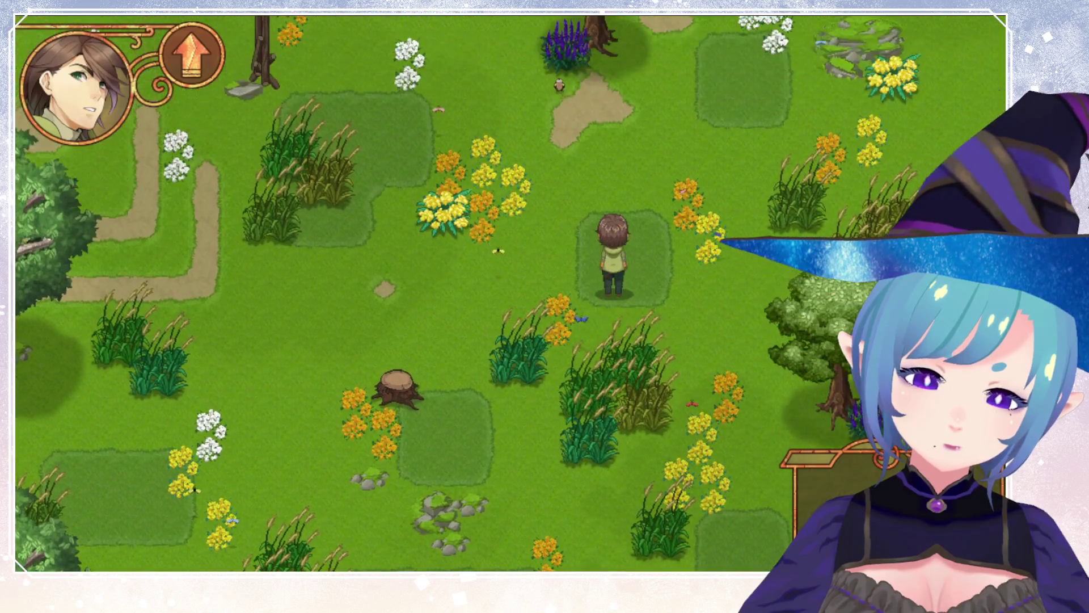
{"action": "key", "text": "Down"}
{"action": "key", "text": "Up"}
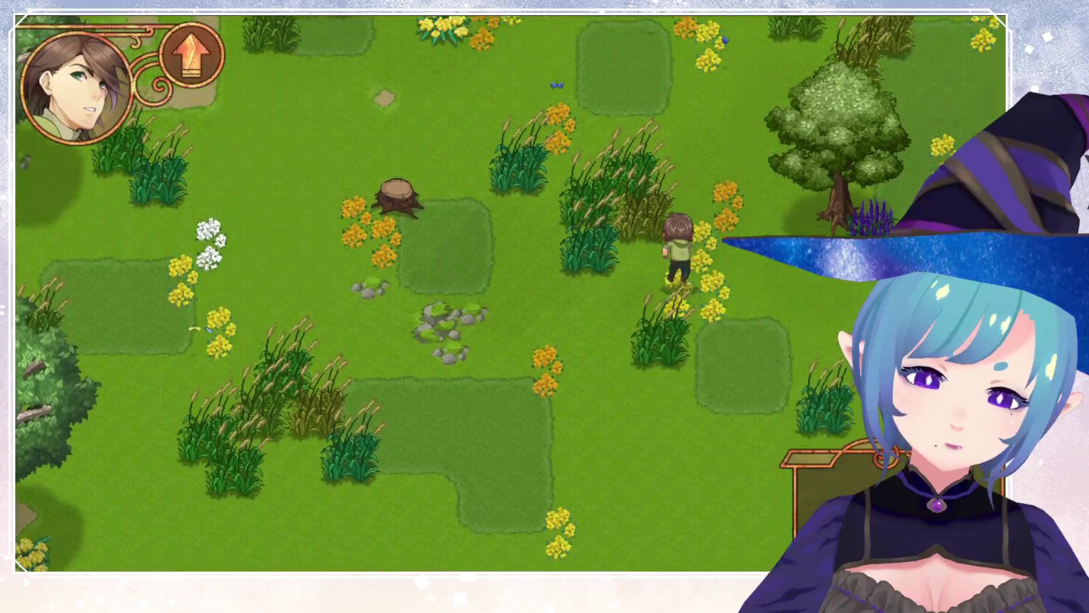
{"action": "key", "text": "Left"}
{"action": "key", "text": "Left"}
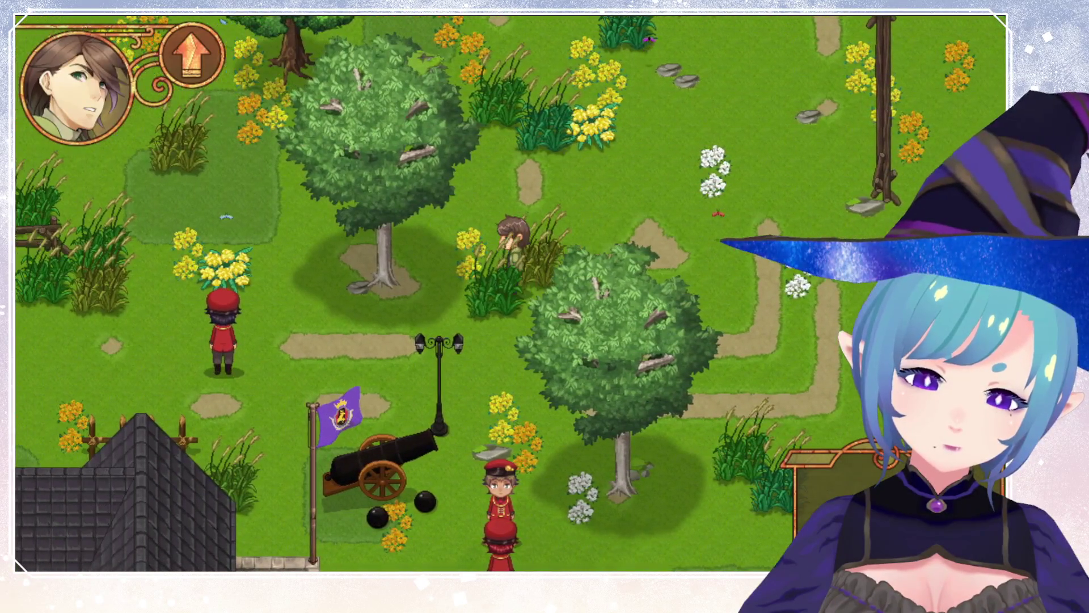
{"action": "key", "text": "Up"}
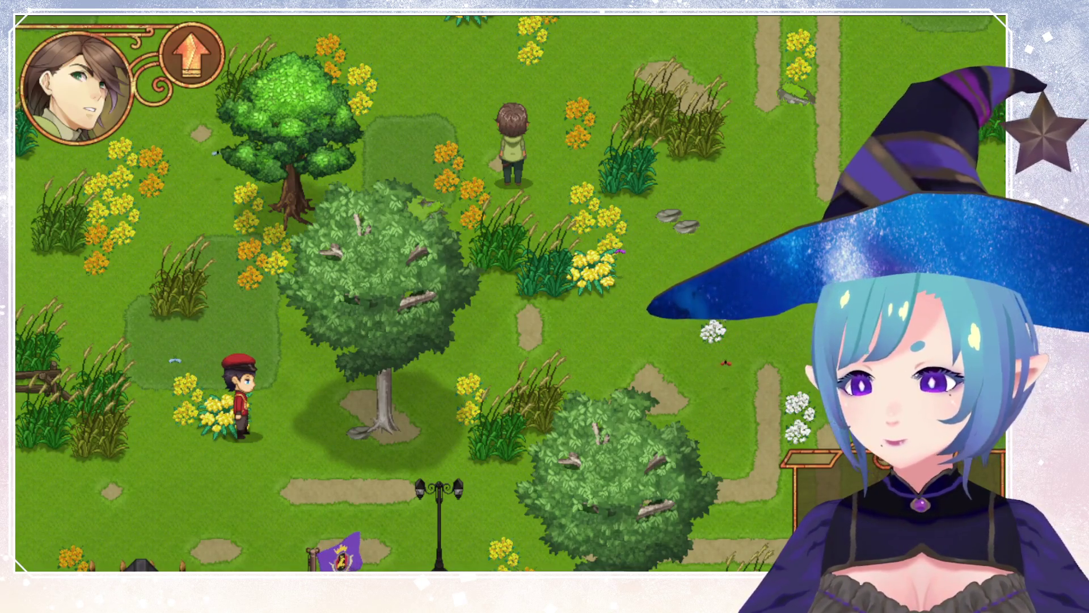
{"action": "key", "text": "alt+F4"}
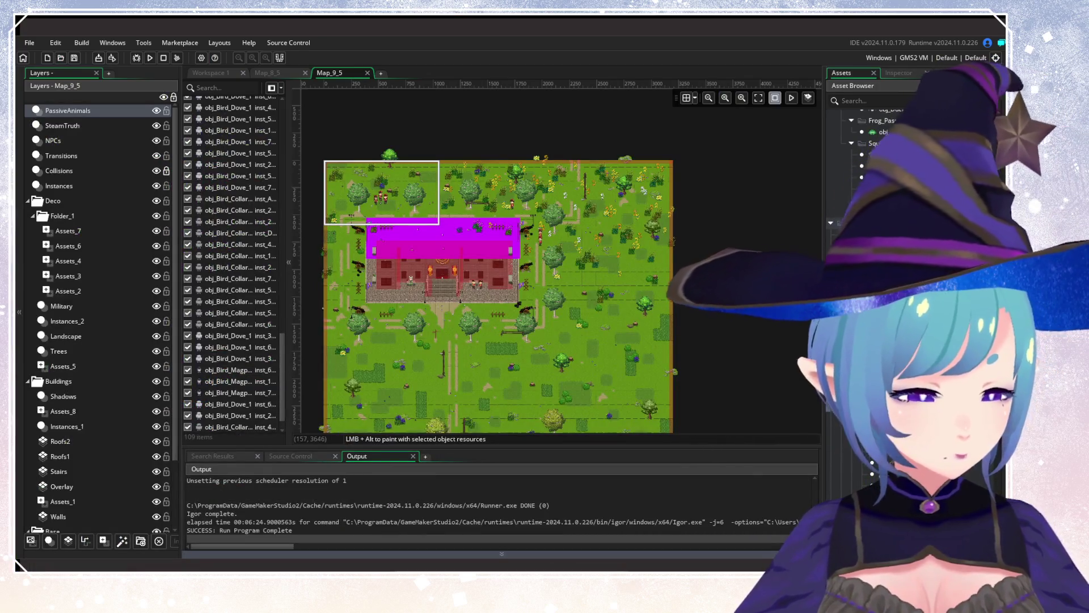
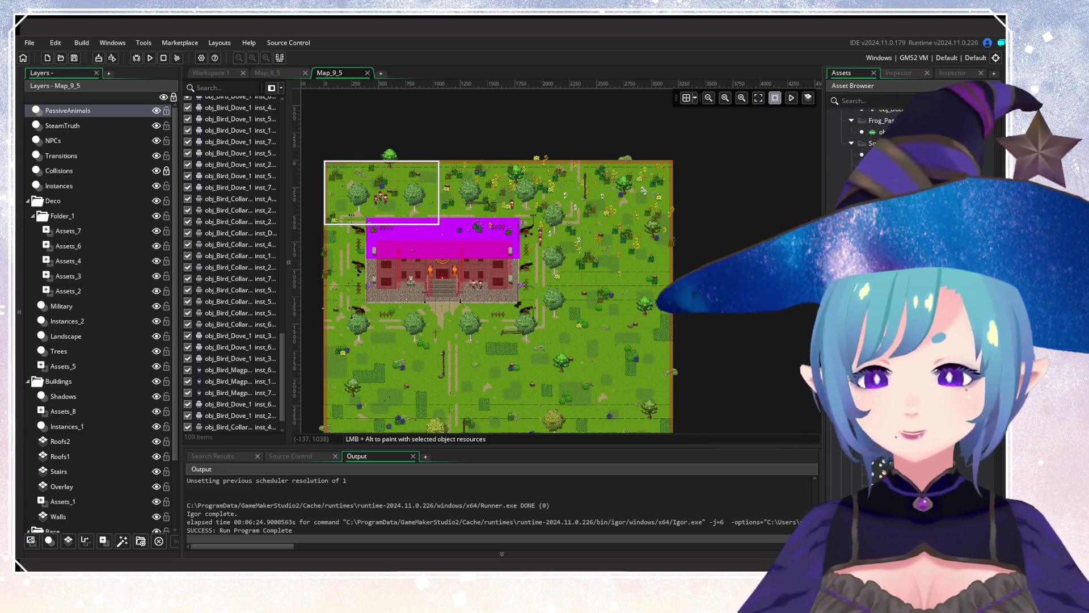
Close the Map_9_5 room and filter the Asset Browser to Map_9_6.
{"action": "mouse_move", "coordinate": [366, 192]}
{"action": "left_mouse_down"}
{"action": "mouse_move", "coordinate": [370, 155]}
{"action": "mouse_move", "coordinate": [406, 90]}
{"action": "left_mouse_up"}
{"action": "left_click", "coordinate": [367, 73]}
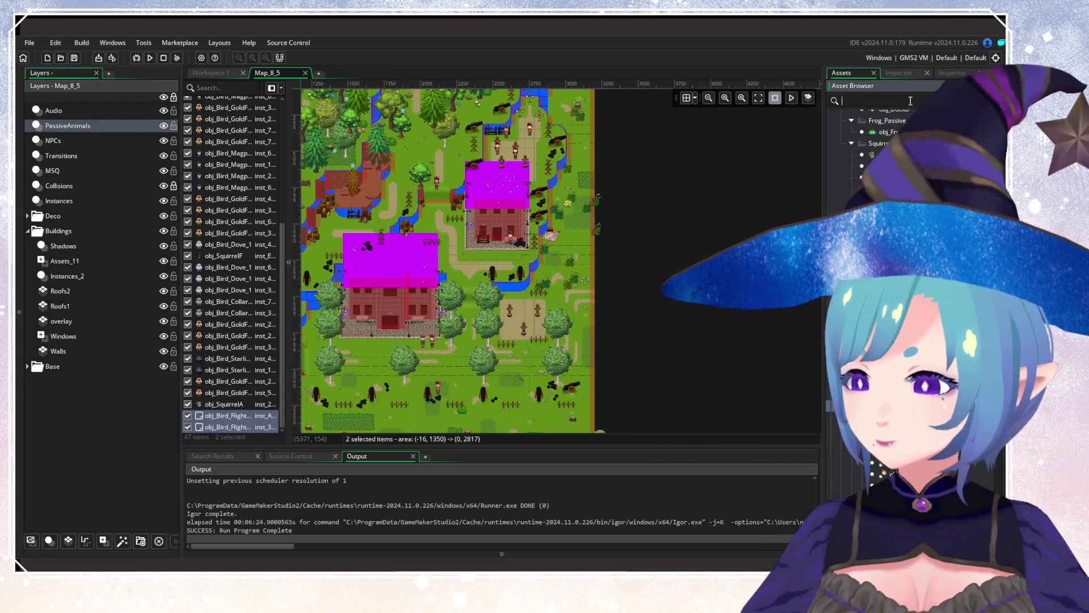
{"action": "left_click", "coordinate": [910, 101]}
{"action": "type", "text": "Map_9_6"}
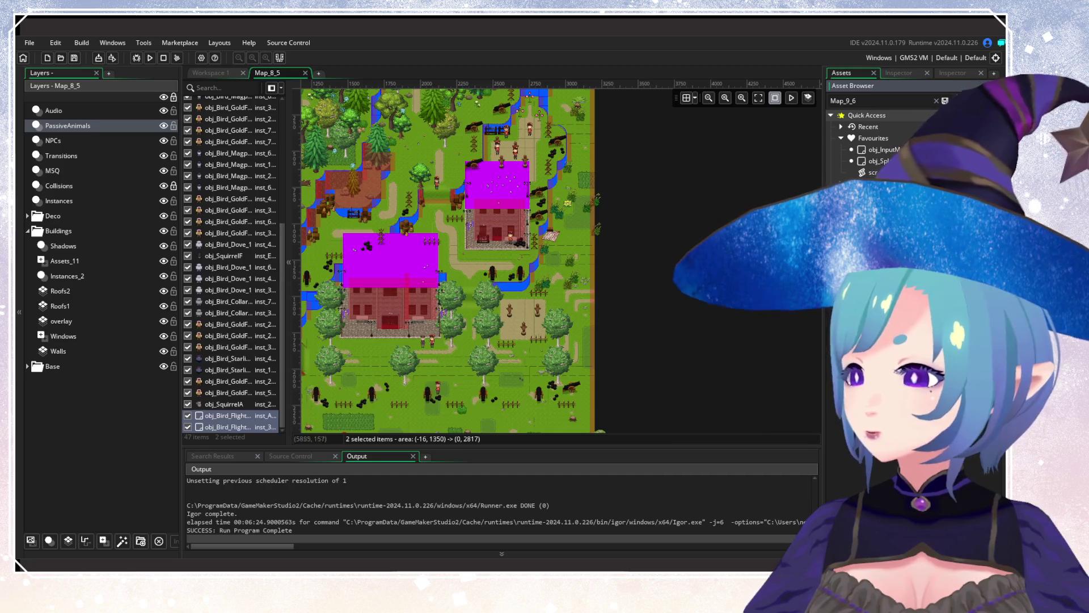
{"action": "key", "text": "Return"}
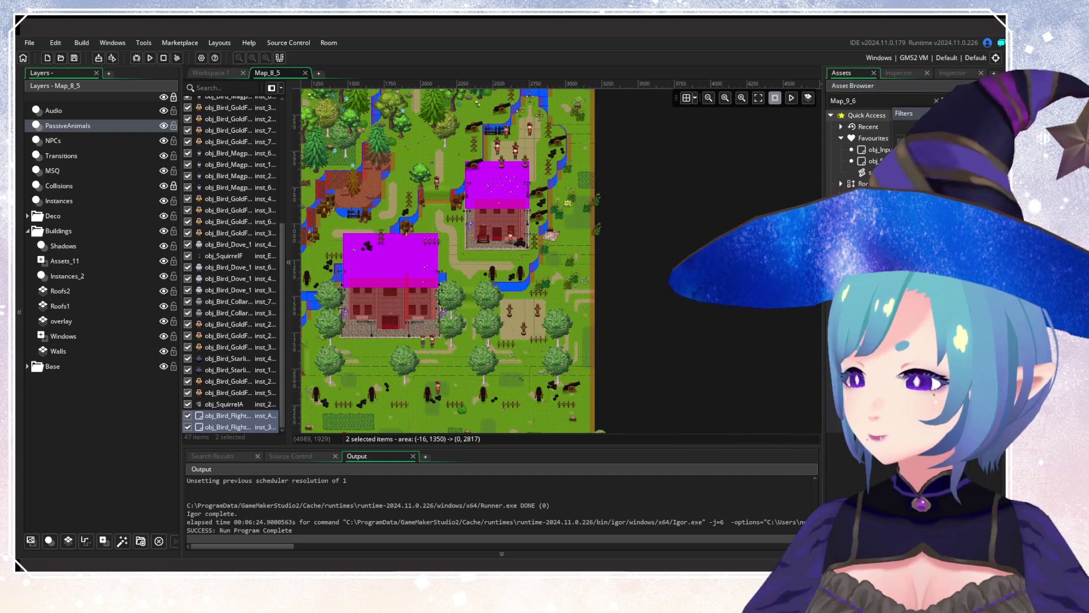
{"action": "left_click", "coordinate": [867, 115]}
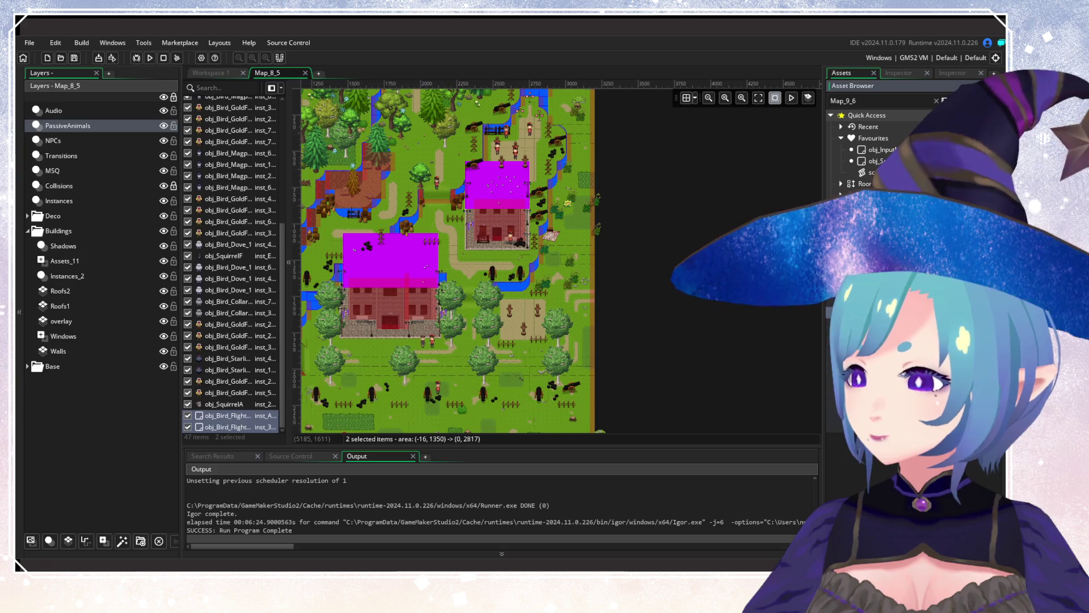
Open room Map_9_6 from the Asset Browser and clear the asset search.
{"action": "double_click", "coordinate": [979, 102]}
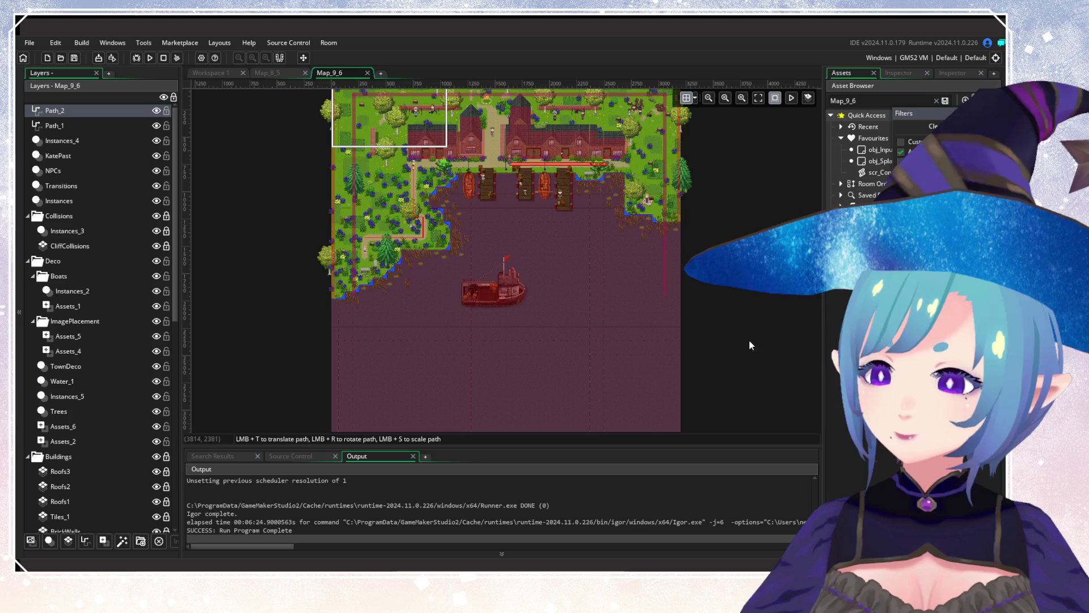
{"action": "left_click", "coordinate": [937, 101]}
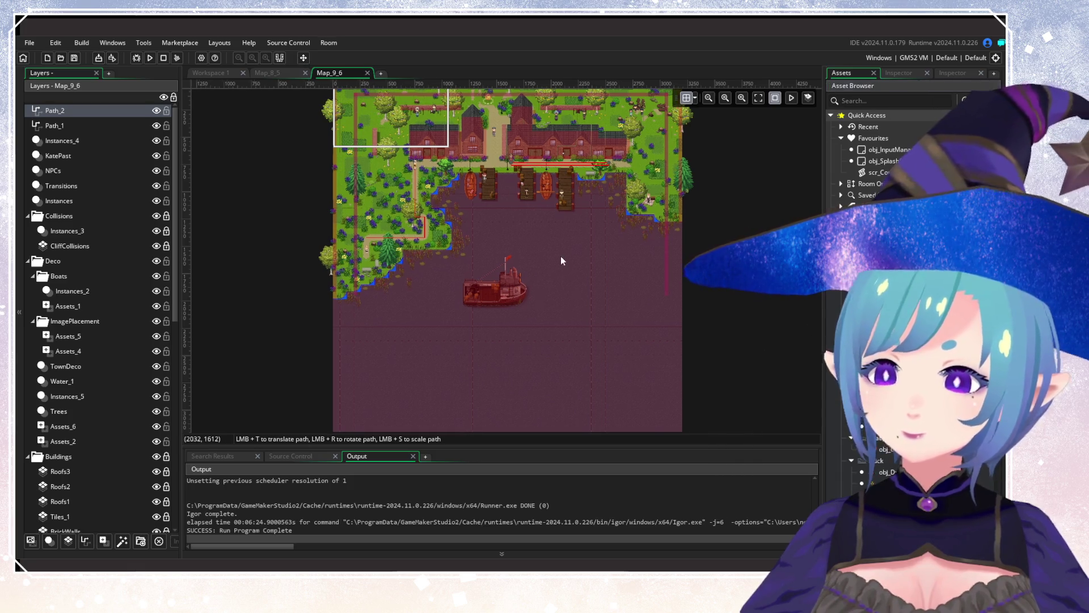
{"action": "left_click_drag", "start_coordinate": [281, 251], "coordinate": [301, 219]}
Add a new instance layer to Map_9_6 named PassiveAnimals.
{"action": "left_click", "coordinate": [50, 541]}
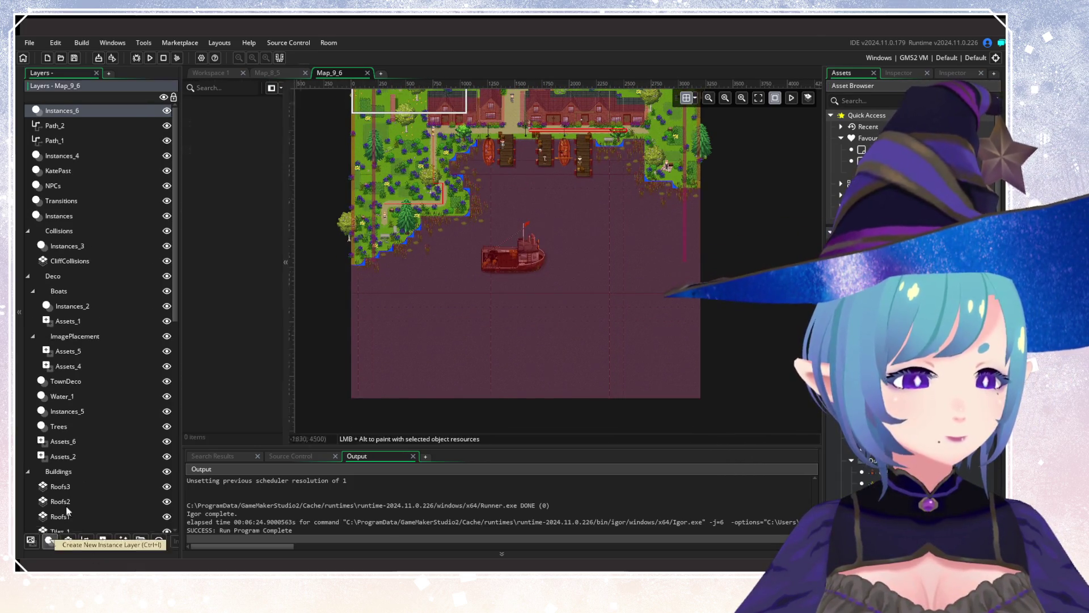
{"action": "right_click", "coordinate": [105, 114]}
{"action": "left_click", "coordinate": [130, 131]}
{"action": "type", "text": "Pa"}
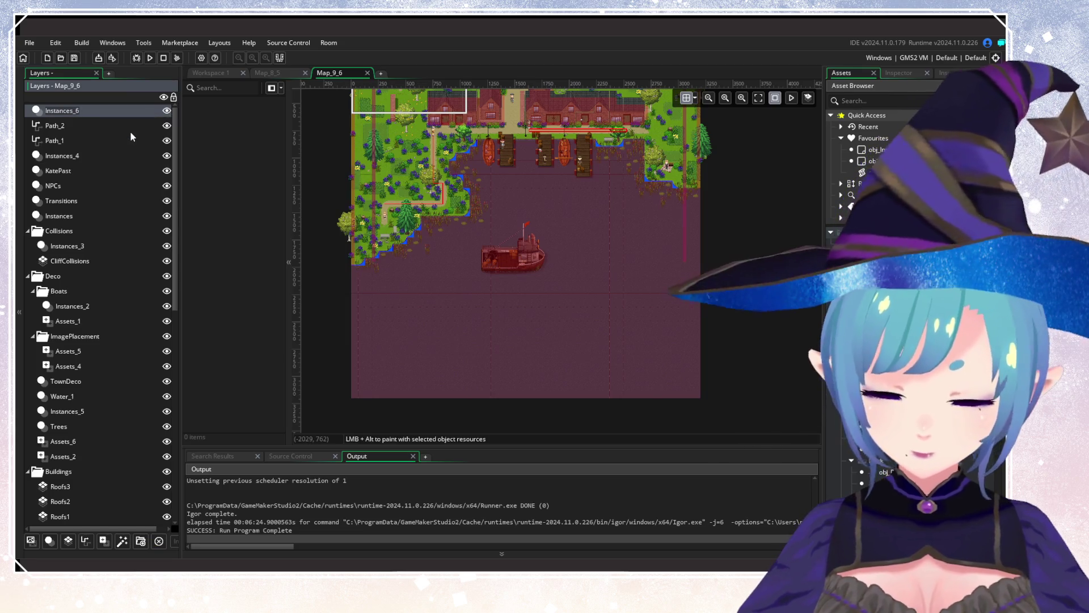
{"action": "type", "text": "ssive"}
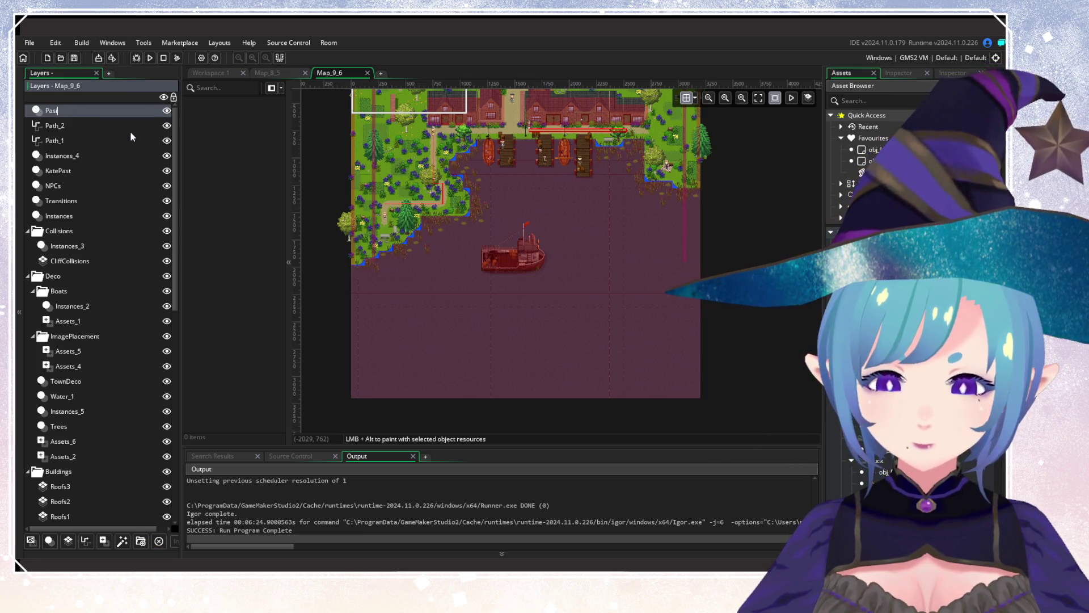
{"action": "type", "text": "Animals"}
{"action": "key", "text": "Return"}
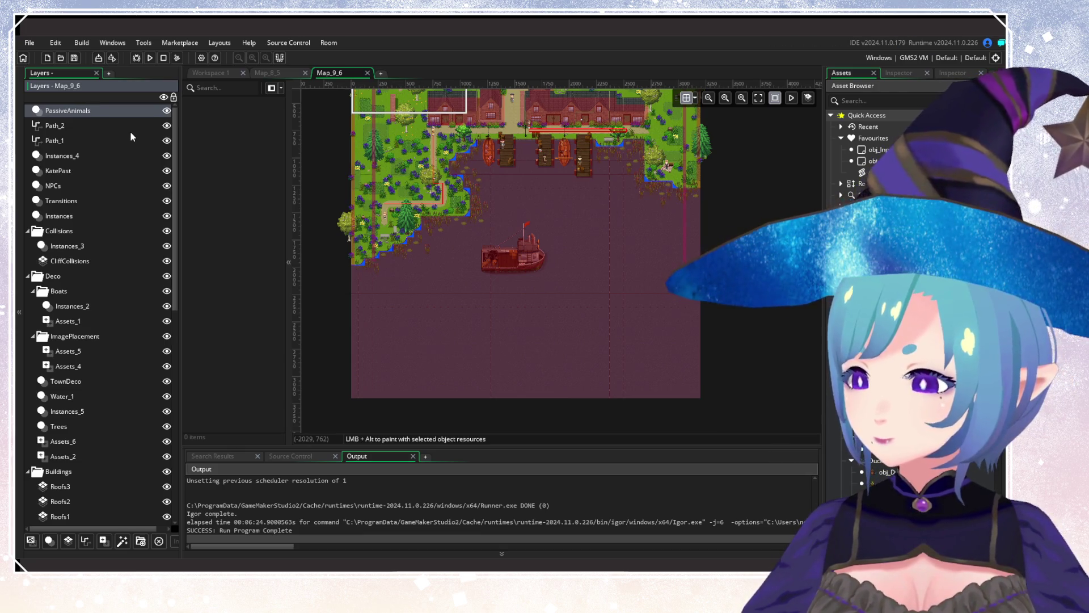
Place seven obj_VFX_Fish instances in the water along the shore and further out.
{"action": "scroll", "coordinate": [908, 147], "scroll_direction": "down", "scroll_amount": 5}
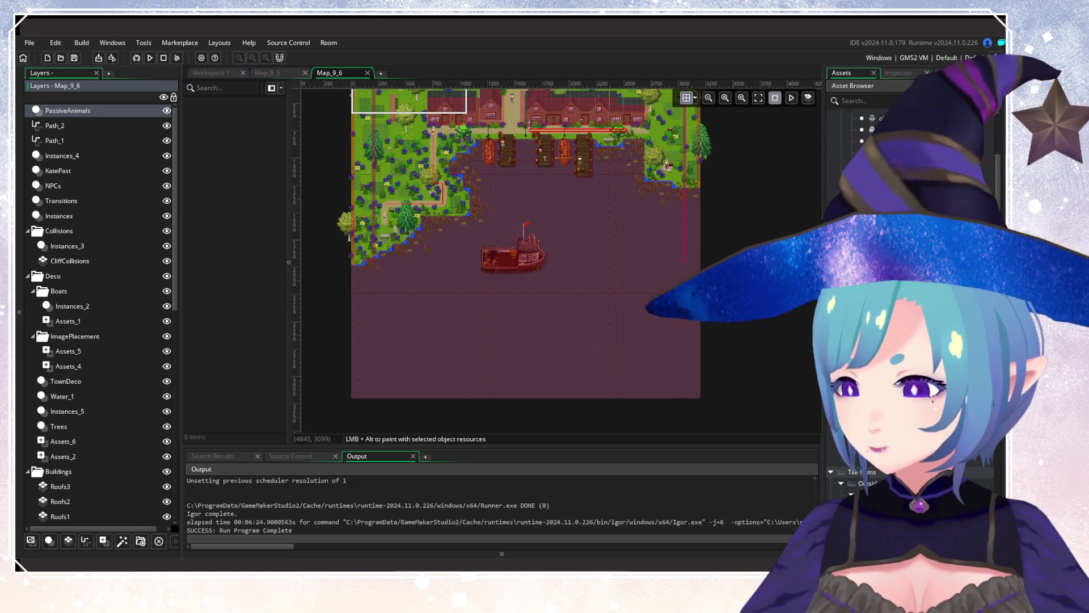
{"action": "scroll", "coordinate": [908, 148], "scroll_direction": "down", "scroll_amount": 5}
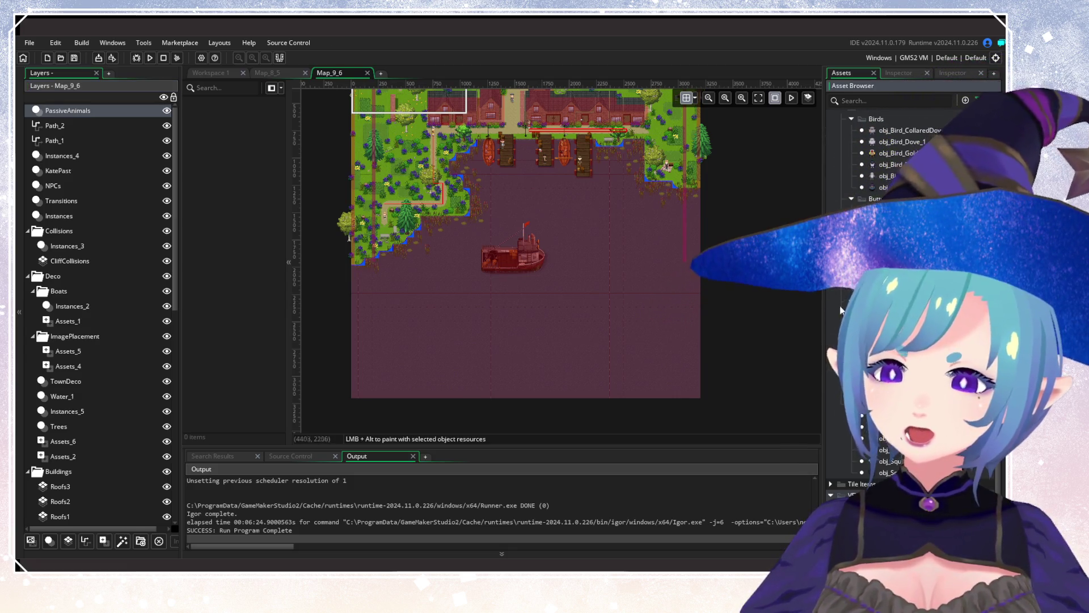
{"action": "scroll", "coordinate": [692, 118], "scroll_direction": "up", "scroll_amount": 5}
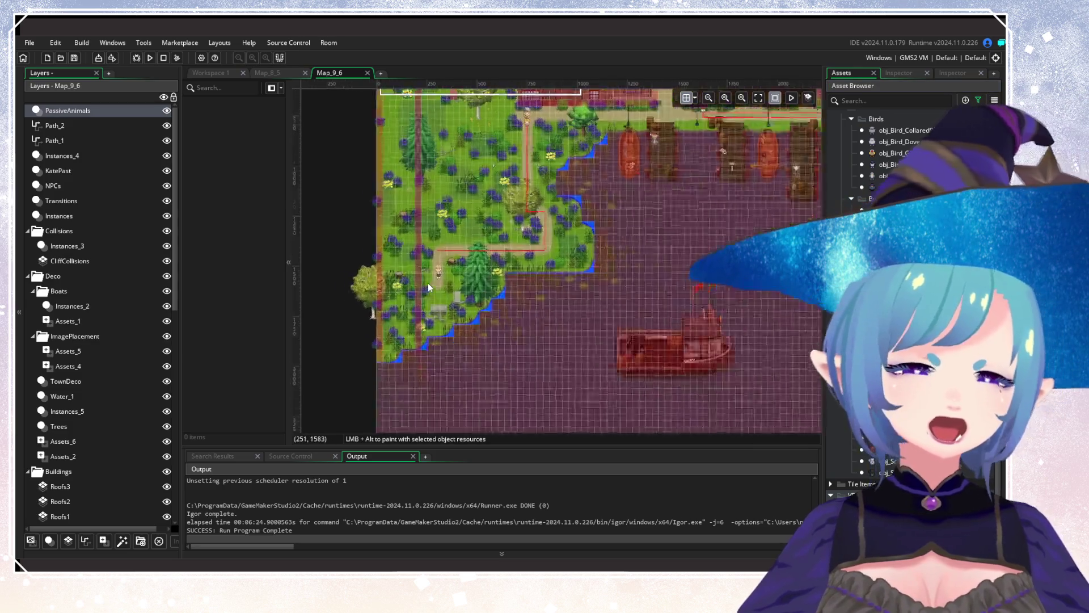
{"action": "scroll", "coordinate": [526, 168], "scroll_direction": "down", "scroll_amount": 4}
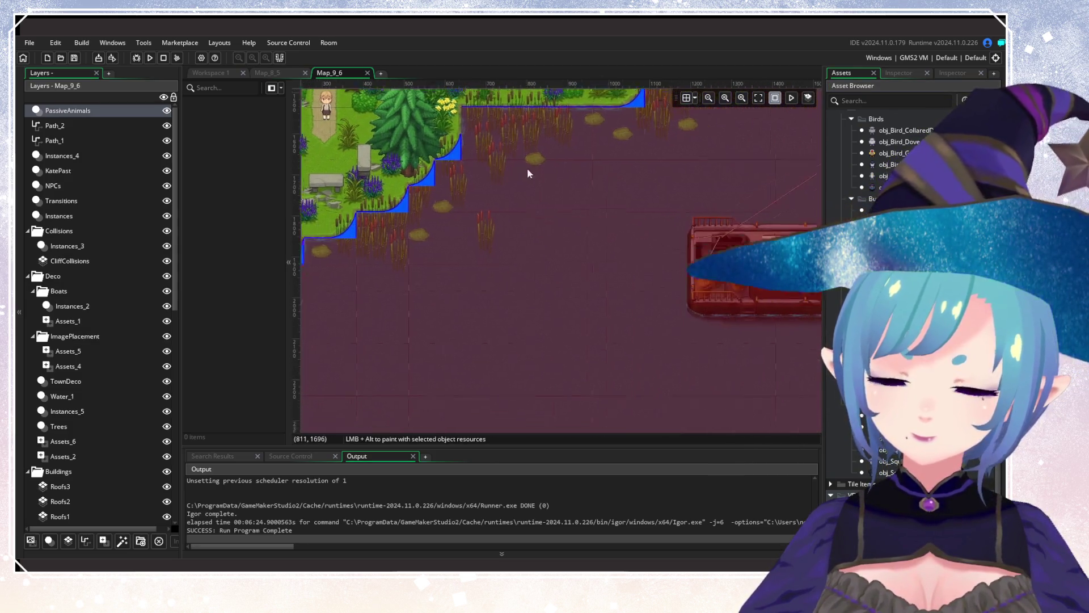
{"action": "left_click", "coordinate": [431, 276], "text": "alt"}
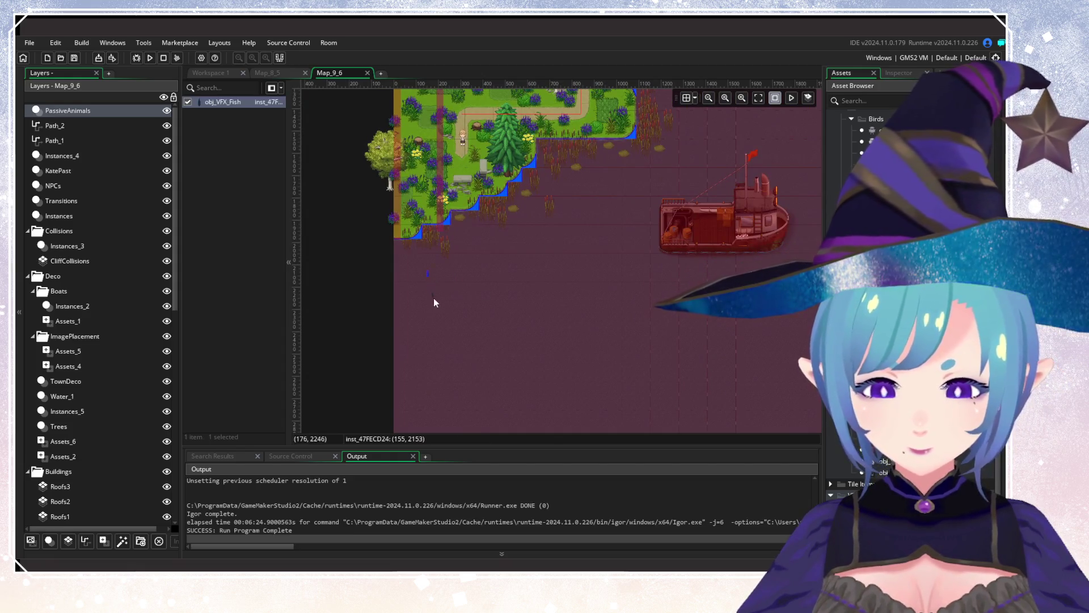
{"action": "left_click", "coordinate": [434, 296], "text": "alt"}
{"action": "left_click", "coordinate": [468, 247], "text": "alt"}
{"action": "left_click", "coordinate": [503, 243], "text": "alt"}
{"action": "left_click", "coordinate": [580, 220], "text": "alt"}
{"action": "left_click", "coordinate": [574, 202], "text": "alt"}
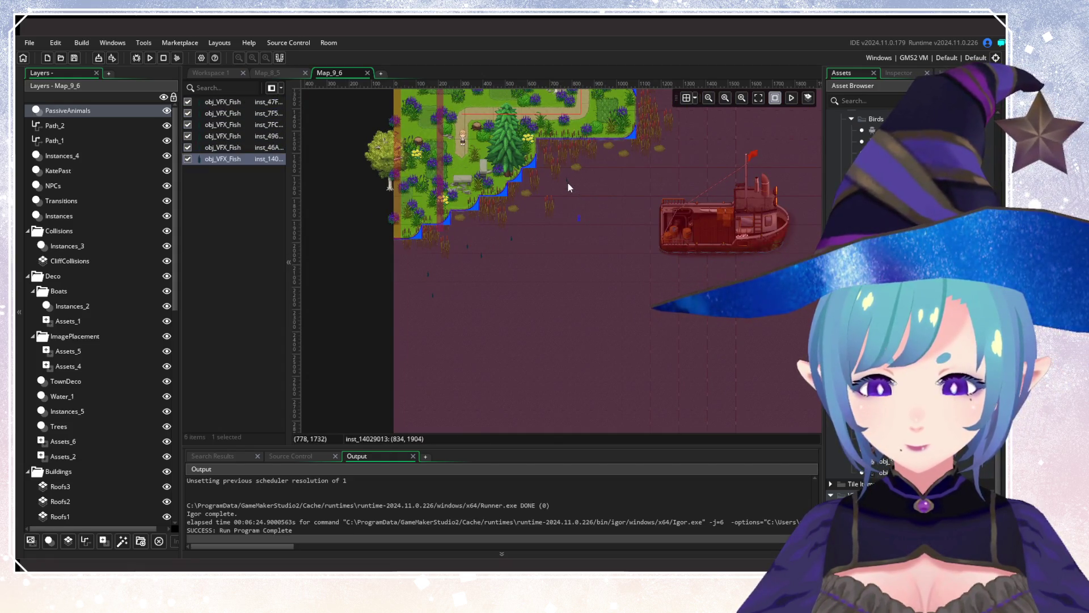
{"action": "left_click", "coordinate": [568, 183], "text": "alt"}
Add ten more fish near the docks and across the open harbour water.
{"action": "scroll", "coordinate": [496, 333], "scroll_direction": "up", "scroll_amount": 5}
{"action": "scroll", "coordinate": [495, 333], "scroll_direction": "right", "scroll_amount": 5}
{"action": "left_click", "coordinate": [466, 308], "text": "alt"}
{"action": "left_click", "coordinate": [485, 311], "text": "alt"}
{"action": "left_click", "coordinate": [538, 221], "text": "alt"}
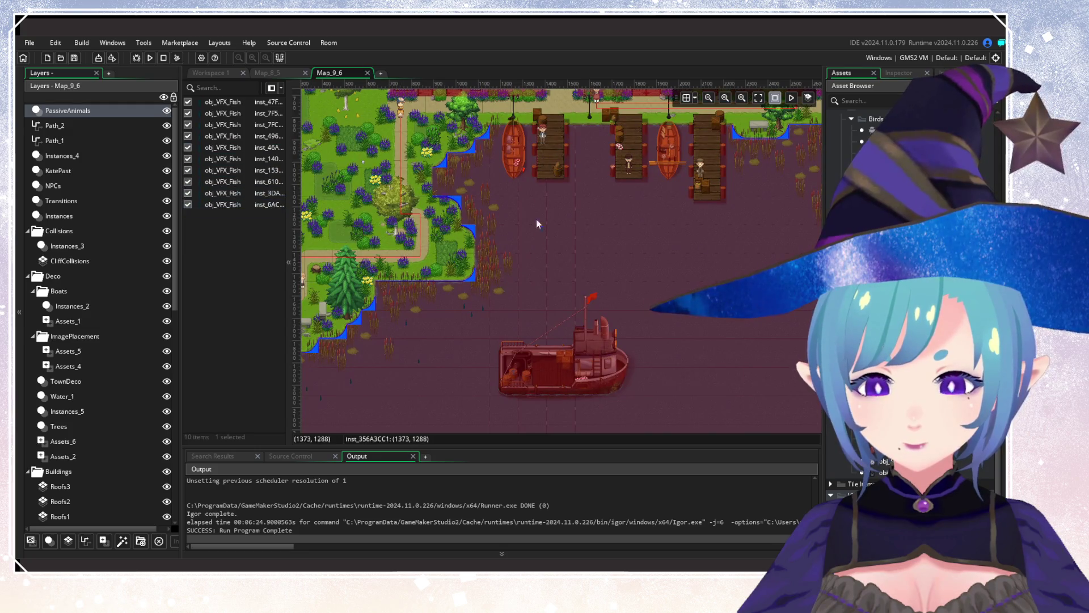
{"action": "left_click", "coordinate": [553, 212], "text": "alt"}
{"action": "left_click", "coordinate": [590, 149], "text": "alt"}
{"action": "left_click", "coordinate": [589, 157], "text": "alt"}
{"action": "left_click", "coordinate": [587, 163], "text": "alt"}
{"action": "left_click", "coordinate": [603, 183], "text": "alt"}
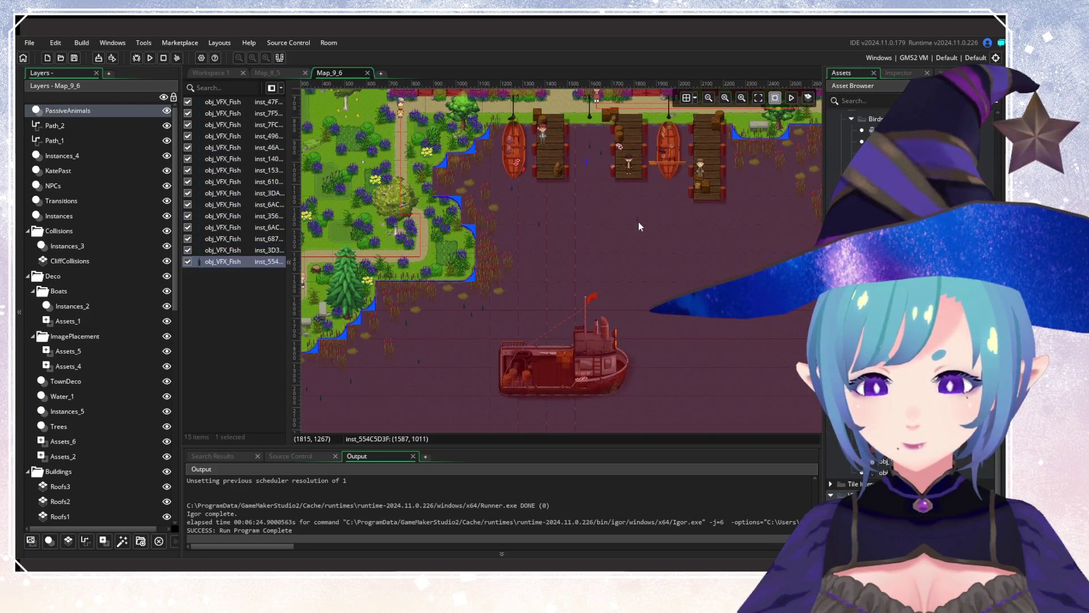
{"action": "left_click", "coordinate": [663, 192], "text": "alt"}
{"action": "left_click", "coordinate": [771, 255], "text": "alt"}
Scatter eleven more fish below the docks, by the eastern shore and through the harbour.
{"action": "scroll", "coordinate": [573, 304], "scroll_direction": "right", "scroll_amount": 5}
{"action": "scroll", "coordinate": [573, 304], "scroll_direction": "up", "scroll_amount": 2}
{"action": "scroll", "coordinate": [573, 309], "scroll_direction": "right", "scroll_amount": 3}
{"action": "left_click", "coordinate": [558, 249], "text": "alt"}
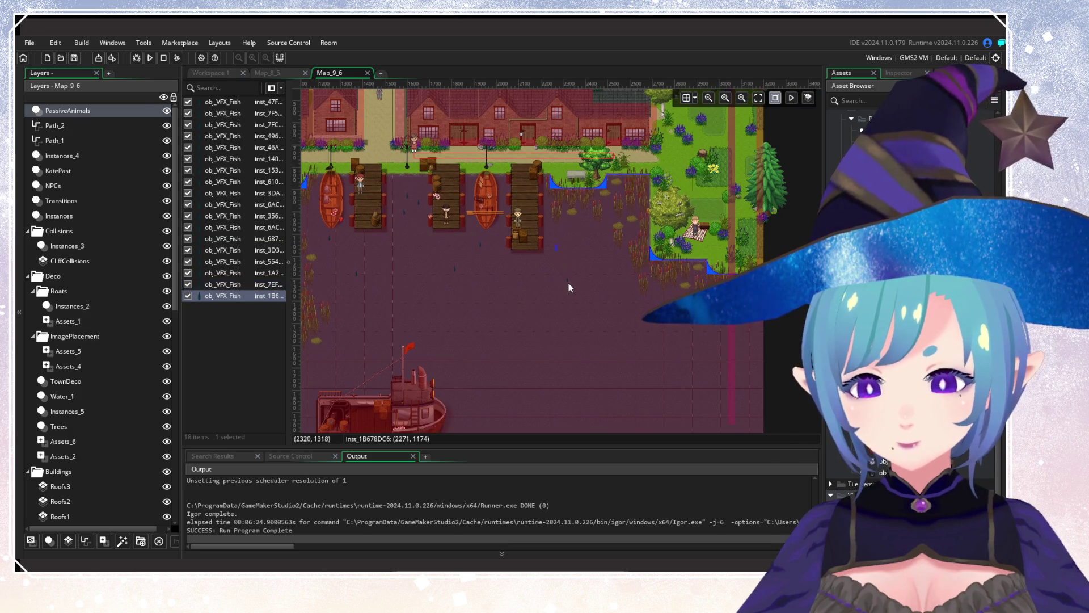
{"action": "left_click", "coordinate": [566, 281], "text": "alt"}
{"action": "left_click", "coordinate": [533, 284], "text": "alt"}
{"action": "left_click", "coordinate": [544, 340], "text": "alt"}
{"action": "left_click", "coordinate": [614, 259], "text": "alt"}
{"action": "left_click", "coordinate": [598, 226], "text": "alt"}
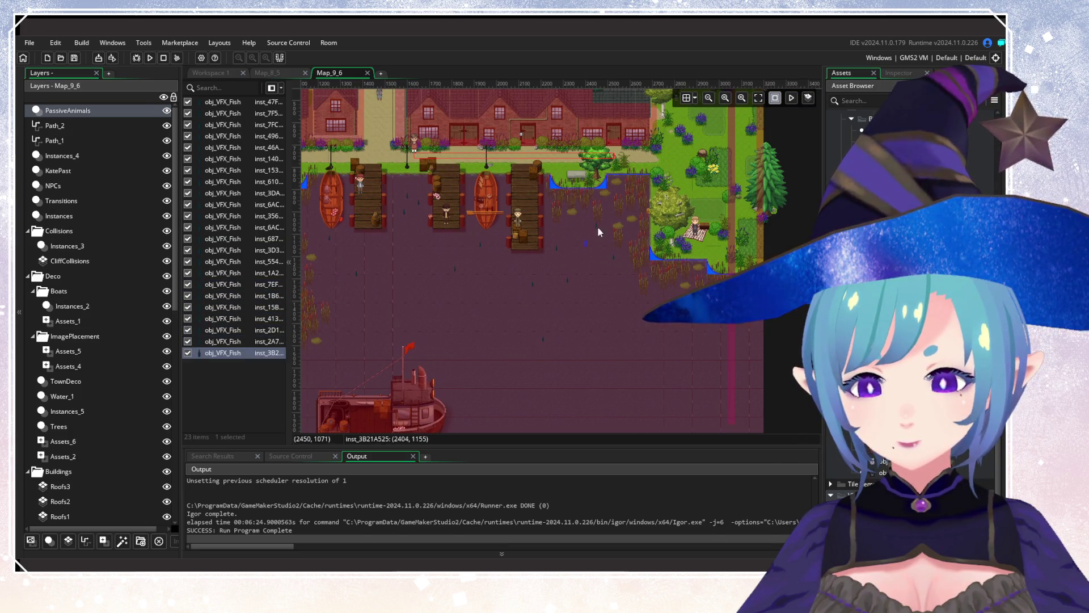
{"action": "left_click", "coordinate": [652, 284], "text": "alt"}
{"action": "left_click", "coordinate": [673, 321], "text": "alt"}
{"action": "left_click", "coordinate": [717, 329], "text": "alt"}
{"action": "left_click", "coordinate": [721, 309], "text": "alt"}
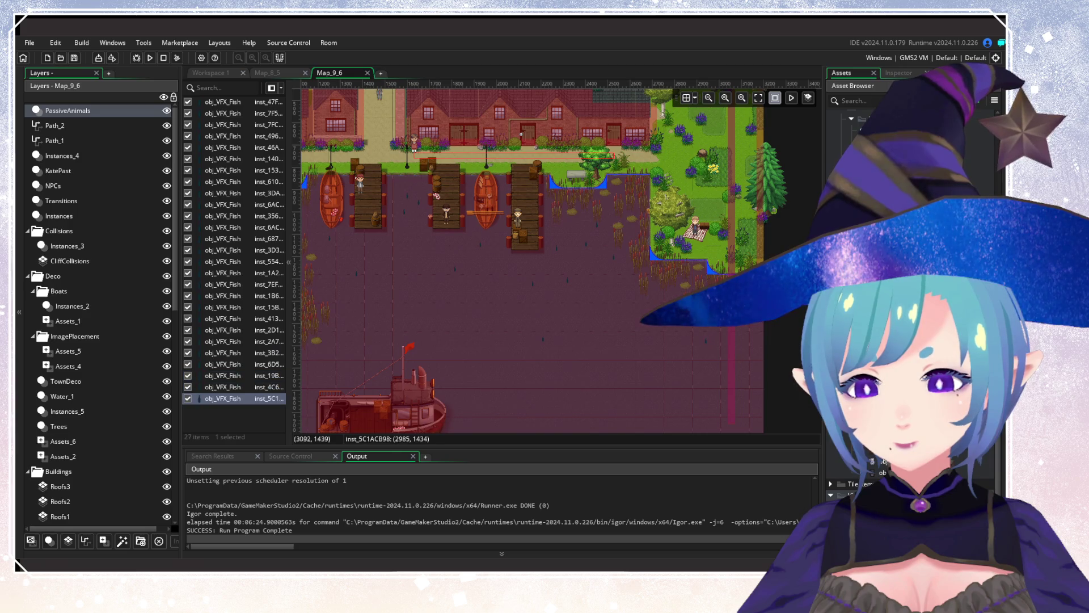
{"action": "left_click", "coordinate": [627, 323], "text": "alt"}
{"action": "scroll", "coordinate": [681, 267], "scroll_direction": "left", "scroll_amount": 6}
{"action": "scroll", "coordinate": [681, 267], "scroll_direction": "down", "scroll_amount": 3}
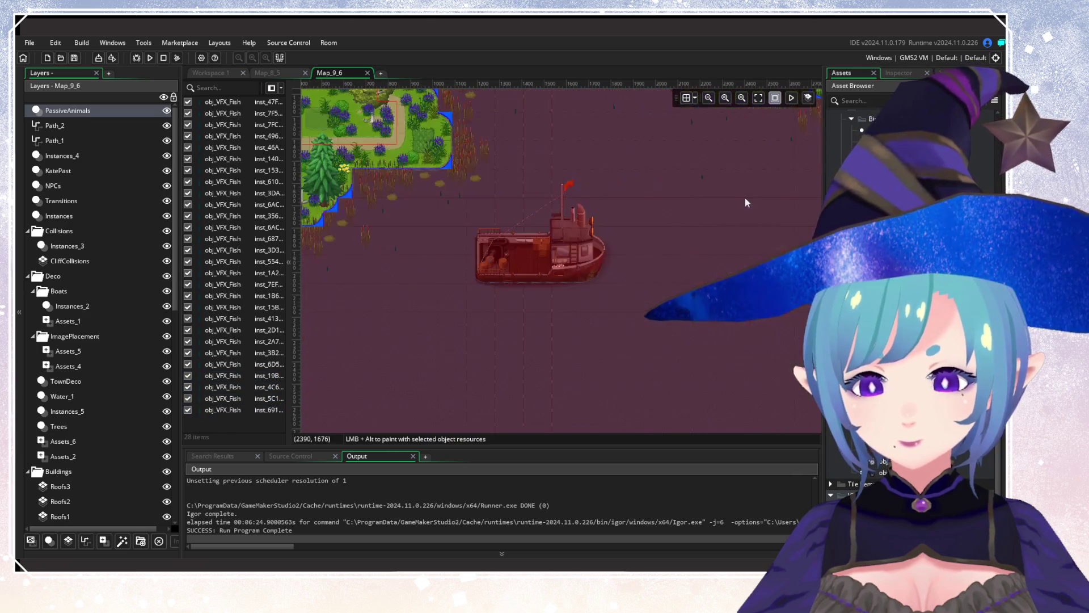
{"action": "scroll", "coordinate": [770, 348], "scroll_direction": "up", "scroll_amount": 5}
{"action": "scroll", "coordinate": [668, 231], "scroll_direction": "down", "scroll_amount": 5}
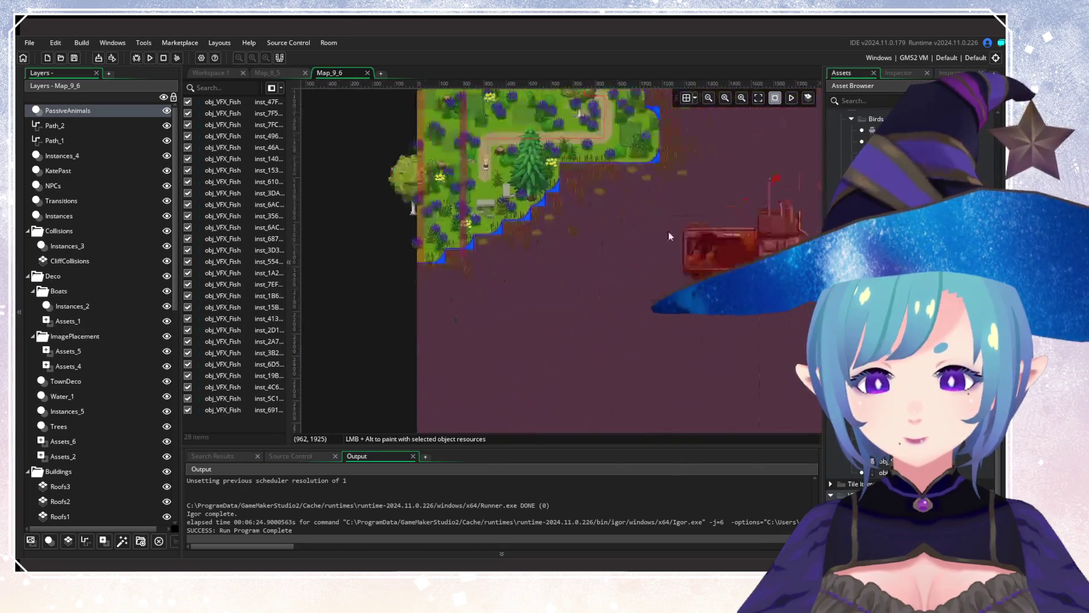
{"action": "scroll", "coordinate": [610, 254], "scroll_direction": "up", "scroll_amount": 5}
{"action": "scroll", "coordinate": [504, 304], "scroll_direction": "up", "scroll_amount": 3}
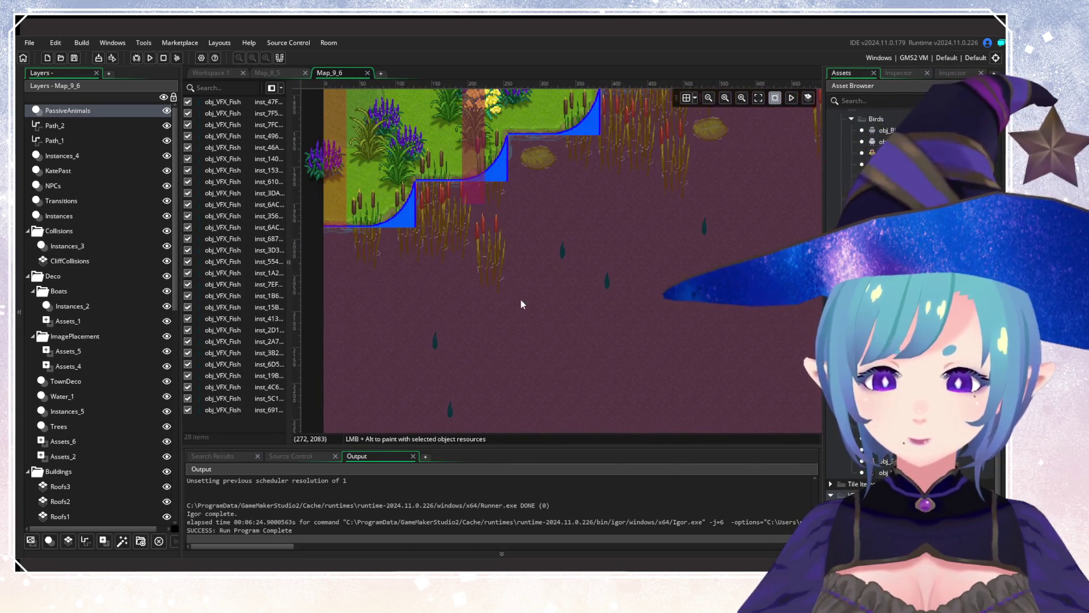
{"action": "scroll", "coordinate": [448, 281], "scroll_direction": "right", "scroll_amount": 3}
Inspect the size variables of the first two placed pond fish, leaving them unchanged.
{"action": "double_click", "coordinate": [527, 205]}
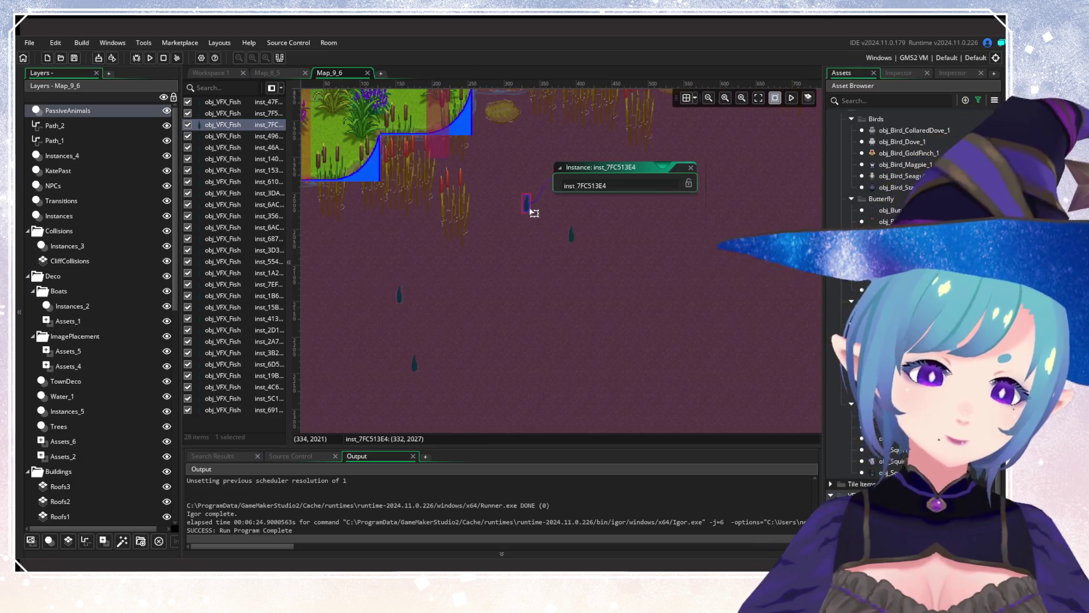
{"action": "left_click", "coordinate": [603, 244]}
{"action": "scroll", "coordinate": [692, 347], "scroll_direction": "right", "scroll_amount": 6}
{"action": "scroll", "coordinate": [691, 348], "scroll_direction": "right", "scroll_amount": 4}
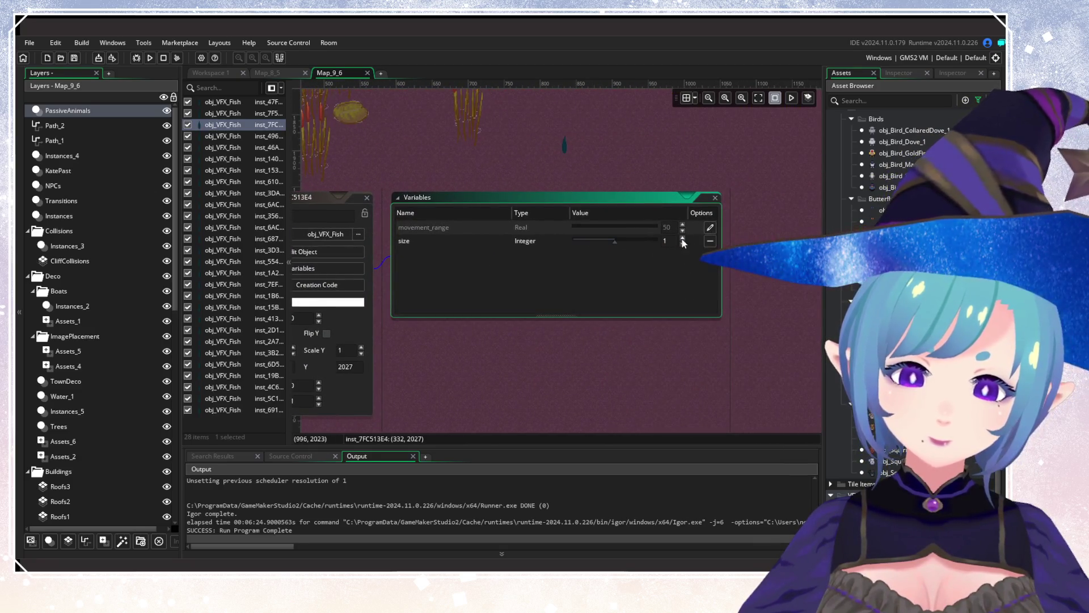
{"action": "left_click", "coordinate": [367, 197]}
{"action": "scroll", "coordinate": [675, 356], "scroll_direction": "left", "scroll_amount": 9}
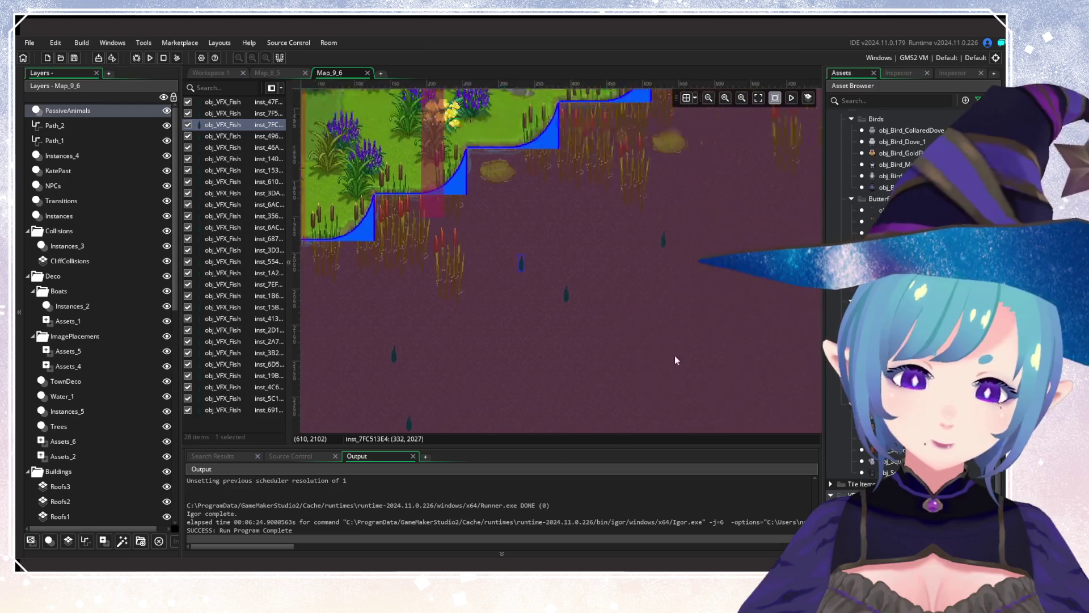
{"action": "scroll", "coordinate": [585, 335], "scroll_direction": "up", "scroll_amount": 2}
{"action": "double_click", "coordinate": [553, 287]}
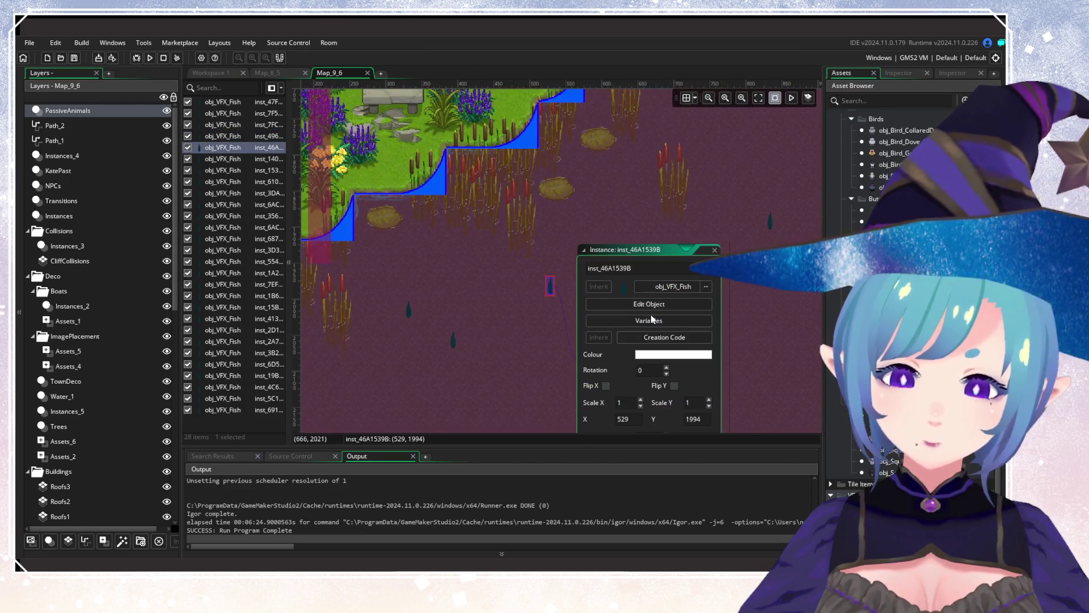
{"action": "left_click", "coordinate": [651, 314]}
{"action": "scroll", "coordinate": [693, 333], "scroll_direction": "right", "scroll_amount": 6}
{"action": "scroll", "coordinate": [693, 332], "scroll_direction": "down", "scroll_amount": 1}
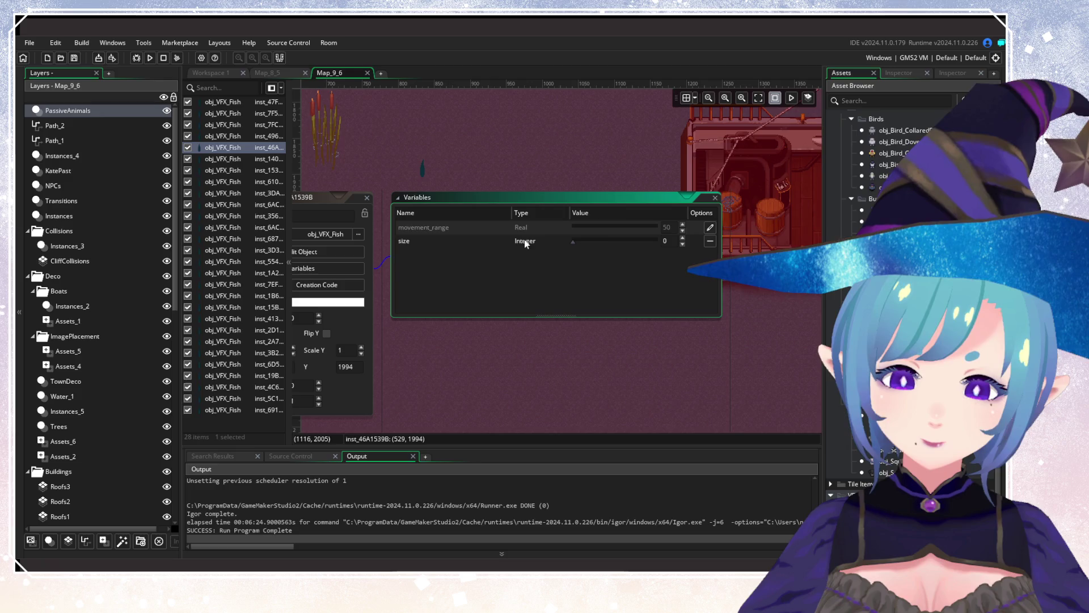
{"action": "scroll", "coordinate": [633, 298], "scroll_direction": "left", "scroll_amount": 9}
{"action": "scroll", "coordinate": [633, 298], "scroll_direction": "down", "scroll_amount": 2}
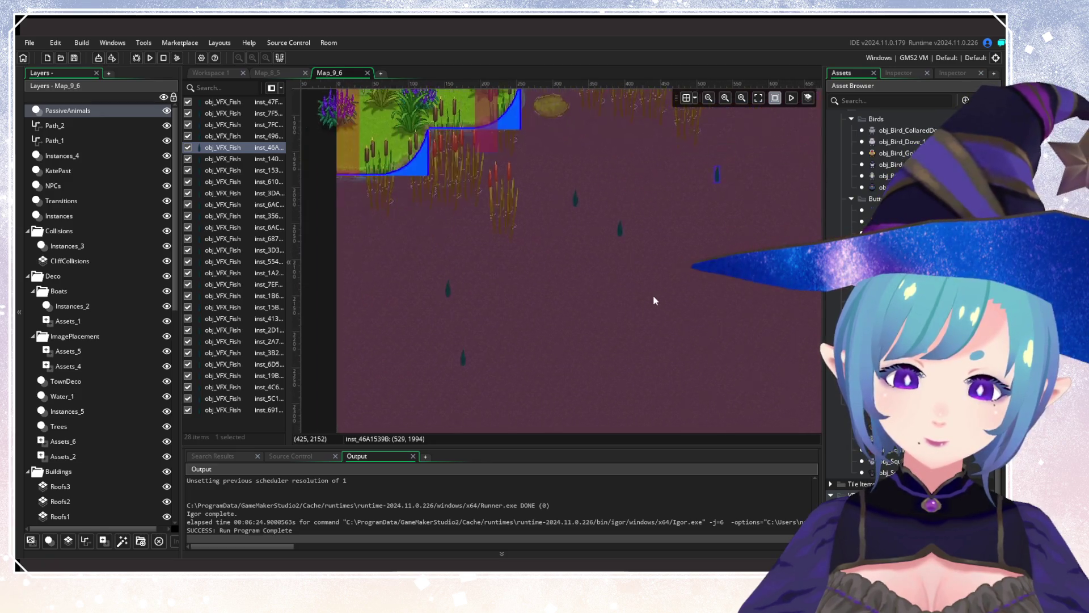
{"action": "scroll", "coordinate": [593, 341], "scroll_direction": "up", "scroll_amount": 4}
{"action": "scroll", "coordinate": [547, 396], "scroll_direction": "right", "scroll_amount": 5}
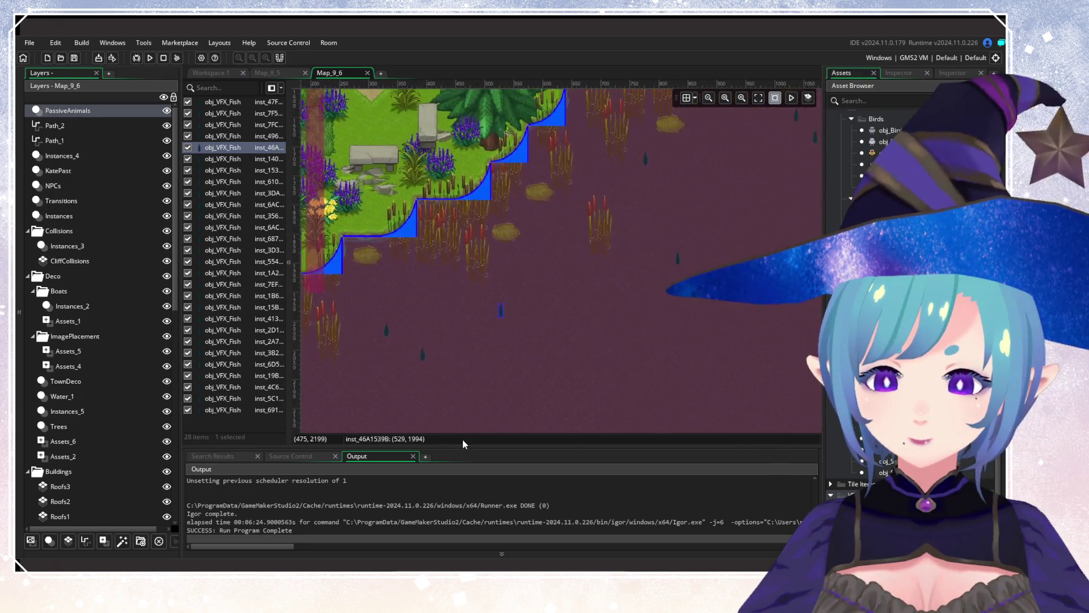
Override the size of the fish near the shore, raising it from 1 to 2.
{"action": "double_click", "coordinate": [554, 247]}
{"action": "left_click", "coordinate": [647, 283]}
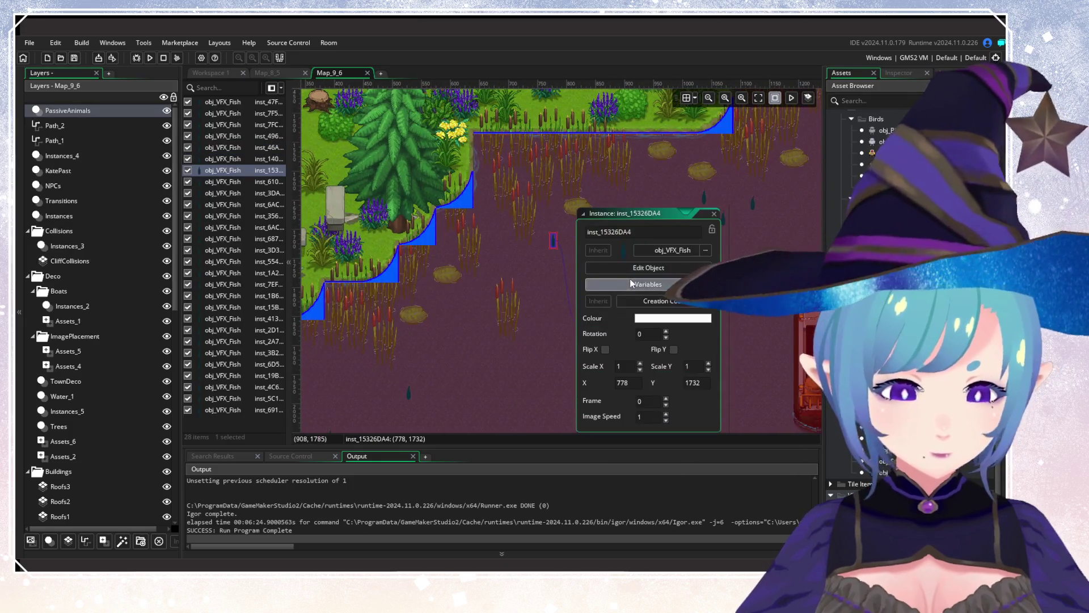
{"action": "scroll", "coordinate": [647, 282], "scroll_direction": "right", "scroll_amount": 6}
{"action": "left_click", "coordinate": [710, 241]}
{"action": "left_click", "coordinate": [683, 237]}
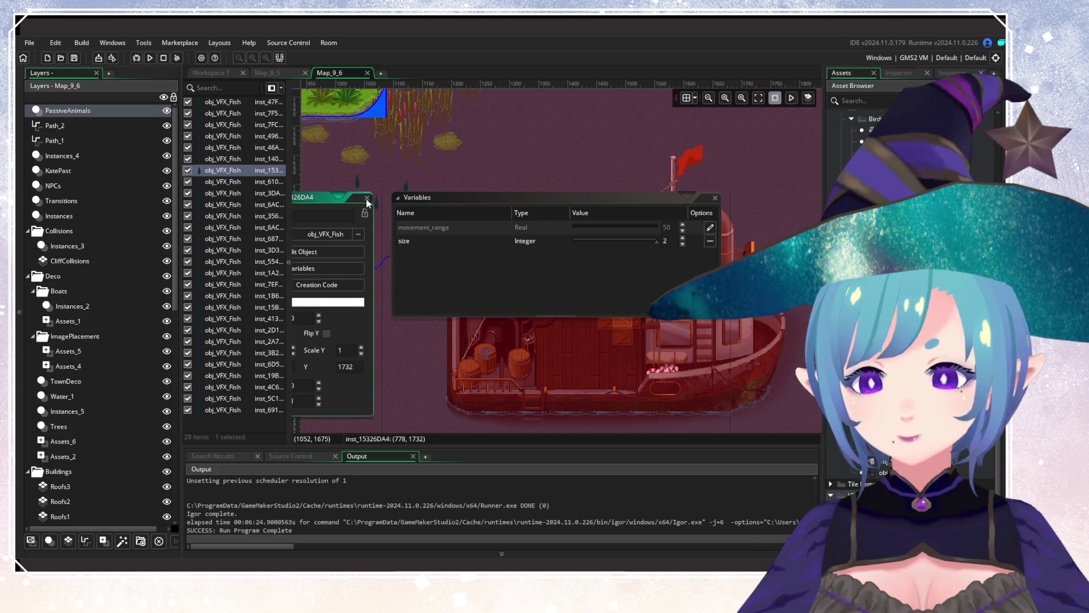
{"action": "scroll", "coordinate": [557, 314], "scroll_direction": "left", "scroll_amount": 3}
{"action": "scroll", "coordinate": [558, 314], "scroll_direction": "left", "scroll_amount": 3}
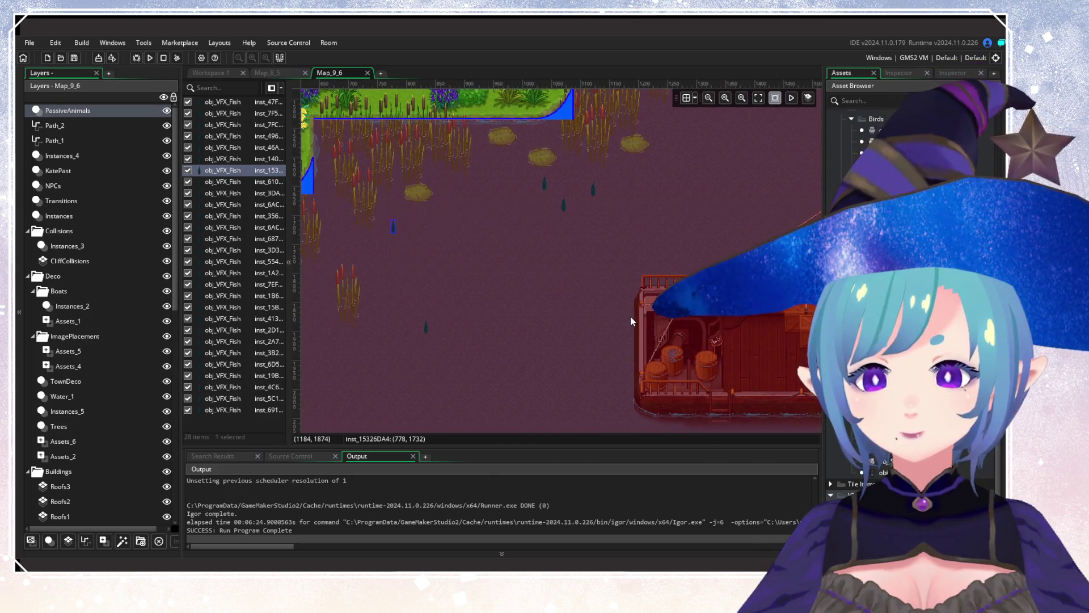
Check the variables of two more fish, including one beside the docks, without changes.
{"action": "left_click", "coordinate": [564, 206]}
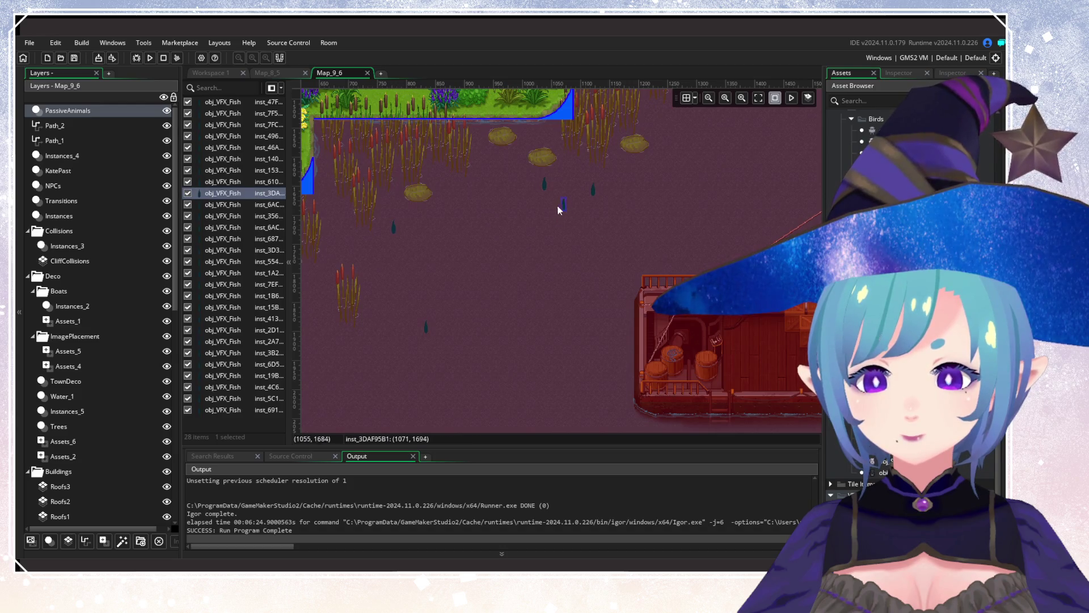
{"action": "double_click", "coordinate": [565, 206]}
{"action": "left_click", "coordinate": [641, 246]}
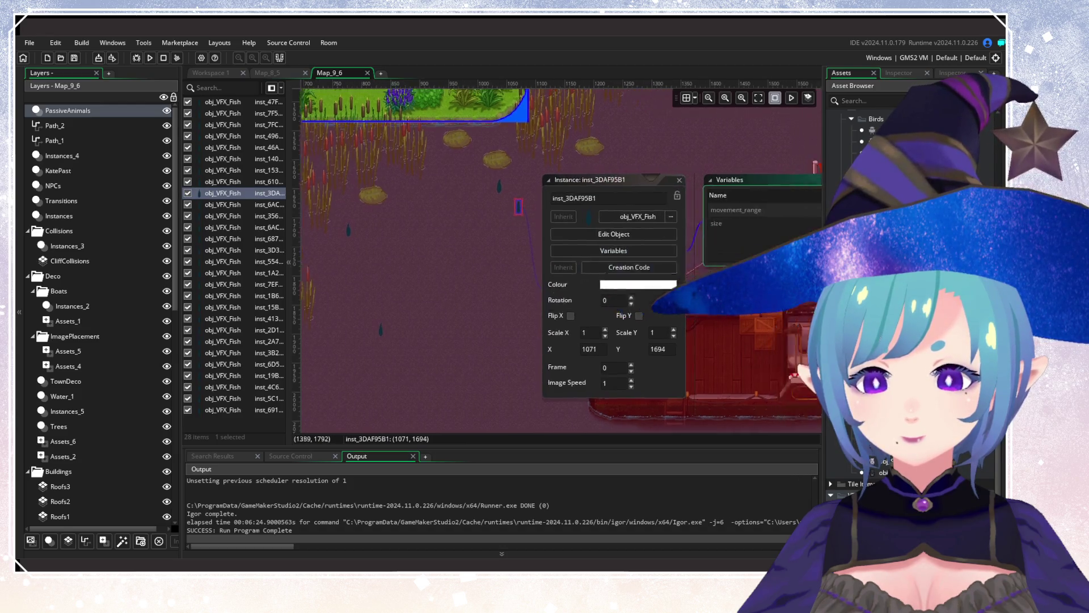
{"action": "scroll", "coordinate": [686, 250], "scroll_direction": "right", "scroll_amount": 10}
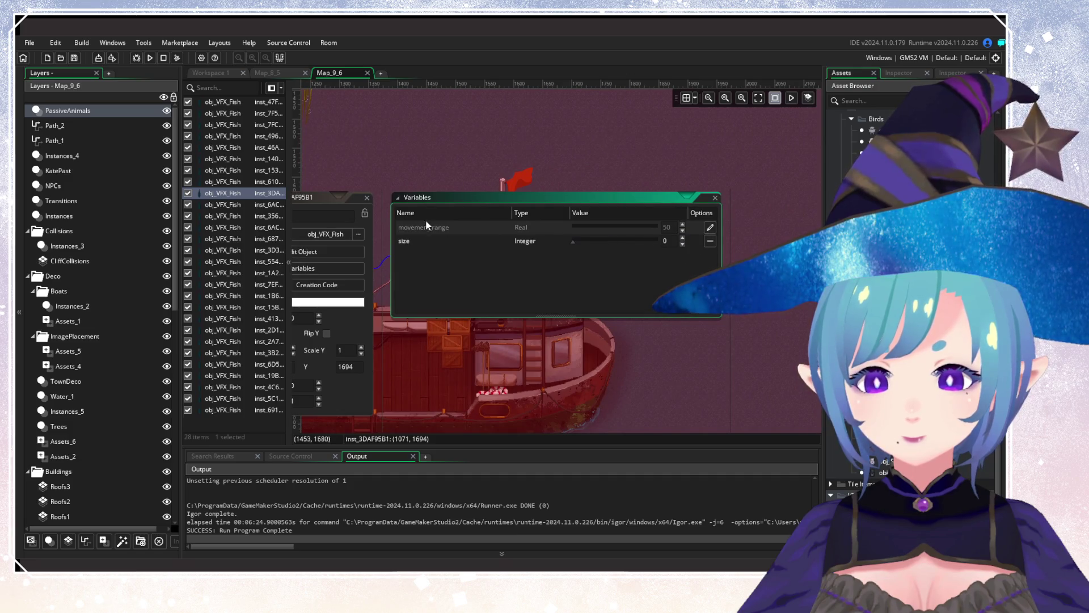
{"action": "scroll", "coordinate": [458, 244], "scroll_direction": "up", "scroll_amount": 10}
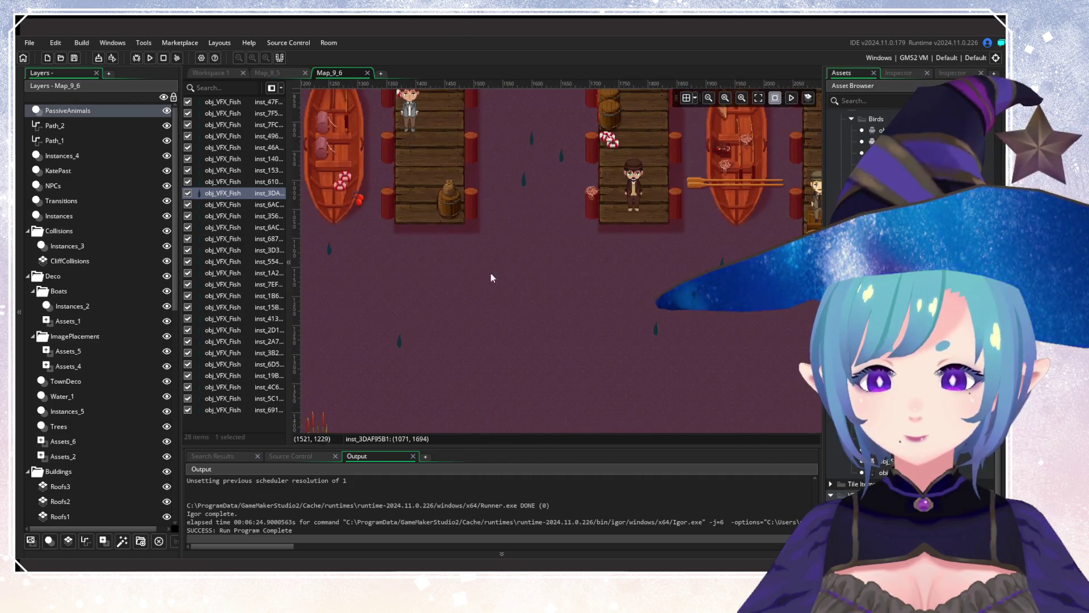
{"action": "scroll", "coordinate": [419, 285], "scroll_direction": "left", "scroll_amount": 5}
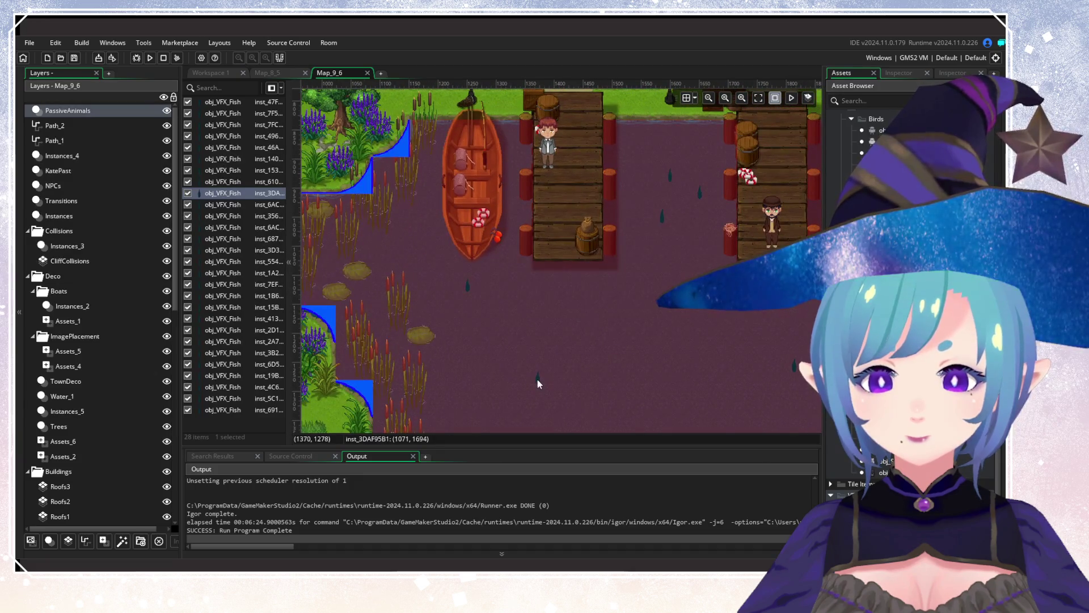
{"action": "double_click", "coordinate": [537, 379]}
{"action": "left_click", "coordinate": [603, 403]}
{"action": "scroll", "coordinate": [513, 366], "scroll_direction": "down", "scroll_amount": 5}
{"action": "scroll", "coordinate": [513, 365], "scroll_direction": "right", "scroll_amount": 10}
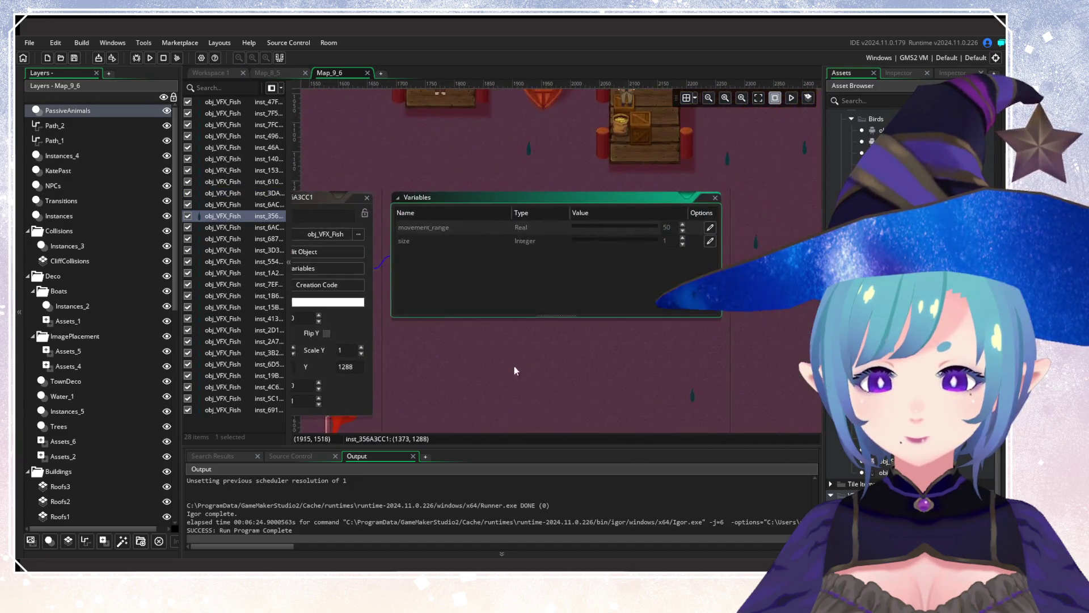
{"action": "scroll", "coordinate": [608, 353], "scroll_direction": "left", "scroll_amount": 5}
{"action": "scroll", "coordinate": [607, 354], "scroll_direction": "up", "scroll_amount": 3}
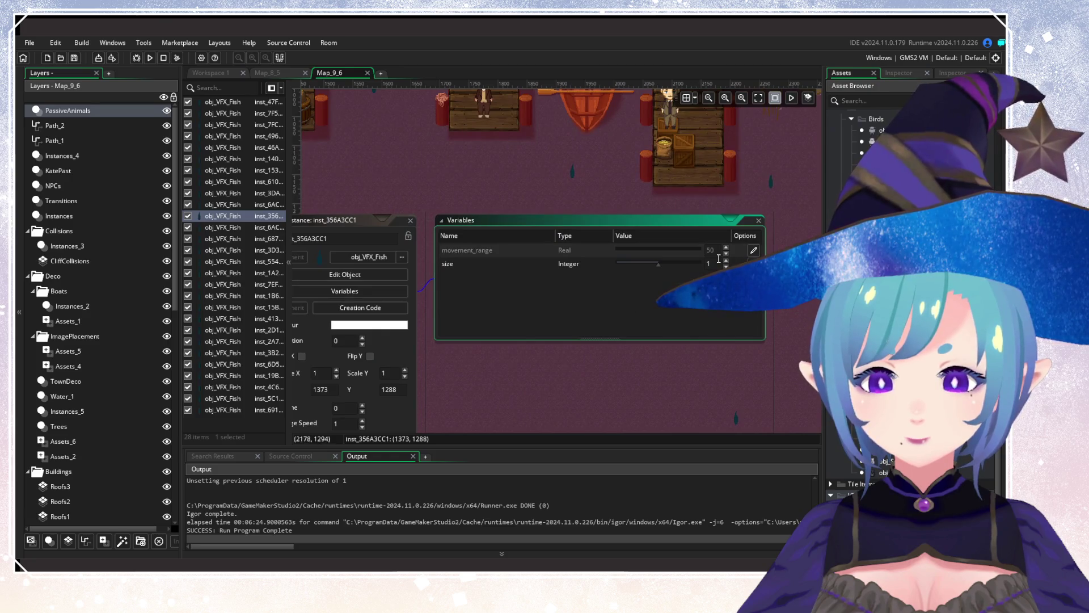
{"action": "left_click", "coordinate": [409, 220]}
{"action": "scroll", "coordinate": [494, 250], "scroll_direction": "up", "scroll_amount": 5}
{"action": "scroll", "coordinate": [493, 250], "scroll_direction": "left", "scroll_amount": 3}
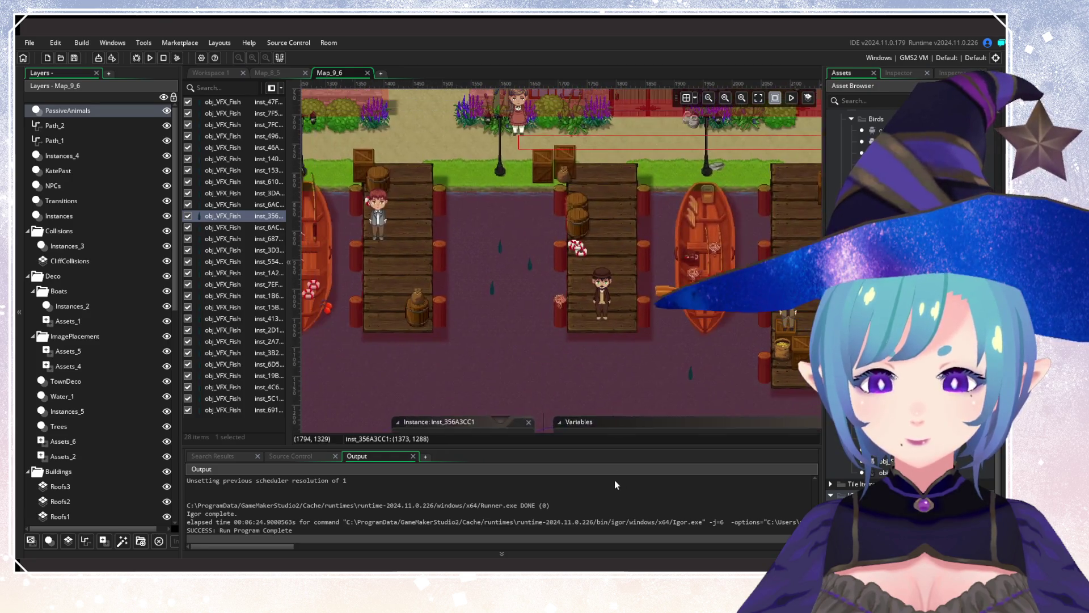
Nudge the fish between the docks slightly left and override its size to 2.
{"action": "left_click", "coordinate": [499, 248]}
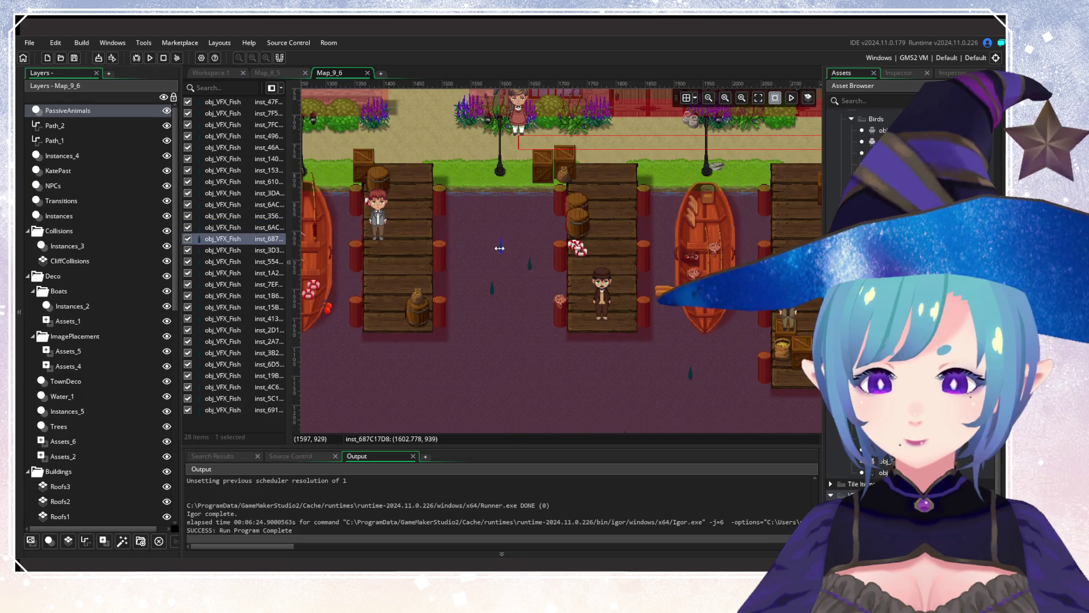
{"action": "left_click_drag", "start_coordinate": [506, 255], "coordinate": [504, 253]}
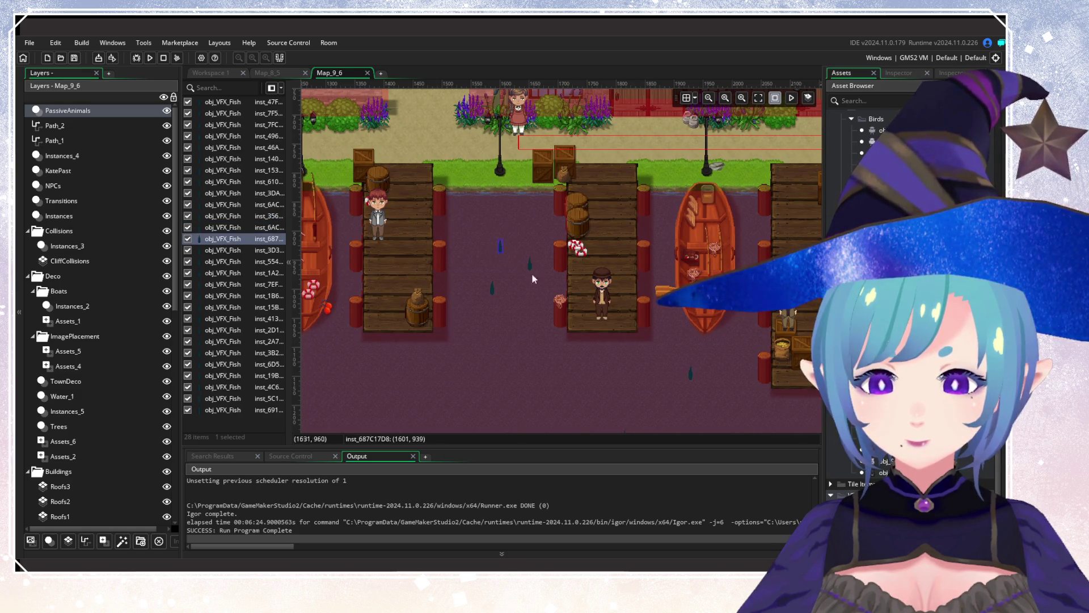
{"action": "scroll", "coordinate": [499, 250], "scroll_direction": "up", "scroll_amount": 3}
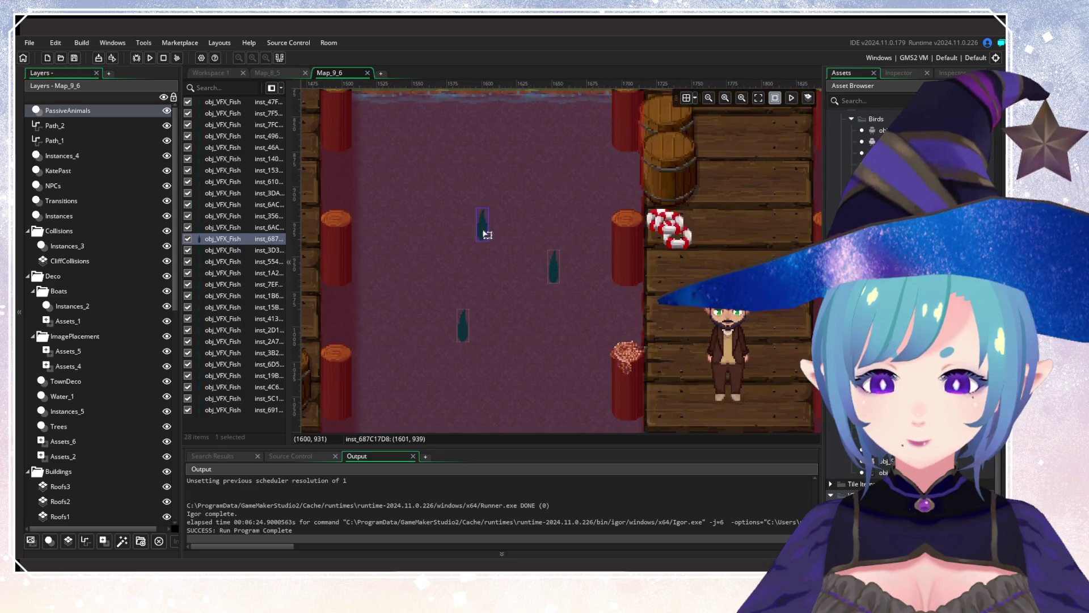
{"action": "double_click", "coordinate": [487, 234]}
{"action": "left_click", "coordinate": [607, 222]}
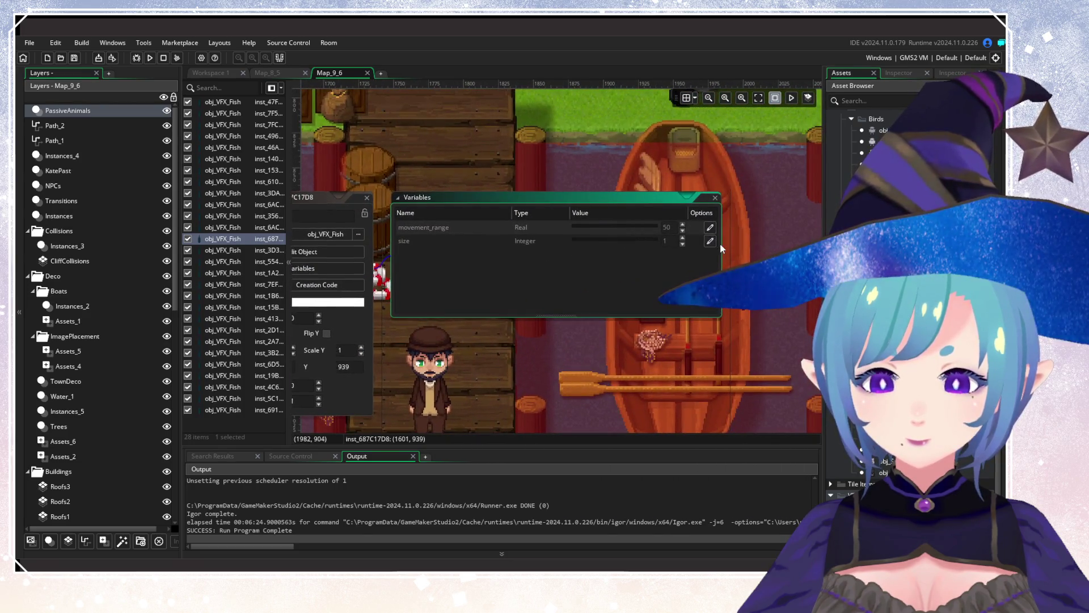
{"action": "left_click", "coordinate": [709, 240]}
{"action": "left_click", "coordinate": [684, 238]}
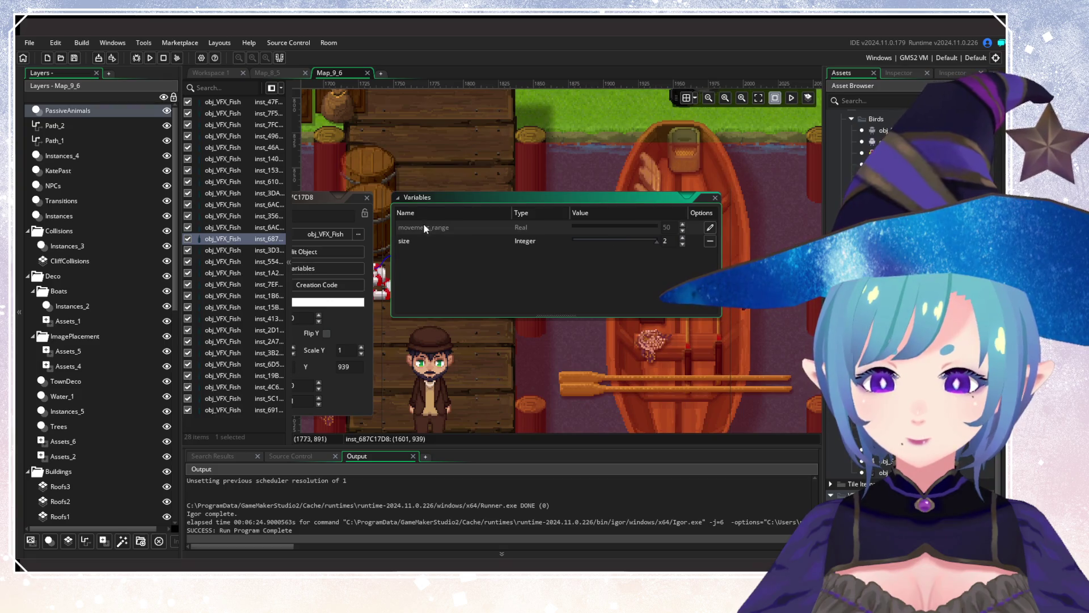
{"action": "left_click", "coordinate": [368, 198]}
{"action": "scroll", "coordinate": [545, 288], "scroll_direction": "left", "scroll_amount": 5}
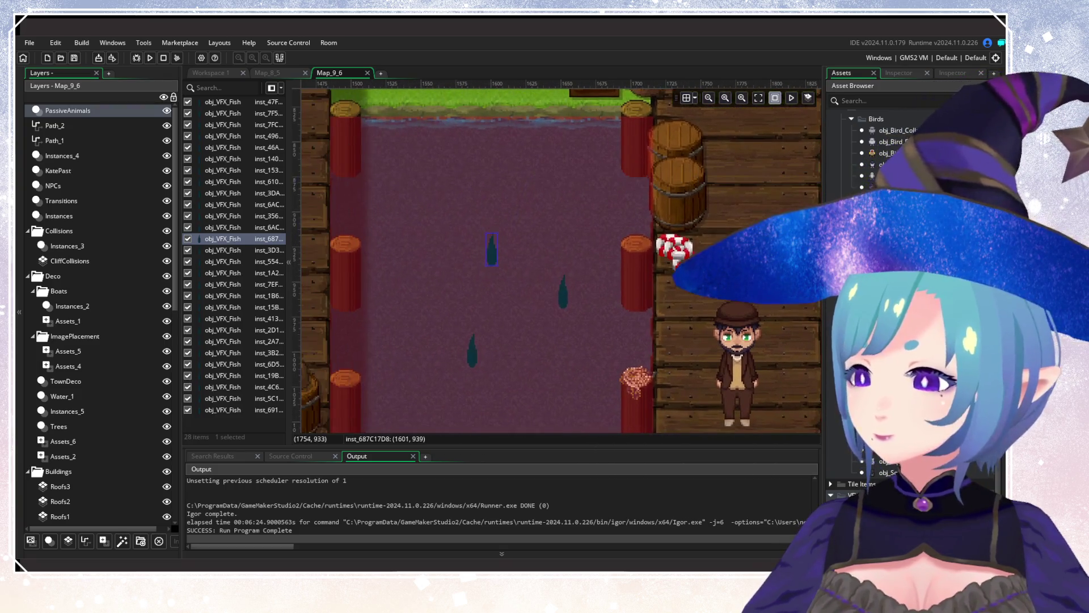
Override the size variable on the fish just below it.
{"action": "left_click", "coordinate": [561, 291]}
{"action": "double_click", "coordinate": [563, 292]}
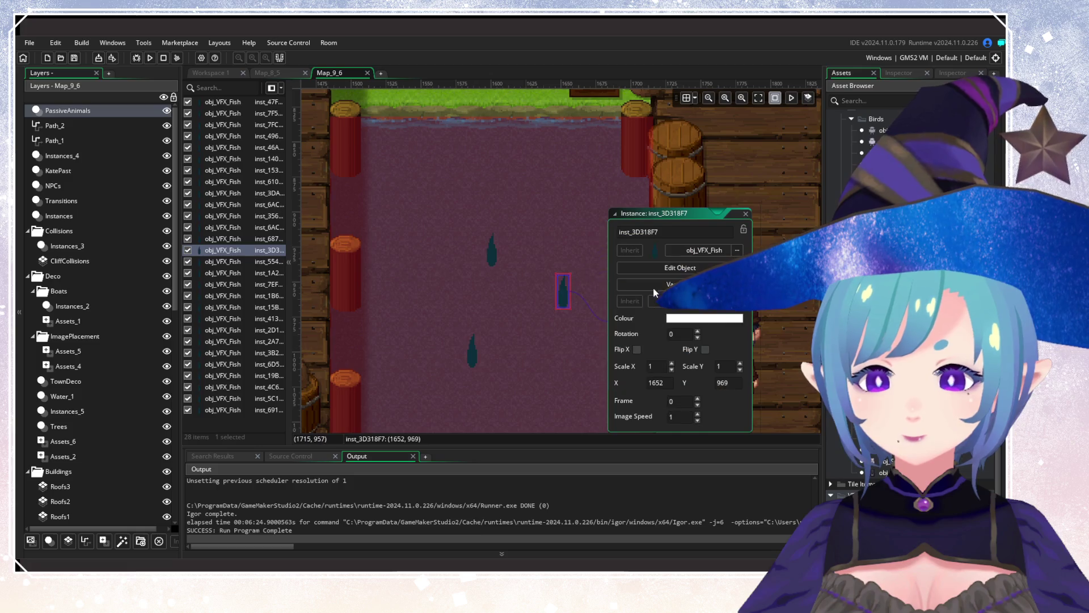
{"action": "left_click", "coordinate": [655, 282]}
{"action": "left_click", "coordinate": [710, 242]}
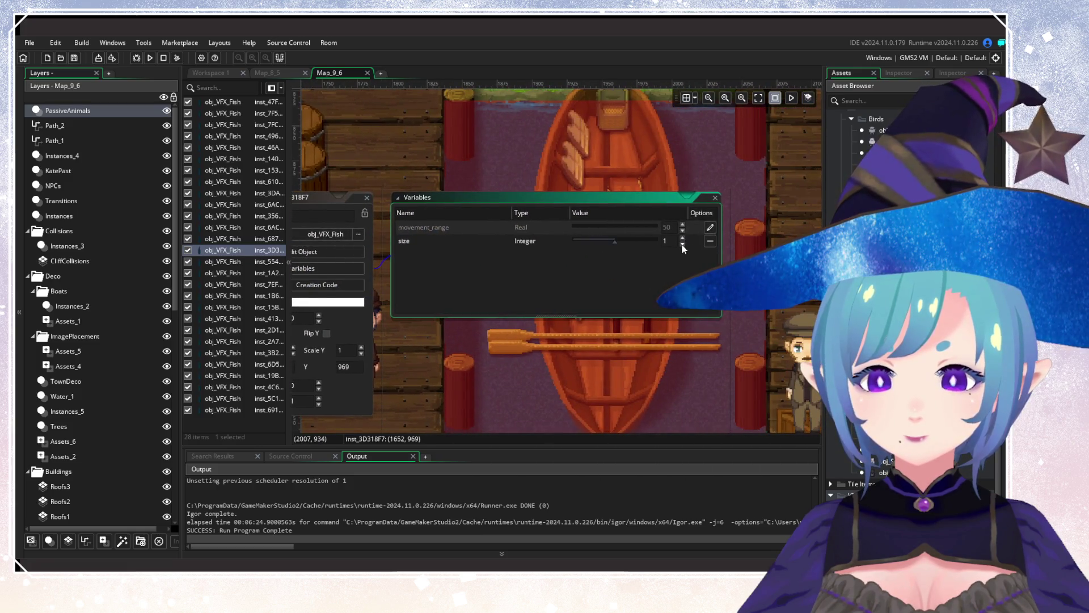
{"action": "left_click", "coordinate": [368, 197]}
{"action": "scroll", "coordinate": [533, 341], "scroll_direction": "down", "scroll_amount": 3}
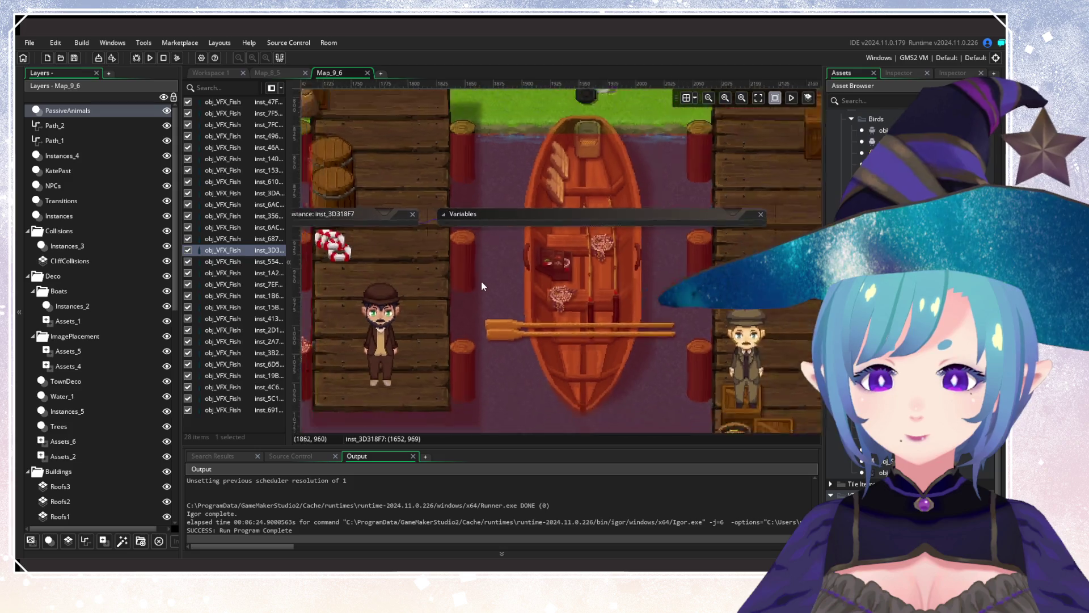
{"action": "scroll", "coordinate": [533, 341], "scroll_direction": "down", "scroll_amount": 3}
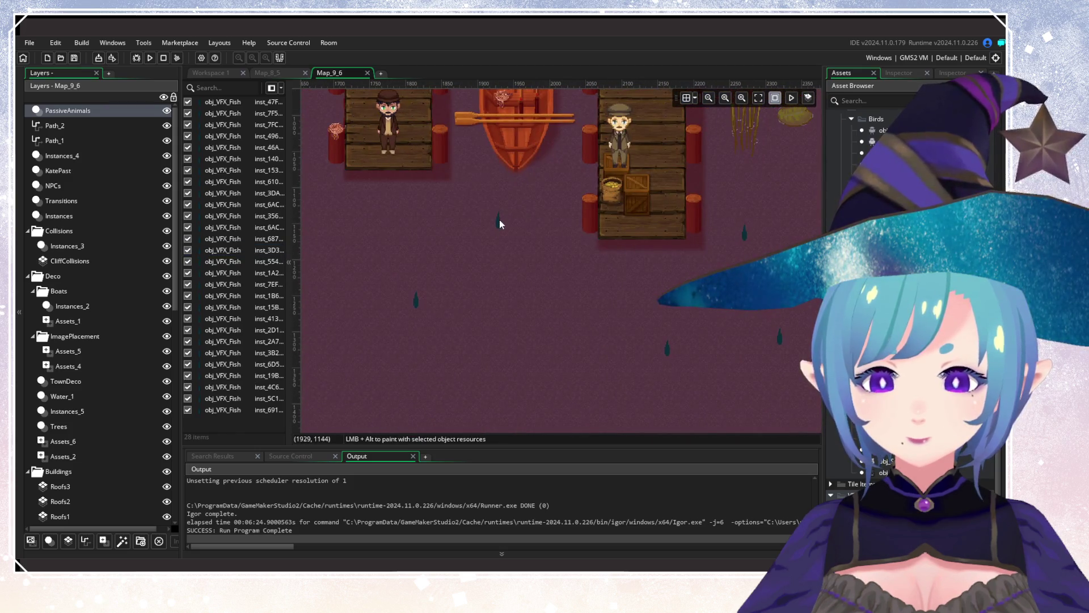
Review the variables of fish below the boat, among the reeds and in open water.
{"action": "double_click", "coordinate": [498, 220]}
{"action": "left_click", "coordinate": [555, 252]}
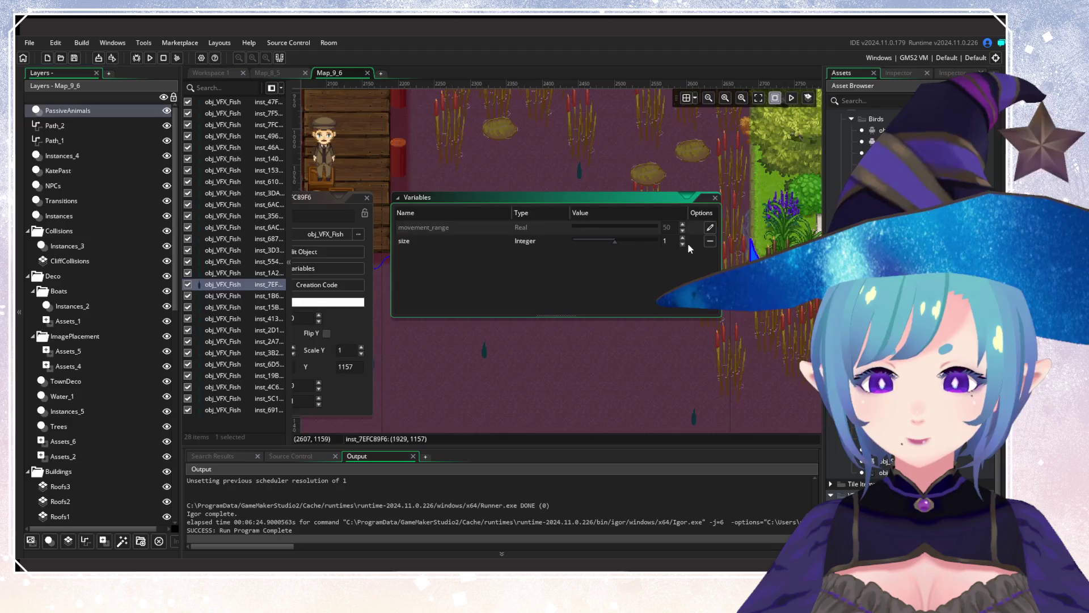
{"action": "left_click", "coordinate": [367, 198]}
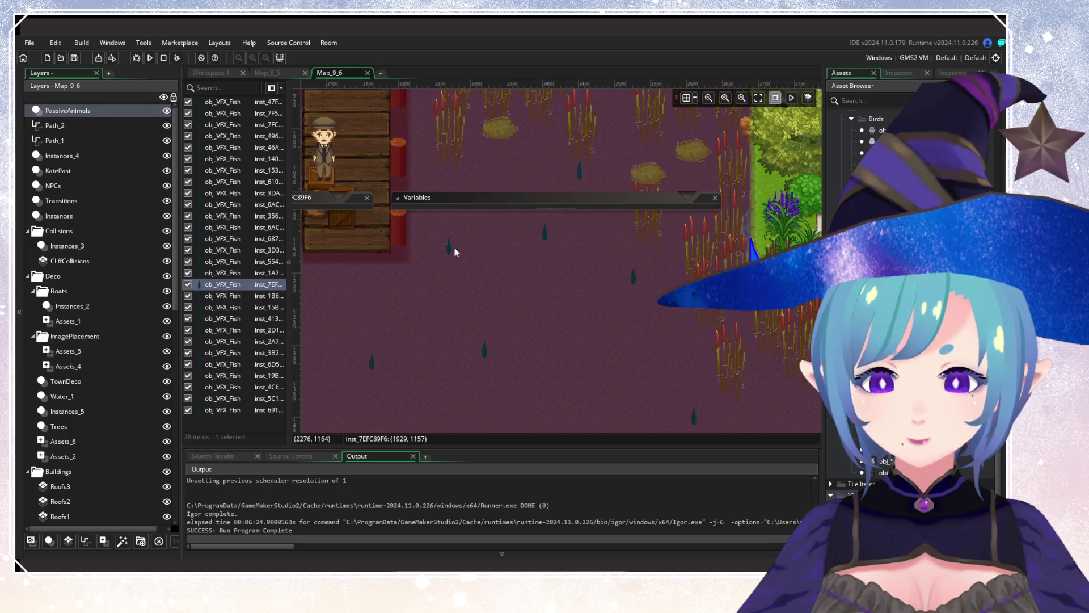
{"action": "double_click", "coordinate": [449, 245]}
{"action": "left_click", "coordinate": [552, 284]}
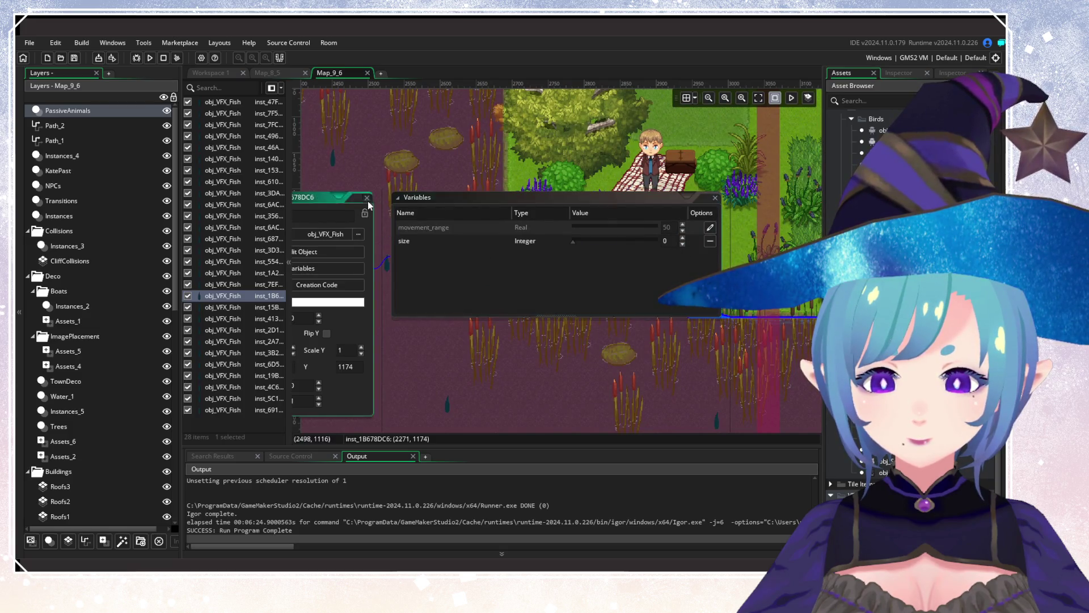
{"action": "mouse_move", "coordinate": [395, 250]}
{"action": "left_mouse_down"}
{"action": "mouse_move", "coordinate": [566, 286]}
{"action": "mouse_move", "coordinate": [637, 326]}
{"action": "left_mouse_up"}
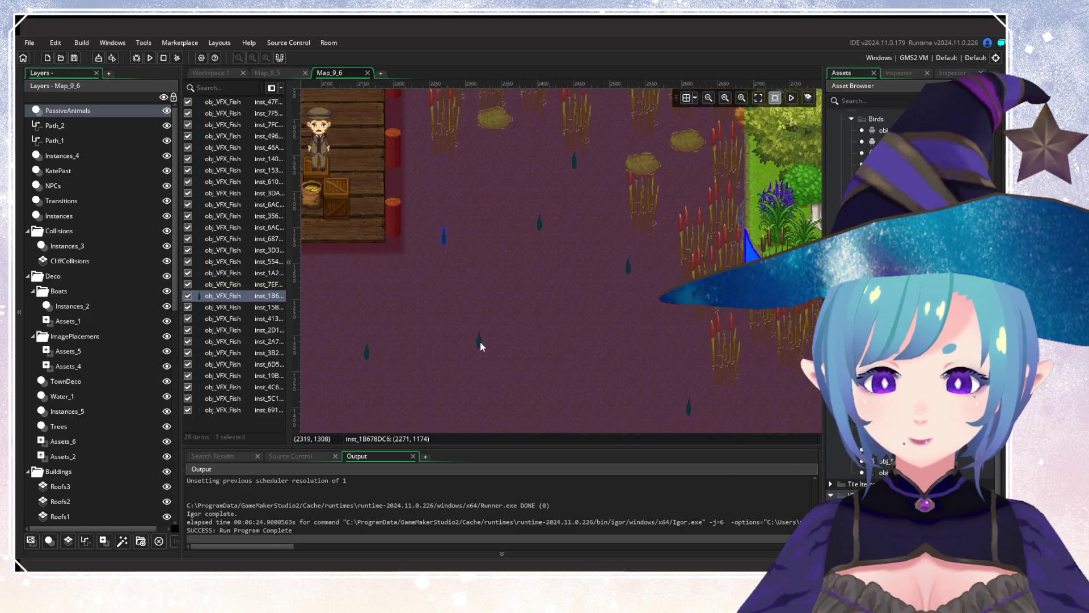
{"action": "double_click", "coordinate": [480, 341]}
{"action": "left_click", "coordinate": [555, 374]}
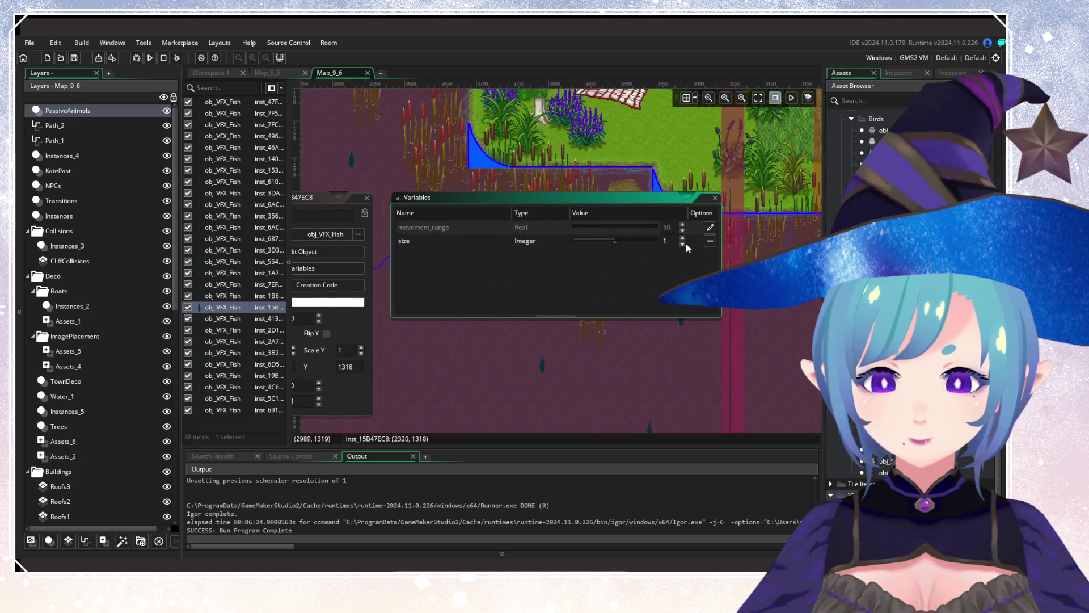
Set the size of the fish beside the reeds to 0.
{"action": "left_click_drag", "start_coordinate": [417, 277], "coordinate": [598, 342]}
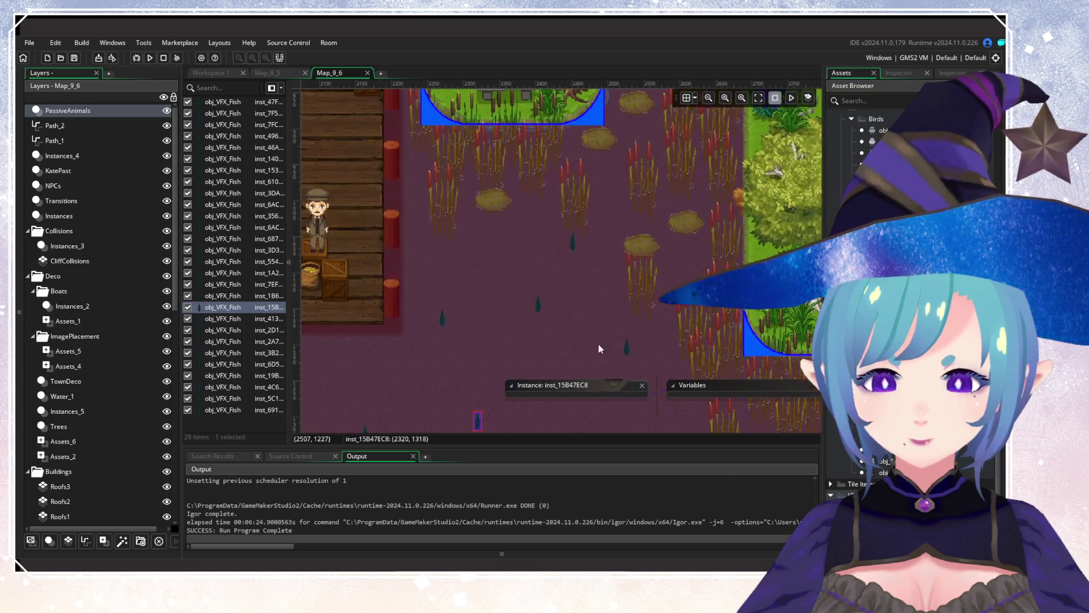
{"action": "left_click", "coordinate": [574, 244]}
{"action": "double_click", "coordinate": [575, 245]}
{"action": "left_click", "coordinate": [732, 270]}
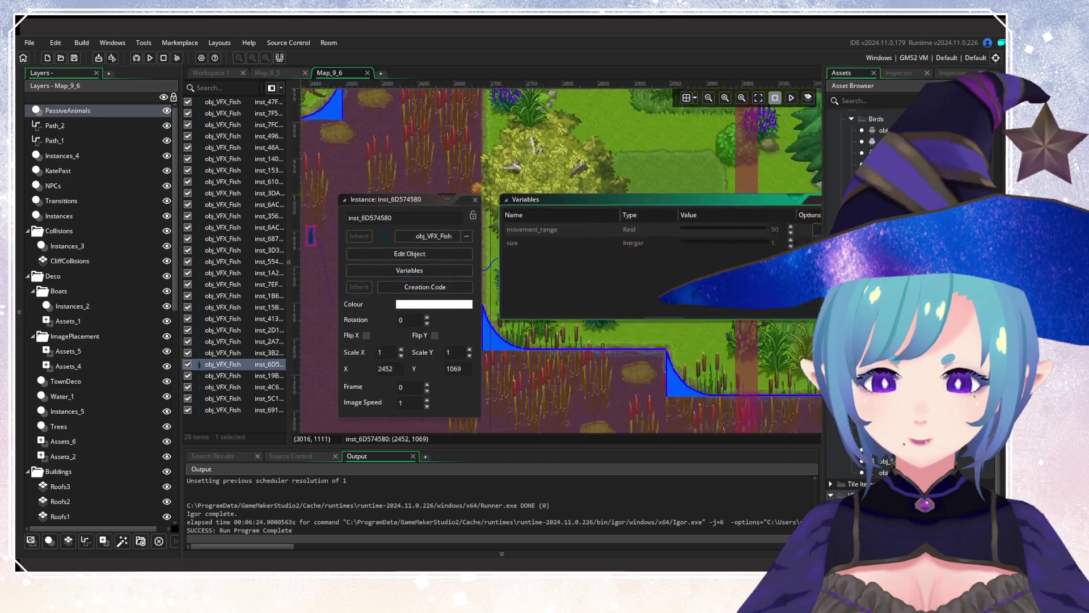
{"action": "left_click", "coordinate": [682, 244]}
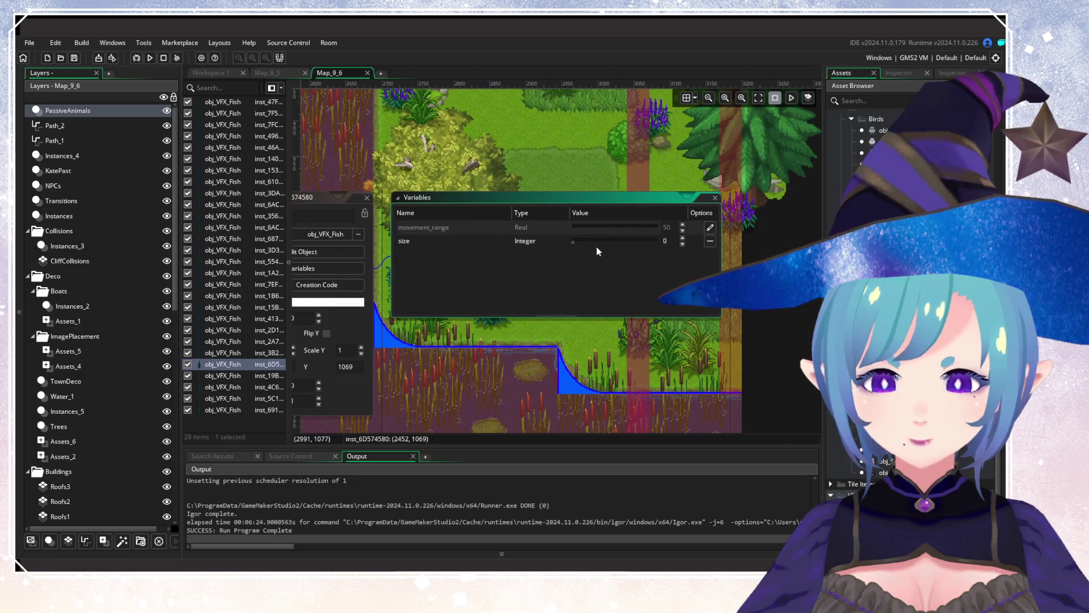
{"action": "left_click", "coordinate": [368, 197]}
Raise another pond fish's size to 2.
{"action": "left_click_drag", "start_coordinate": [374, 256], "coordinate": [621, 239]}
{"action": "left_click", "coordinate": [501, 322]}
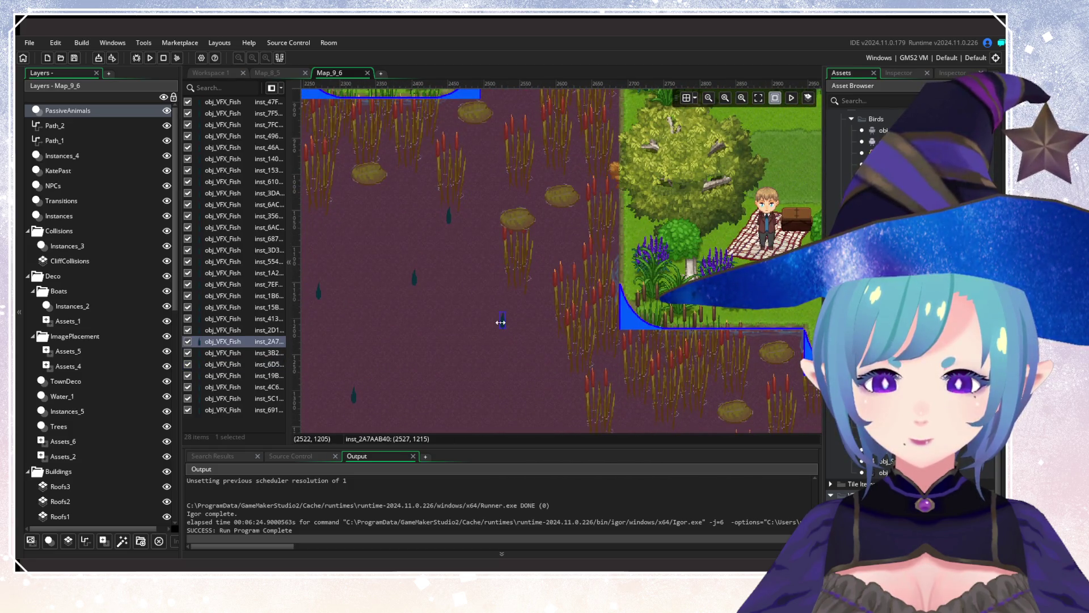
{"action": "double_click", "coordinate": [504, 323]}
{"action": "left_click", "coordinate": [627, 358]}
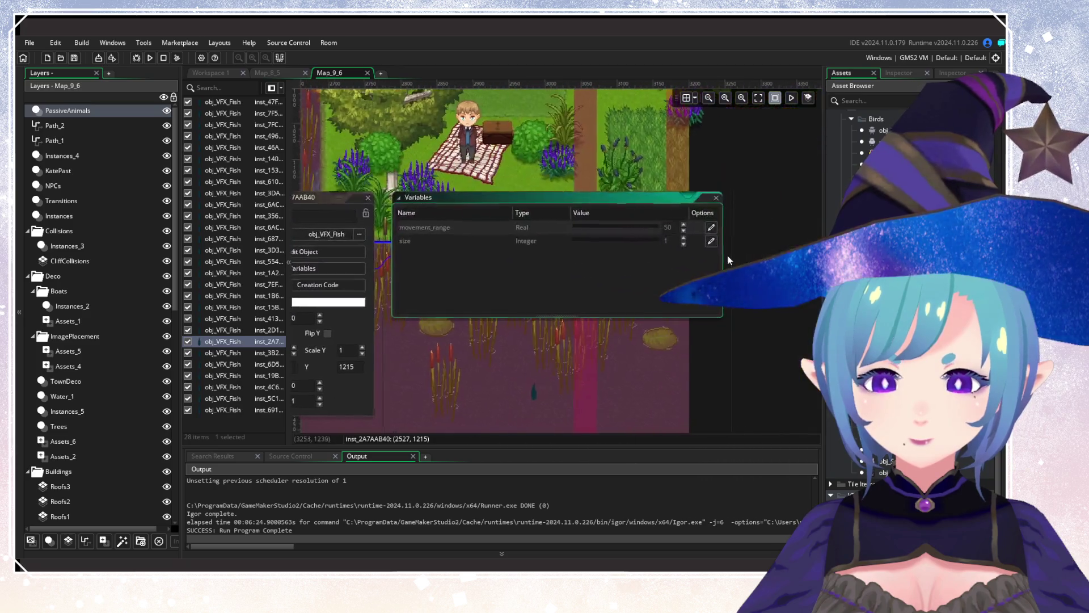
{"action": "left_click", "coordinate": [682, 237]}
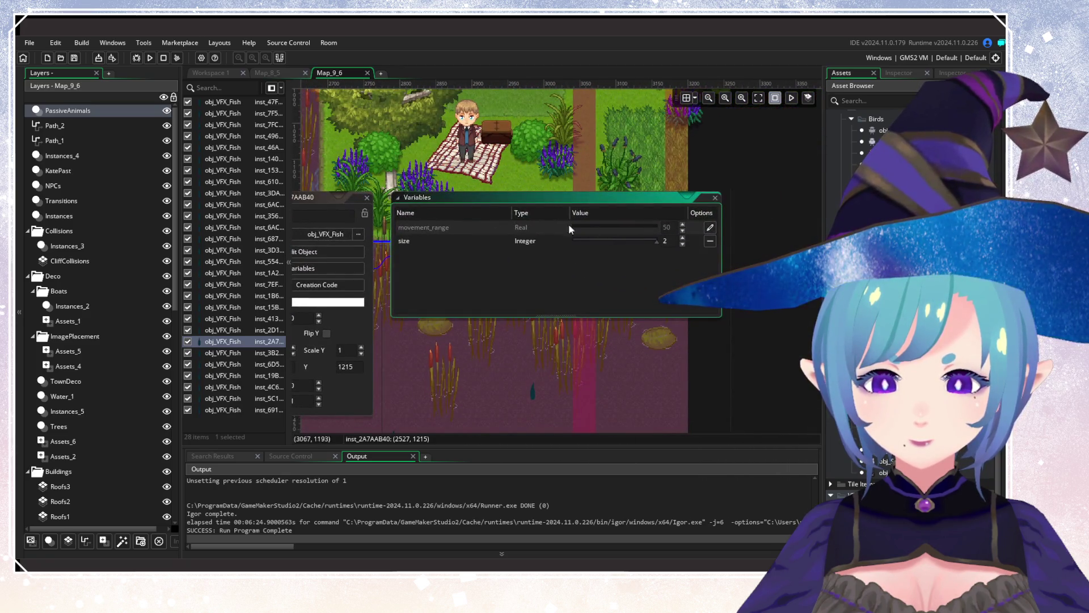
{"action": "left_click", "coordinate": [367, 197]}
Open the variable overrides of two more fish on the pond's left side.
{"action": "mouse_move", "coordinate": [465, 343]}
{"action": "left_mouse_down"}
{"action": "mouse_move", "coordinate": [702, 370]}
{"action": "mouse_move", "coordinate": [559, 248]}
{"action": "left_mouse_up"}
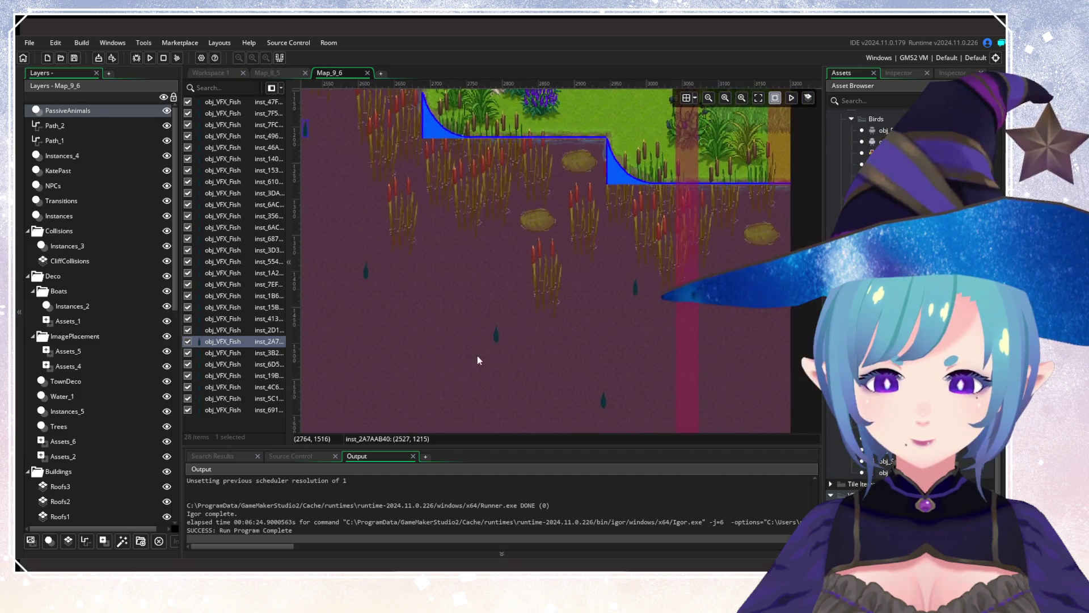
{"action": "mouse_move", "coordinate": [478, 360]}
{"action": "left_mouse_down"}
{"action": "mouse_move", "coordinate": [669, 349]}
{"action": "mouse_move", "coordinate": [613, 341]}
{"action": "left_mouse_up"}
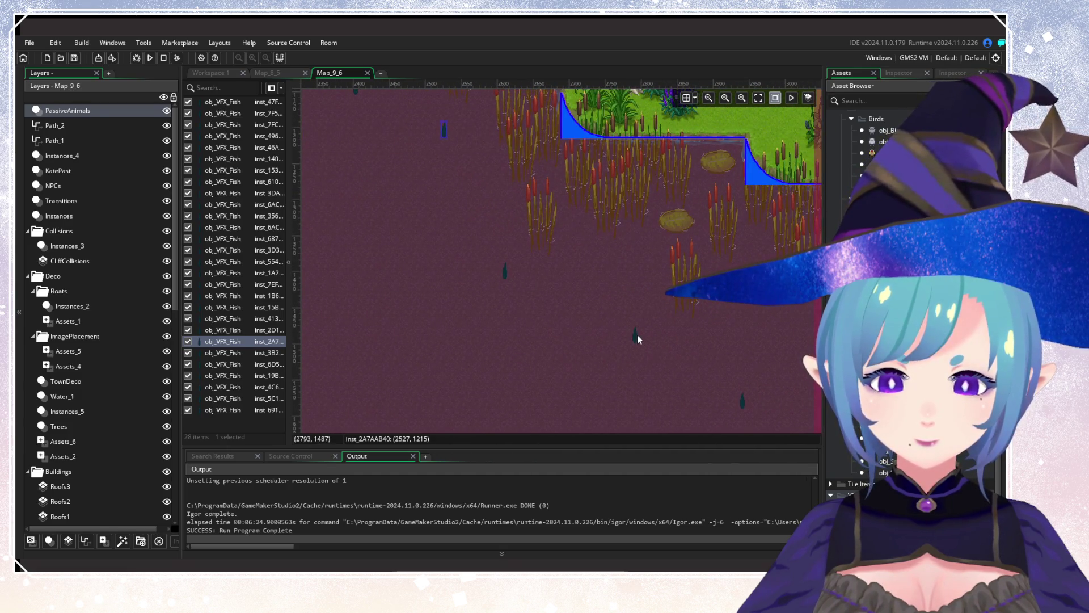
{"action": "double_click", "coordinate": [635, 336]}
{"action": "left_click", "coordinate": [700, 363]}
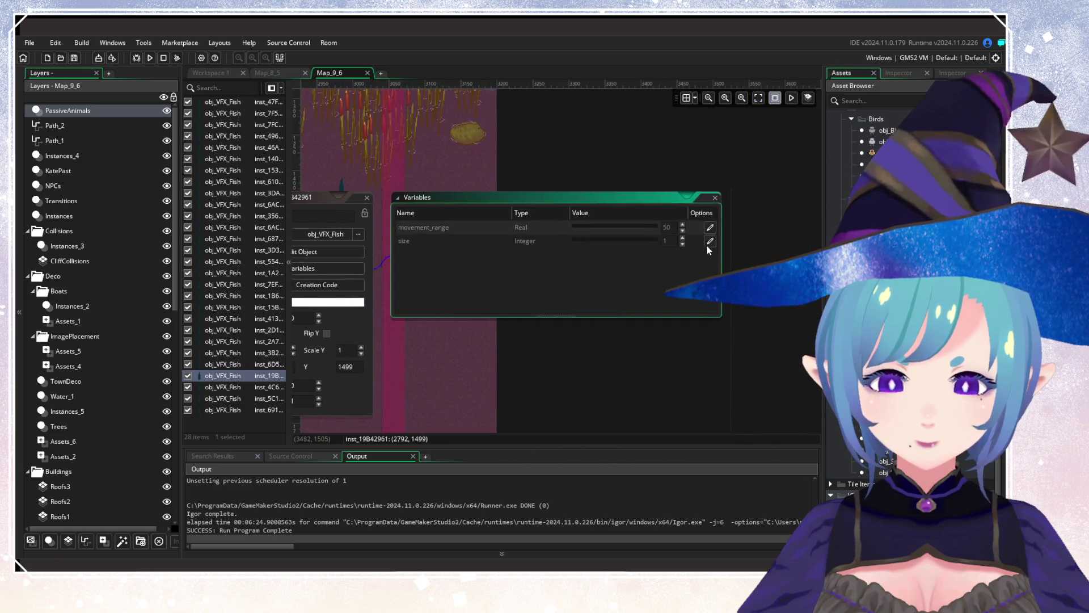
{"action": "left_click", "coordinate": [414, 295]}
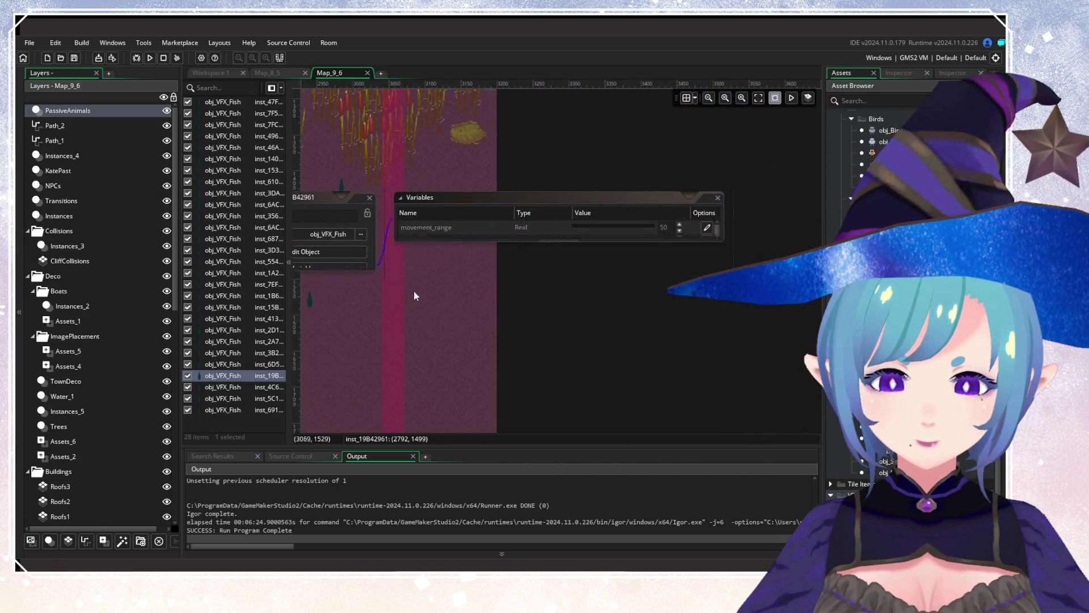
{"action": "left_click_drag", "start_coordinate": [326, 196], "coordinate": [561, 249]}
{"action": "left_click", "coordinate": [577, 242]}
{"action": "double_click", "coordinate": [578, 244]}
{"action": "left_click", "coordinate": [638, 274]}
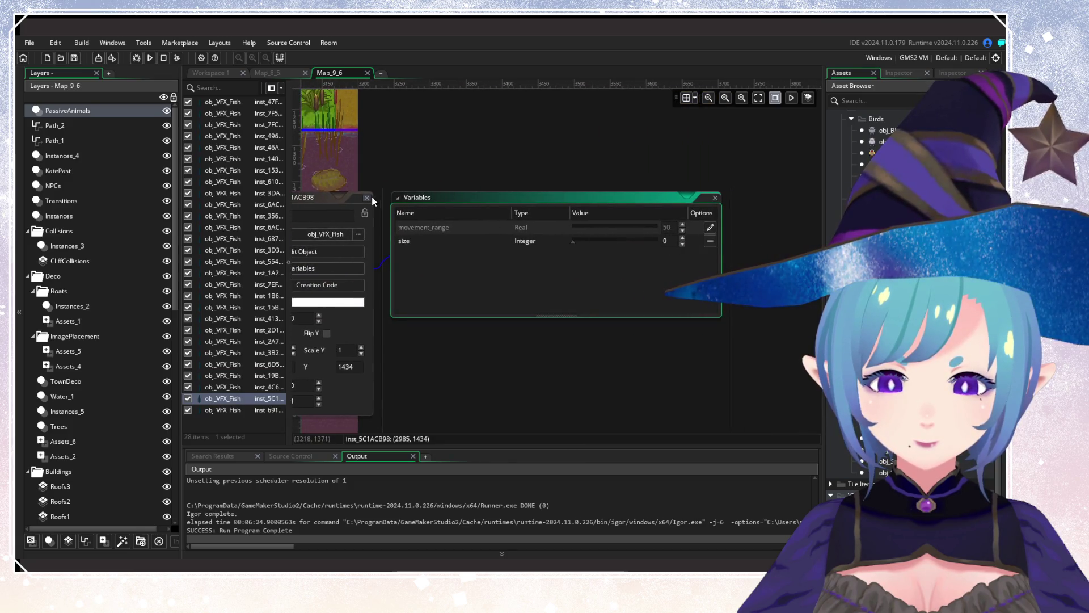
{"action": "left_click", "coordinate": [366, 197]}
{"action": "scroll", "coordinate": [493, 316], "scroll_direction": "down", "scroll_amount": 3}
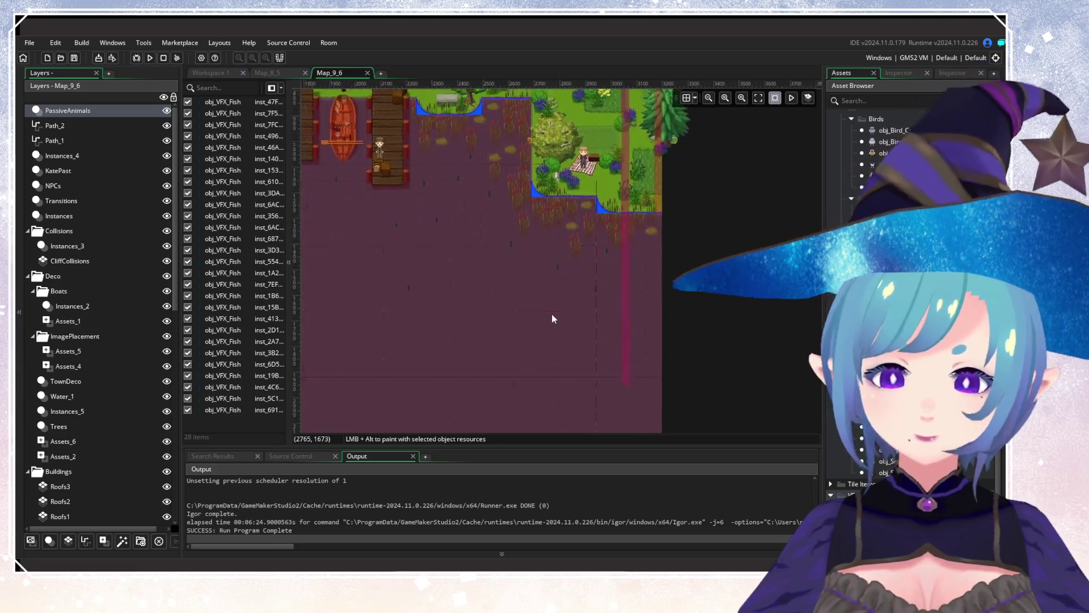
{"action": "scroll", "coordinate": [551, 319], "scroll_direction": "down", "scroll_amount": 3}
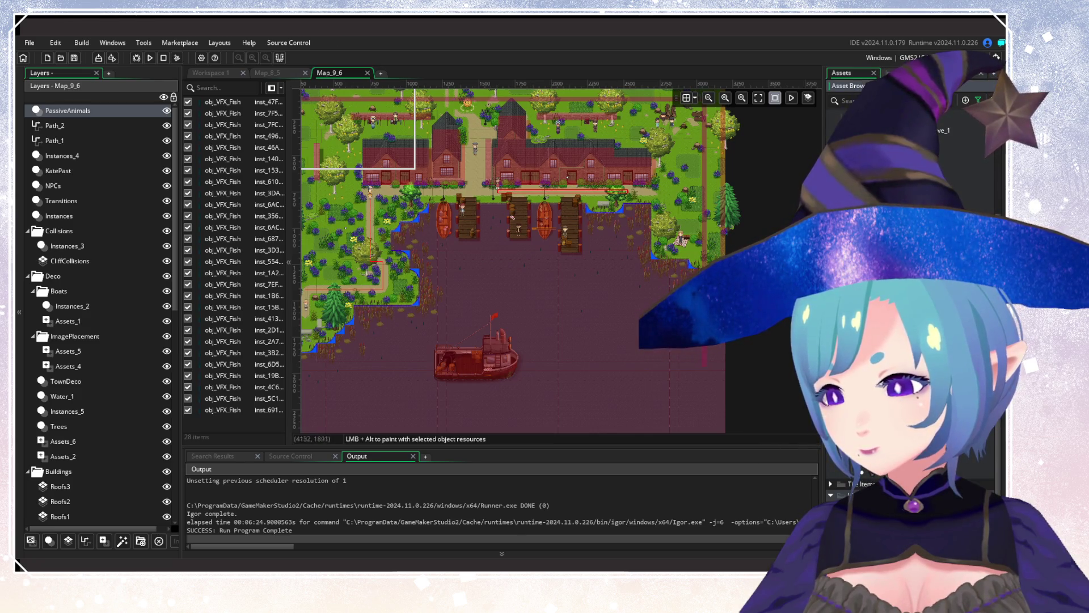
{"action": "scroll", "coordinate": [546, 291], "scroll_direction": "up", "scroll_amount": 4}
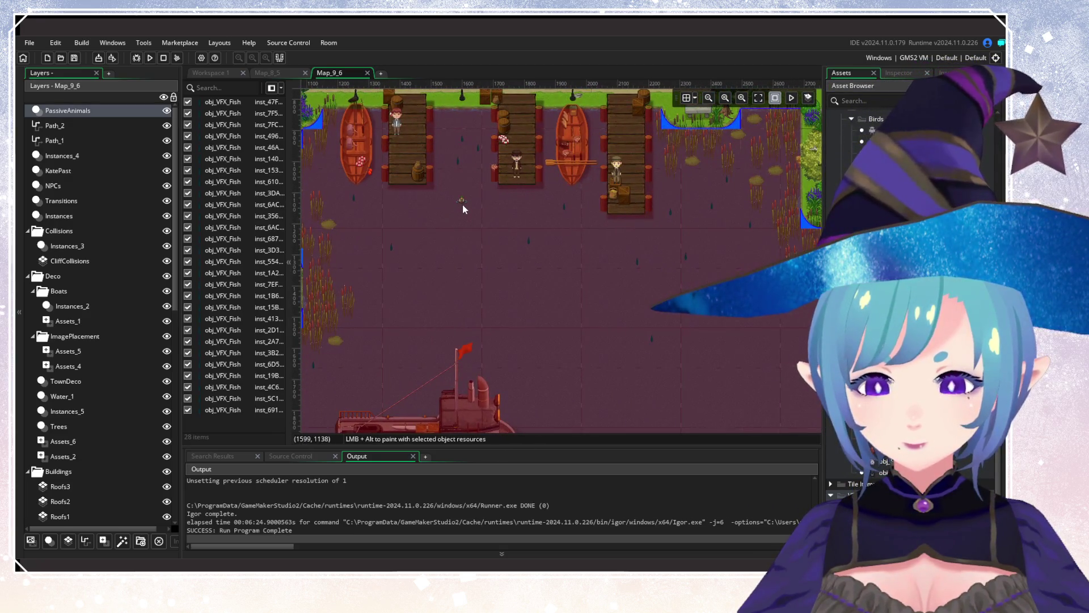
Place nine ducks across the harbour water, from below the docks to the western shore.
{"action": "left_click", "coordinate": [462, 205]}
{"action": "scroll", "coordinate": [471, 306], "scroll_direction": "right", "scroll_amount": 3}
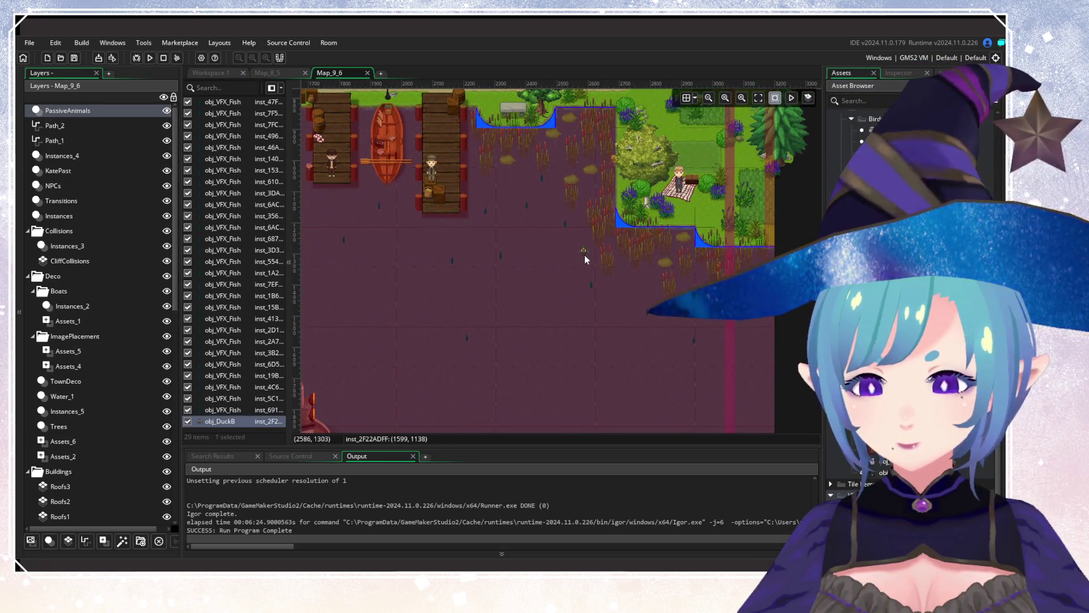
{"action": "left_click", "coordinate": [586, 259]}
{"action": "left_click", "coordinate": [563, 270]}
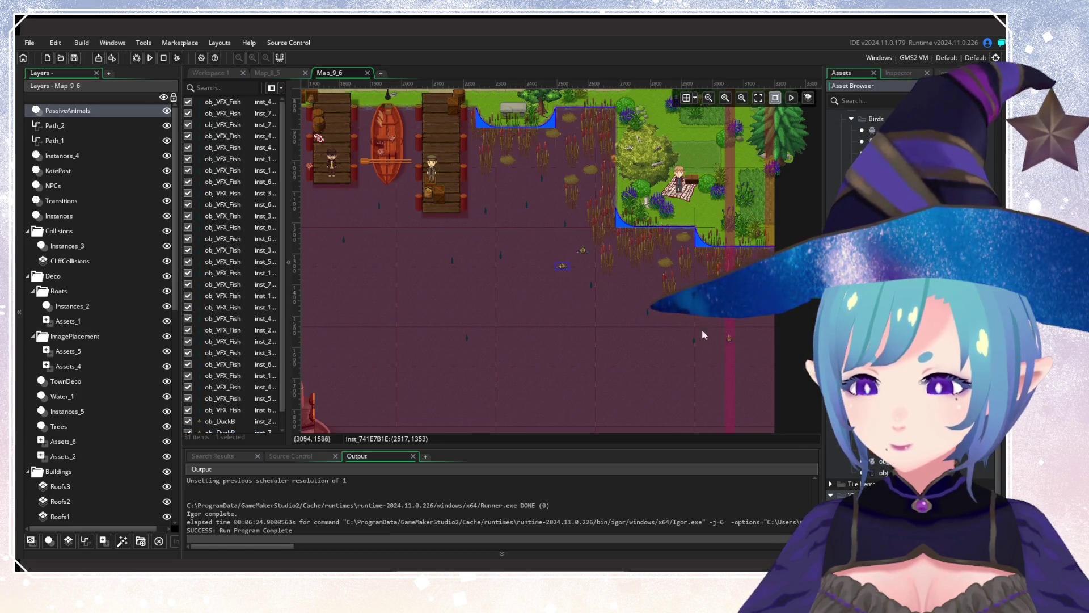
{"action": "left_click", "coordinate": [641, 303]}
{"action": "scroll", "coordinate": [550, 325], "scroll_direction": "left", "scroll_amount": 5}
{"action": "scroll", "coordinate": [549, 325], "scroll_direction": "down", "scroll_amount": 2}
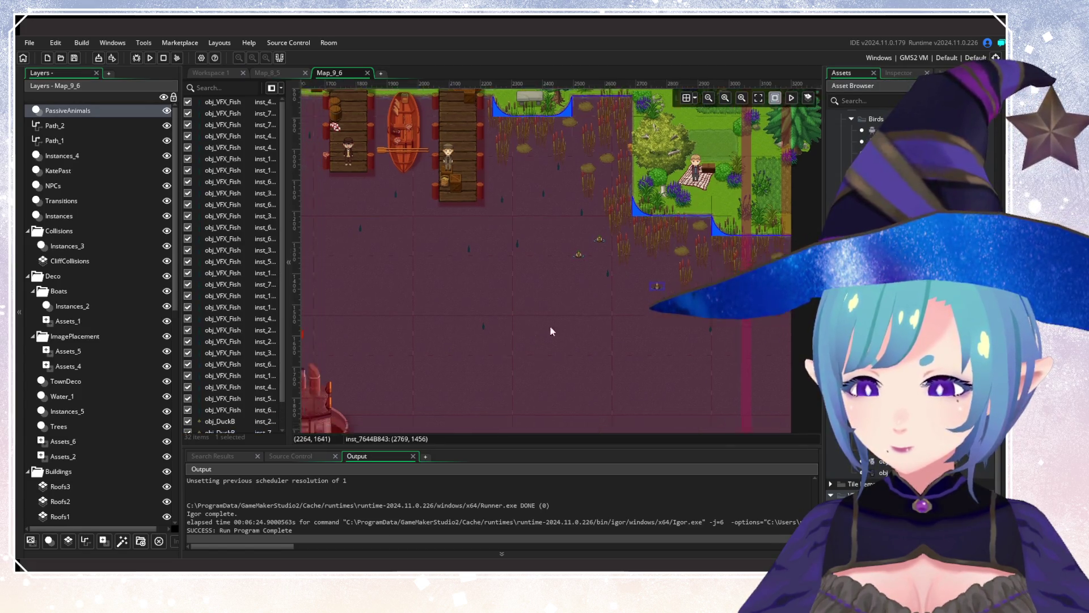
{"action": "scroll", "coordinate": [519, 348], "scroll_direction": "left", "scroll_amount": 5}
{"action": "left_click", "coordinate": [634, 268]}
{"action": "scroll", "coordinate": [542, 341], "scroll_direction": "down", "scroll_amount": 2}
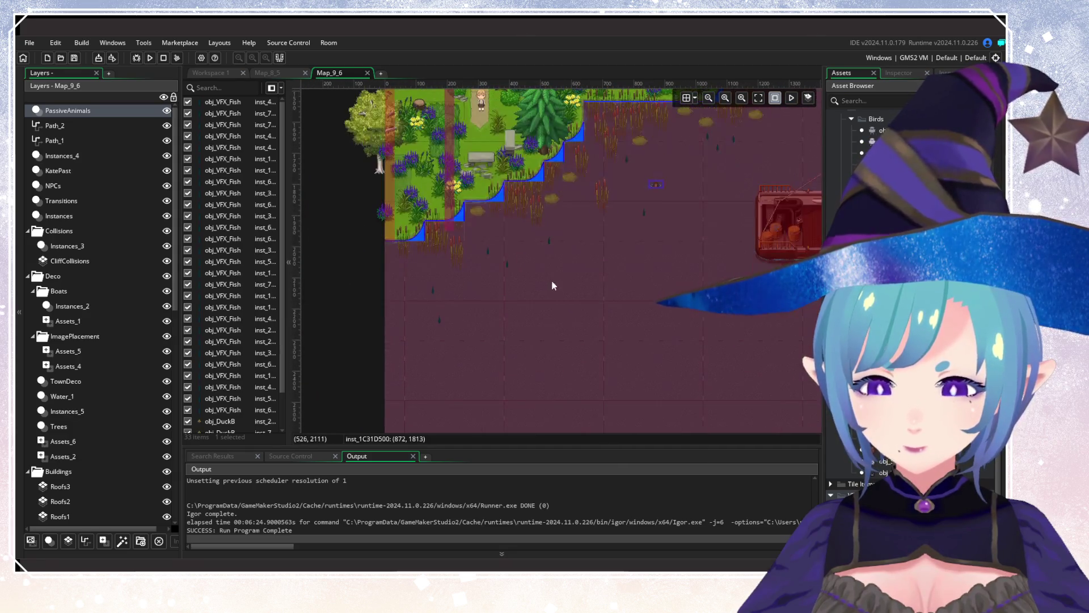
{"action": "left_click", "coordinate": [479, 290]}
{"action": "left_click", "coordinate": [541, 298]}
{"action": "left_click", "coordinate": [535, 311]}
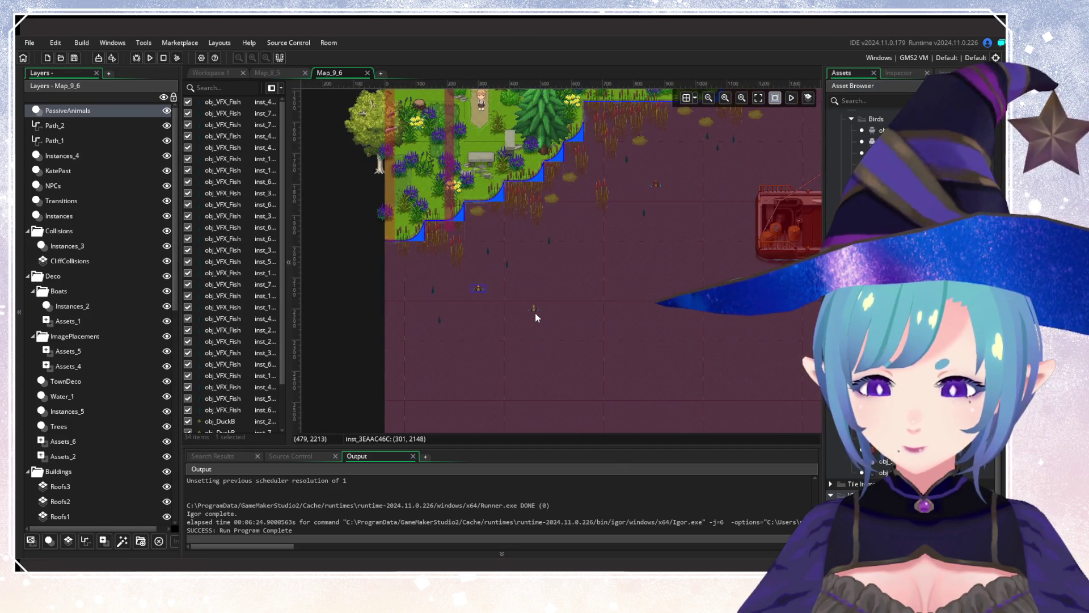
{"action": "left_click", "coordinate": [565, 229]}
Bring the docks and boats into view and add one more duck to the harbour.
{"action": "left_click", "coordinate": [857, 86]}
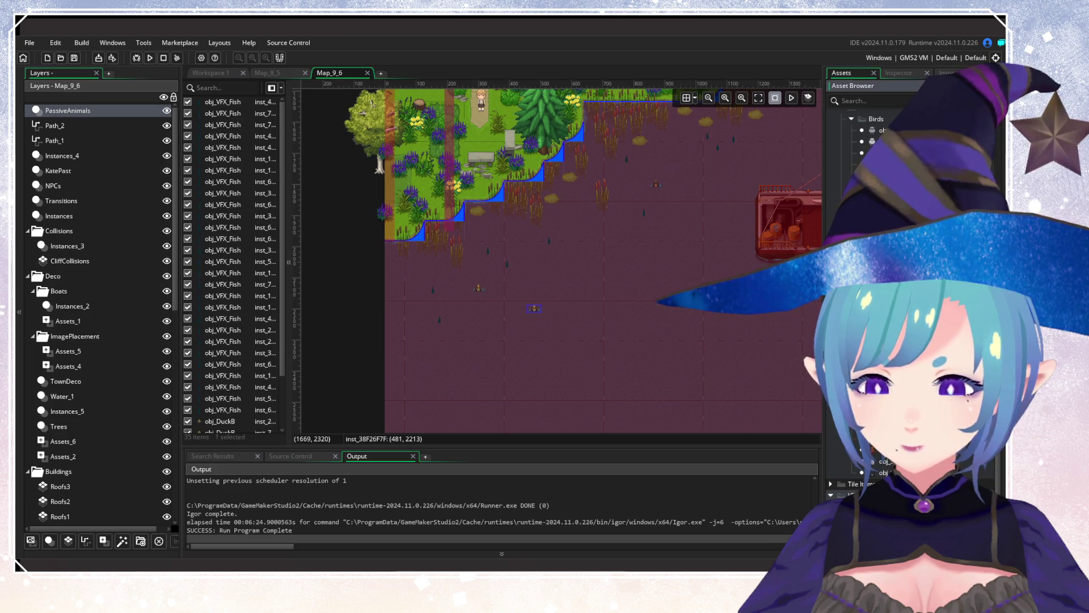
{"action": "left_click_drag", "start_coordinate": [617, 268], "coordinate": [407, 401]}
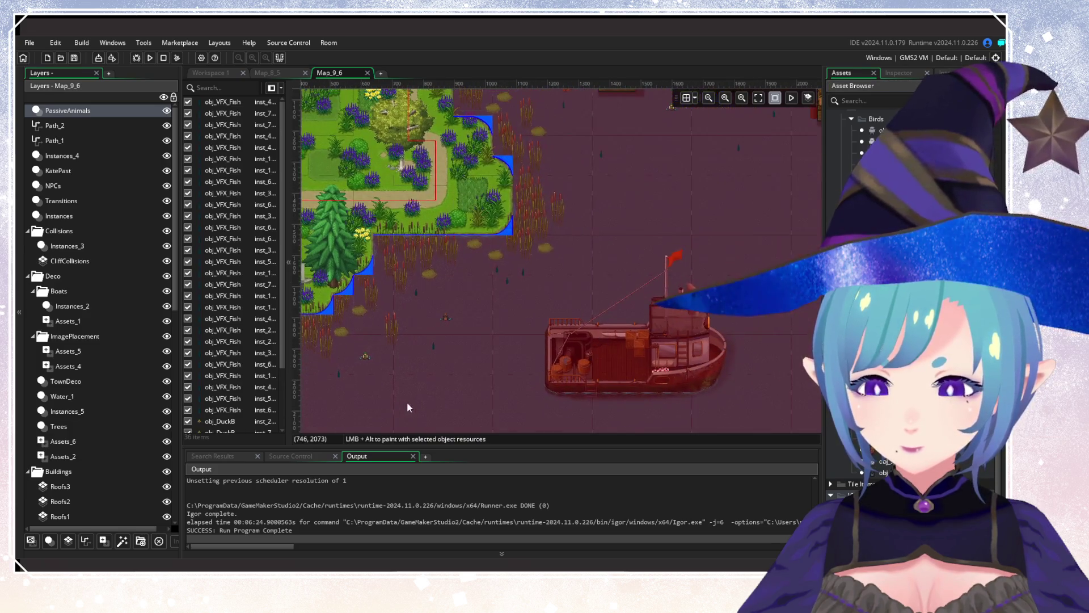
{"action": "left_click_drag", "start_coordinate": [709, 256], "coordinate": [482, 369]}
{"action": "left_click_drag", "start_coordinate": [710, 227], "coordinate": [555, 359]}
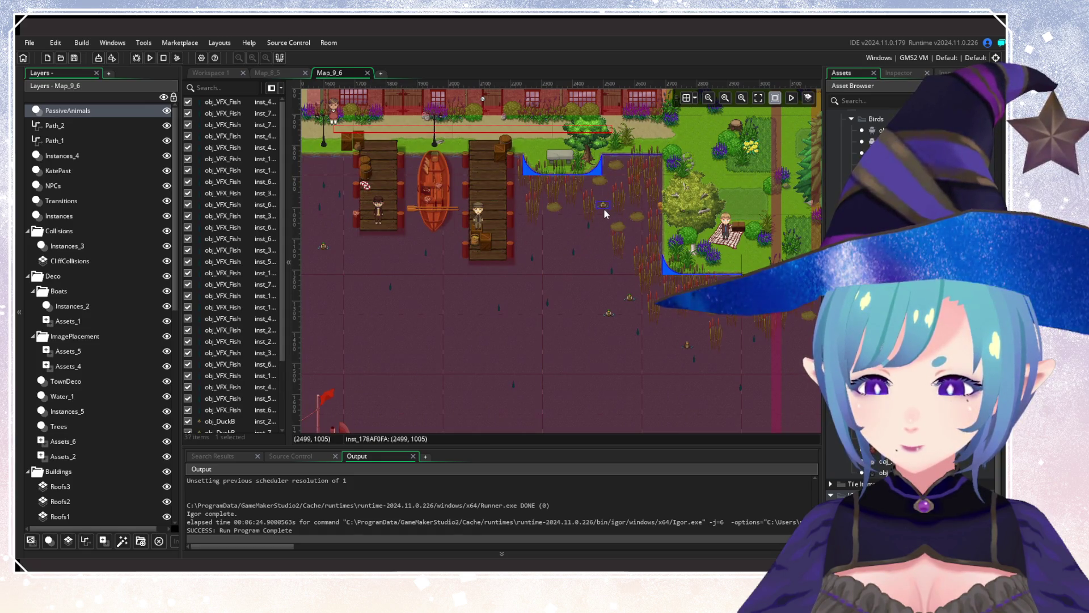
{"action": "scroll", "coordinate": [550, 291], "scroll_direction": "left", "scroll_amount": 5}
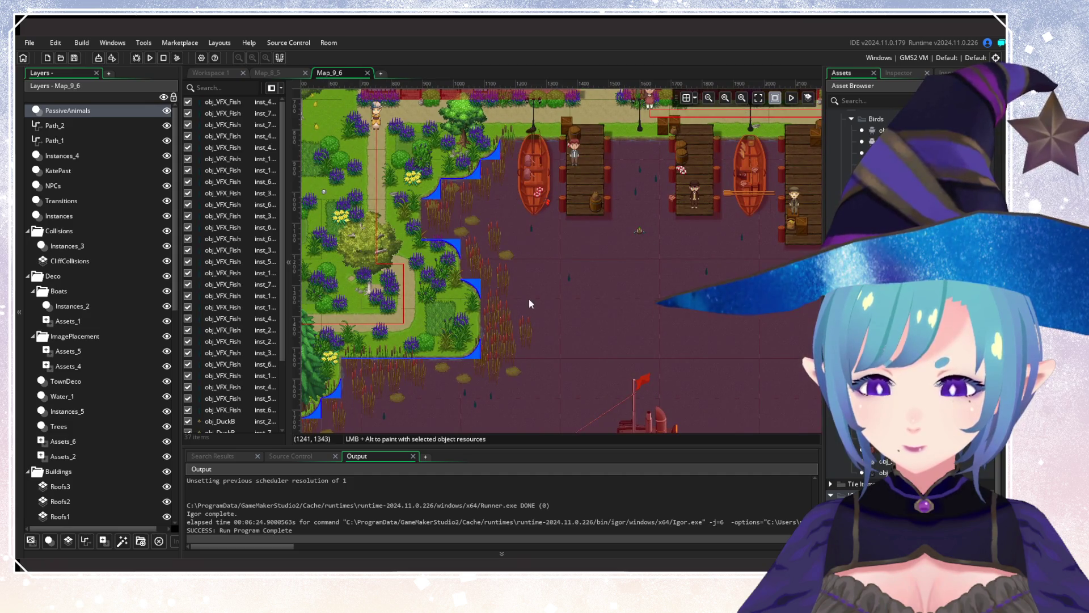
{"action": "left_click", "coordinate": [908, 227]}
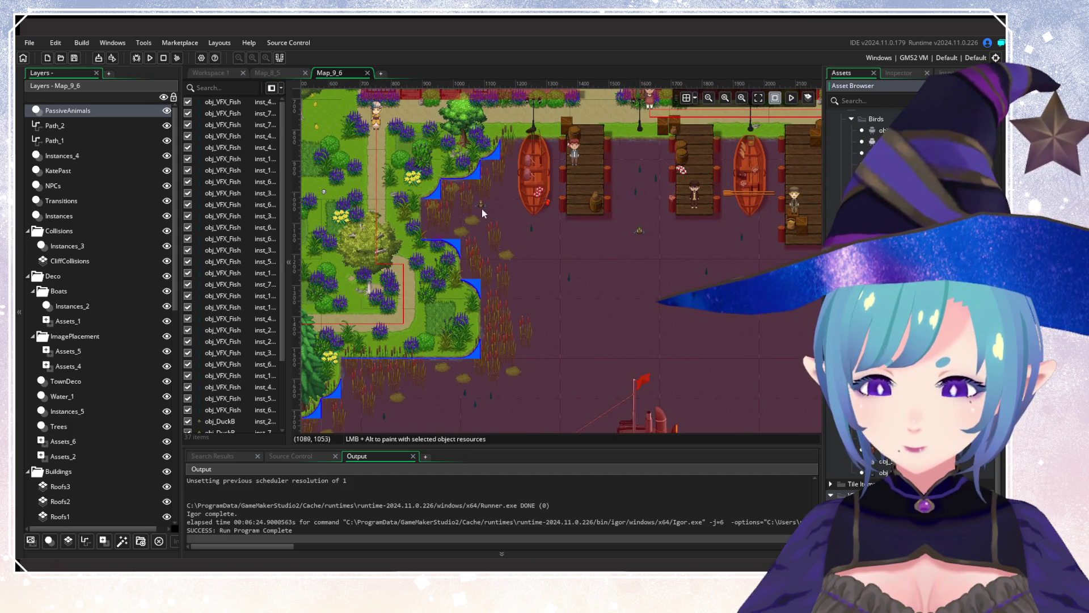
{"action": "scroll", "coordinate": [573, 287], "scroll_direction": "down", "scroll_amount": 3}
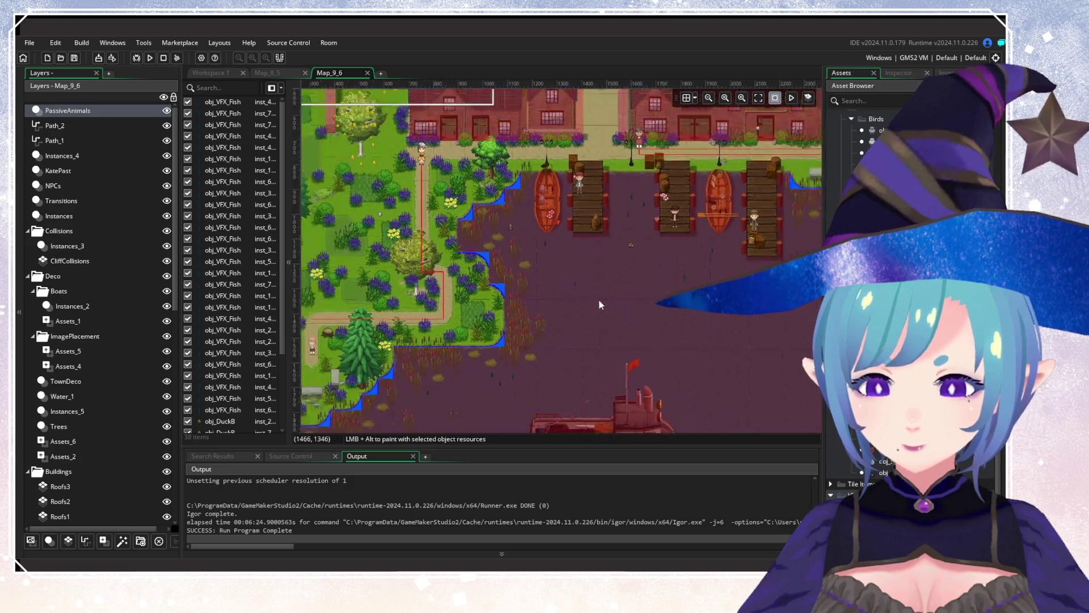
{"action": "left_click_drag", "start_coordinate": [643, 345], "coordinate": [535, 330]}
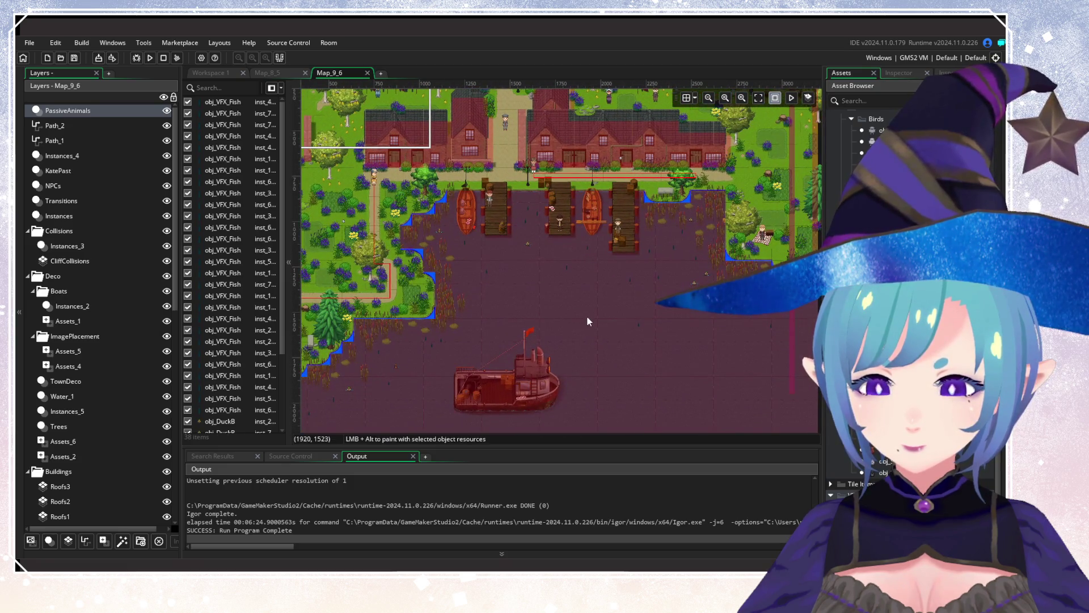
{"action": "scroll", "coordinate": [587, 318], "scroll_direction": "up", "scroll_amount": 2}
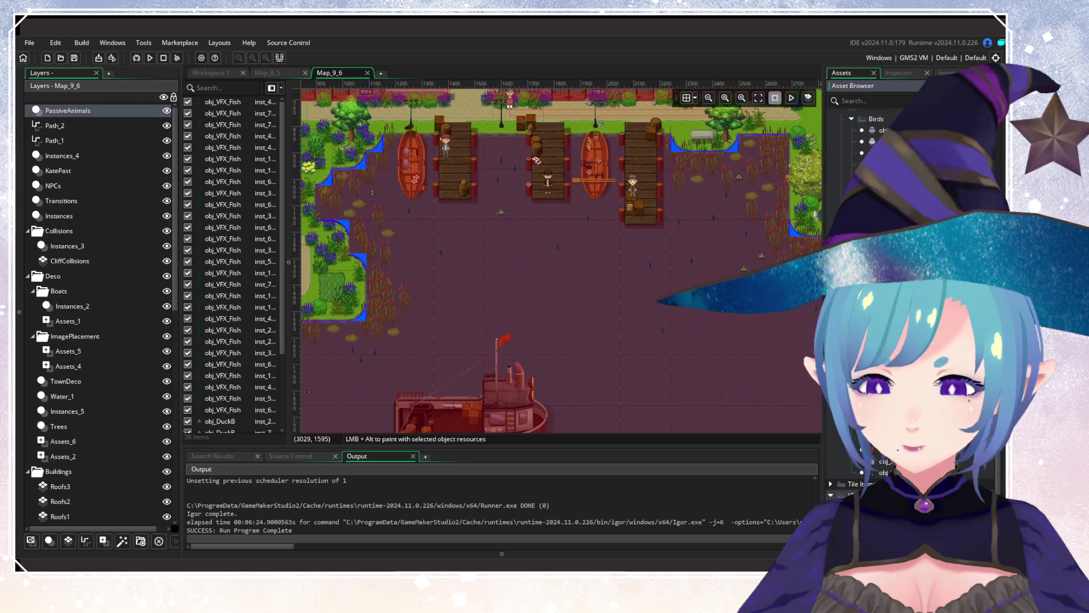
{"action": "left_click_drag", "start_coordinate": [606, 278], "coordinate": [600, 275]}
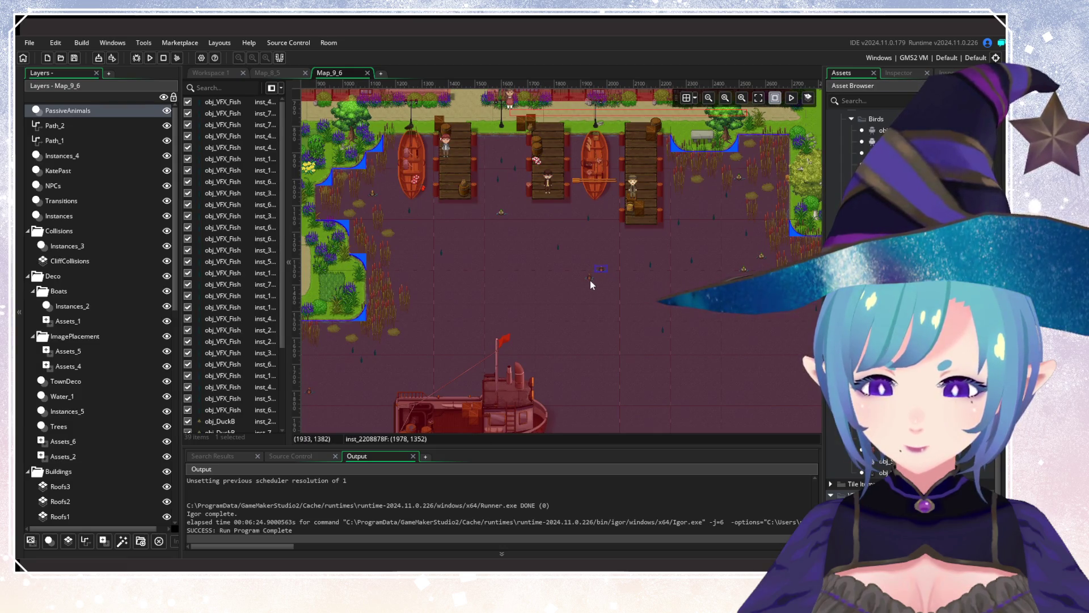
{"action": "scroll", "coordinate": [478, 315], "scroll_direction": "down", "scroll_amount": 3}
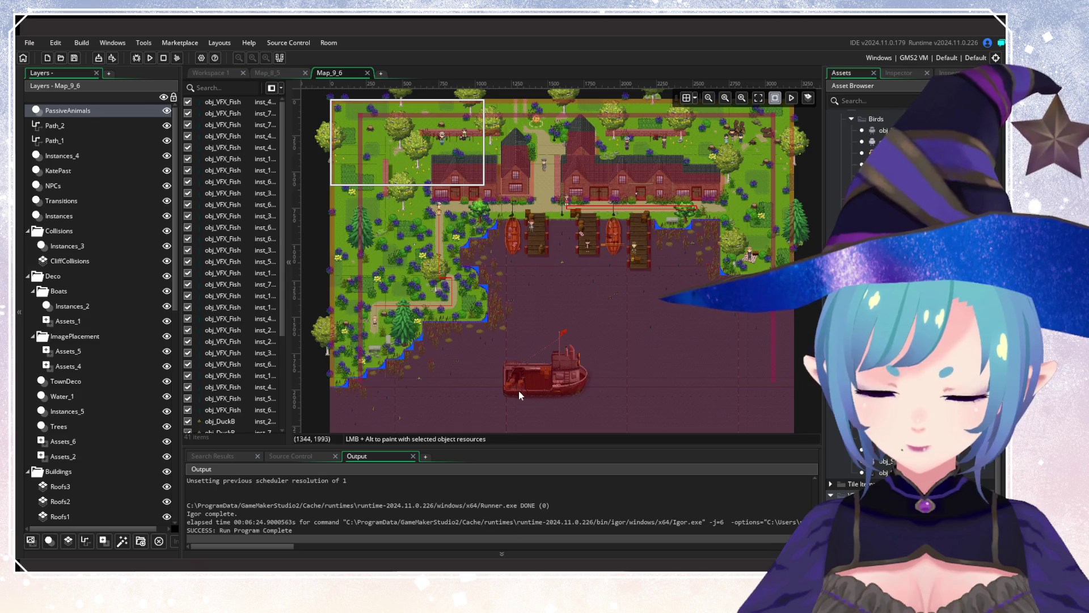
{"action": "mouse_move", "coordinate": [519, 390]}
{"action": "left_mouse_down"}
{"action": "mouse_move", "coordinate": [567, 331]}
{"action": "mouse_move", "coordinate": [408, 420]}
{"action": "mouse_move", "coordinate": [437, 387]}
{"action": "mouse_move", "coordinate": [619, 274]}
{"action": "mouse_move", "coordinate": [416, 415]}
{"action": "mouse_move", "coordinate": [569, 395]}
{"action": "mouse_move", "coordinate": [570, 409]}
{"action": "left_mouse_up"}
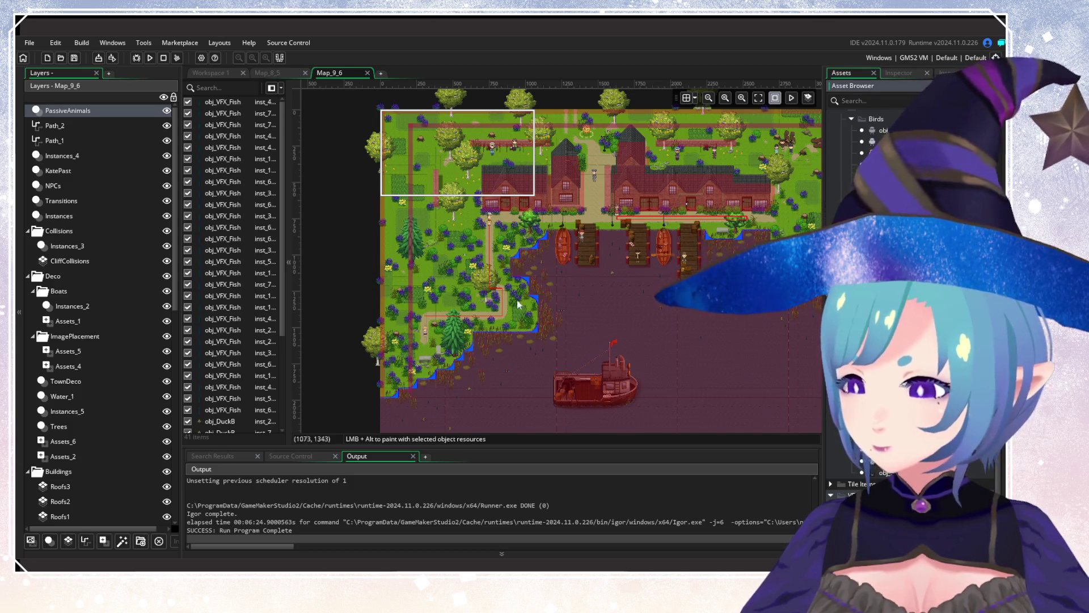
Place butterflies and creatures around the forest clearing, eastern flowers and grass below the houses.
{"action": "scroll", "coordinate": [492, 307], "scroll_direction": "up", "scroll_amount": 6}
{"action": "left_click_drag", "start_coordinate": [492, 306], "coordinate": [482, 314]}
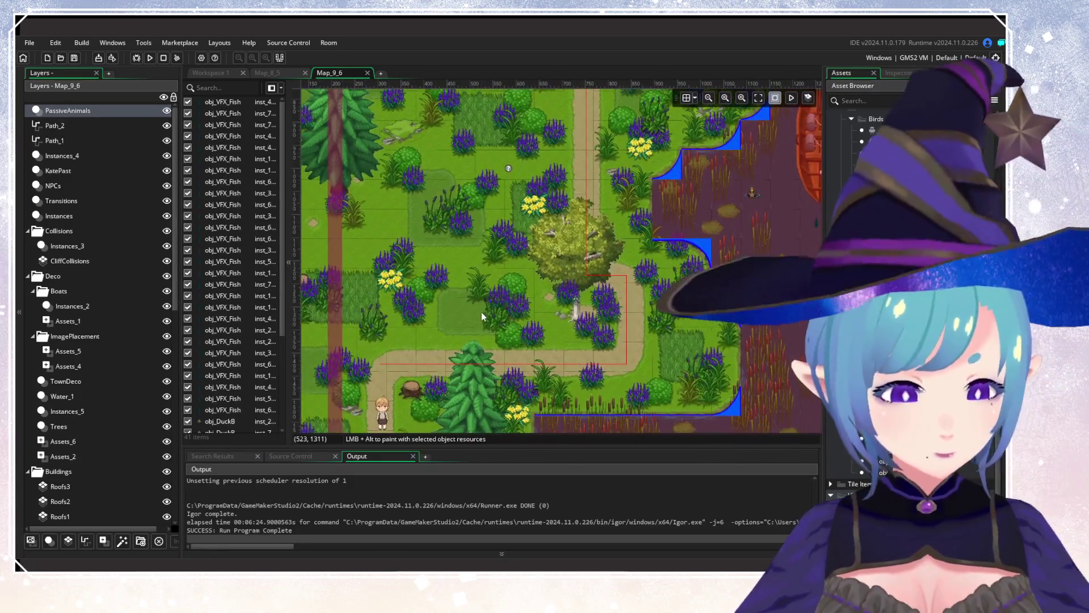
{"action": "left_click", "coordinate": [482, 301], "text": "alt"}
{"action": "left_click", "coordinate": [497, 311], "text": "alt"}
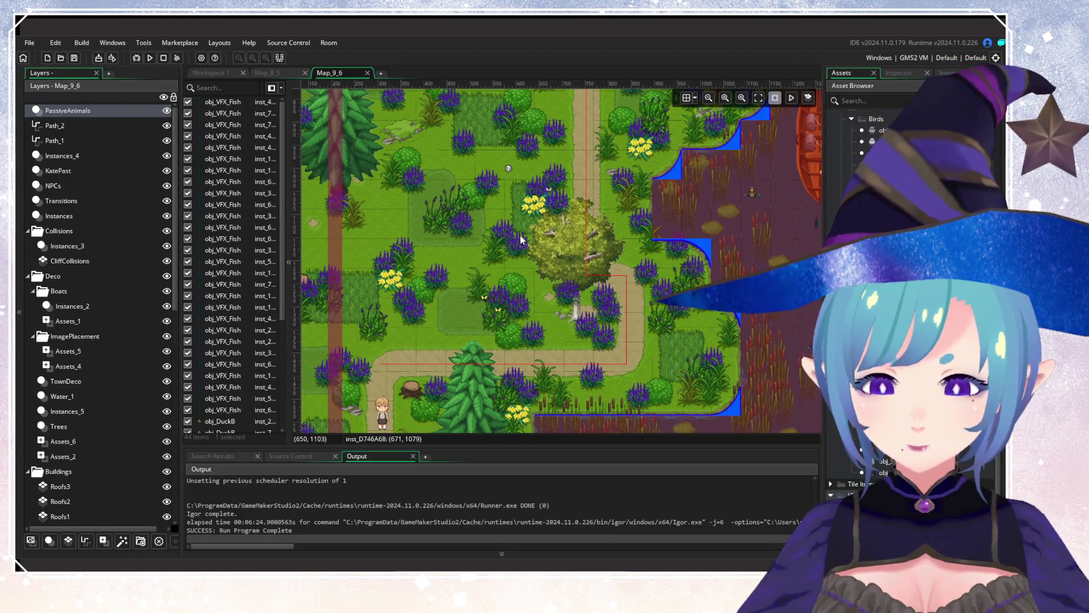
{"action": "left_click_drag", "start_coordinate": [423, 95], "coordinate": [537, 197]}
{"action": "left_click", "coordinate": [530, 177], "text": "alt"}
{"action": "left_click", "coordinate": [516, 247], "text": "alt"}
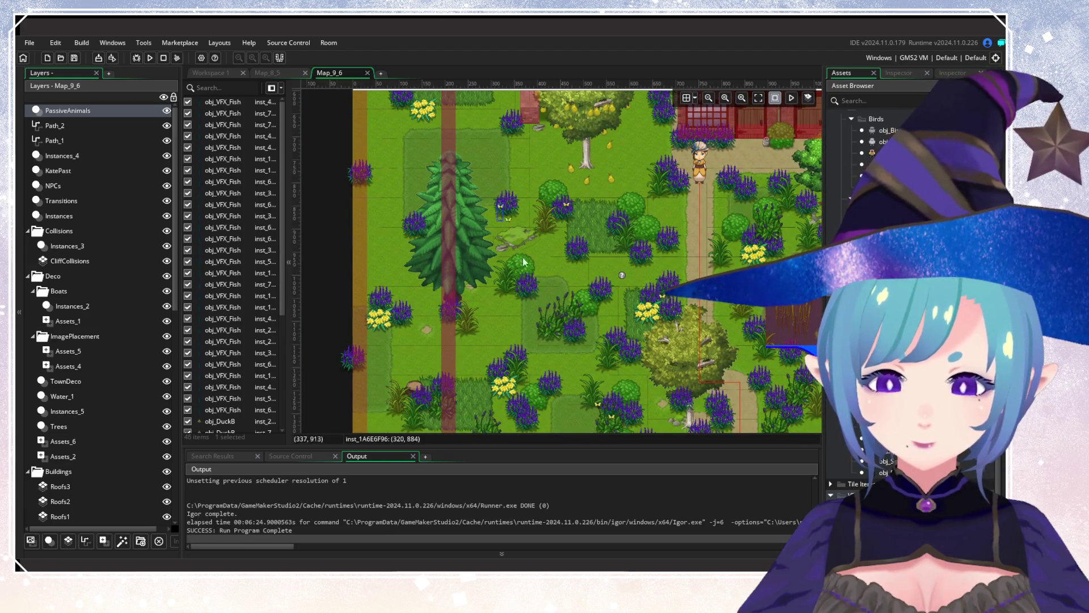
{"action": "left_click", "coordinate": [512, 374], "text": "alt"}
{"action": "left_click", "coordinate": [574, 346], "text": "alt"}
{"action": "left_click_drag", "start_coordinate": [768, 215], "coordinate": [582, 260]}
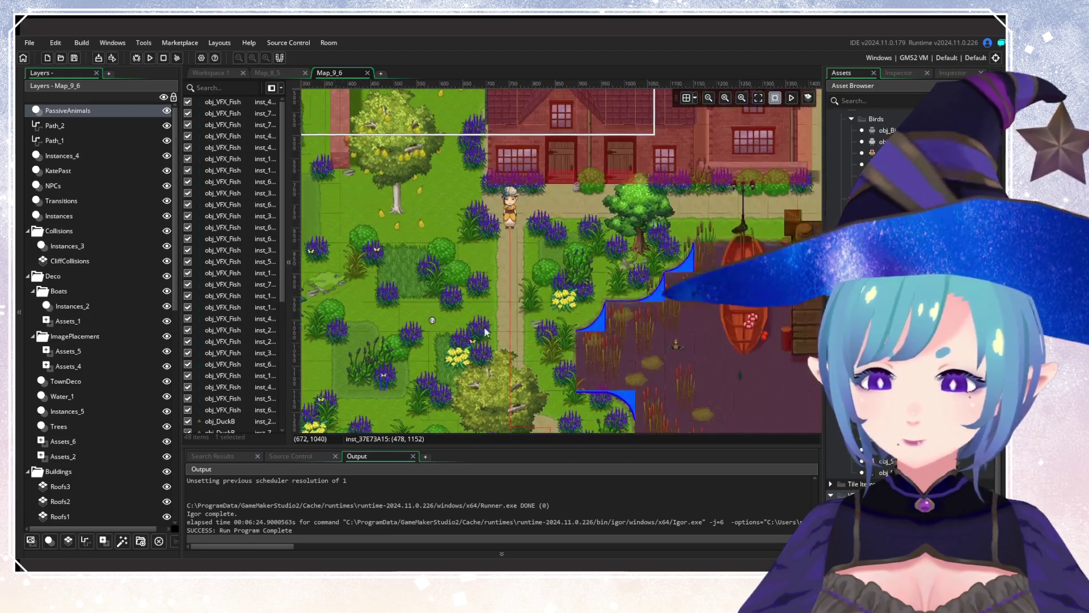
{"action": "left_click", "coordinate": [610, 268], "text": "alt"}
Add creatures along the western edge, central grass, pond shore and lower-left path.
{"action": "scroll", "coordinate": [479, 284], "scroll_direction": "up", "scroll_amount": 3}
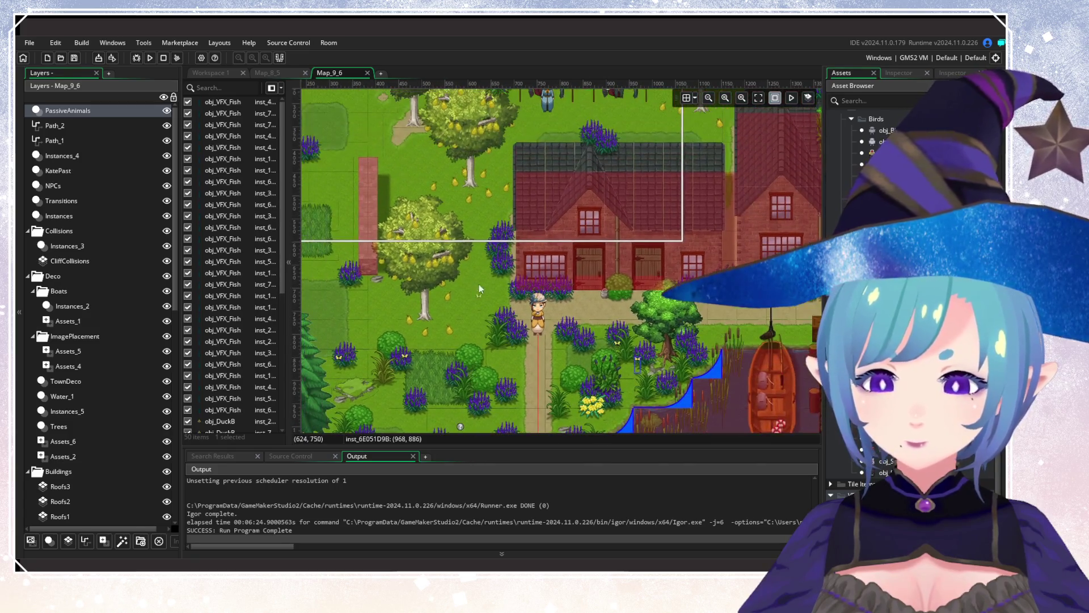
{"action": "left_click", "coordinate": [479, 283], "text": "alt"}
{"action": "mouse_move", "coordinate": [427, 343]}
{"action": "left_mouse_down"}
{"action": "mouse_move", "coordinate": [506, 166]}
{"action": "mouse_move", "coordinate": [542, 294]}
{"action": "left_mouse_up"}
{"action": "left_click", "coordinate": [482, 240], "text": "alt"}
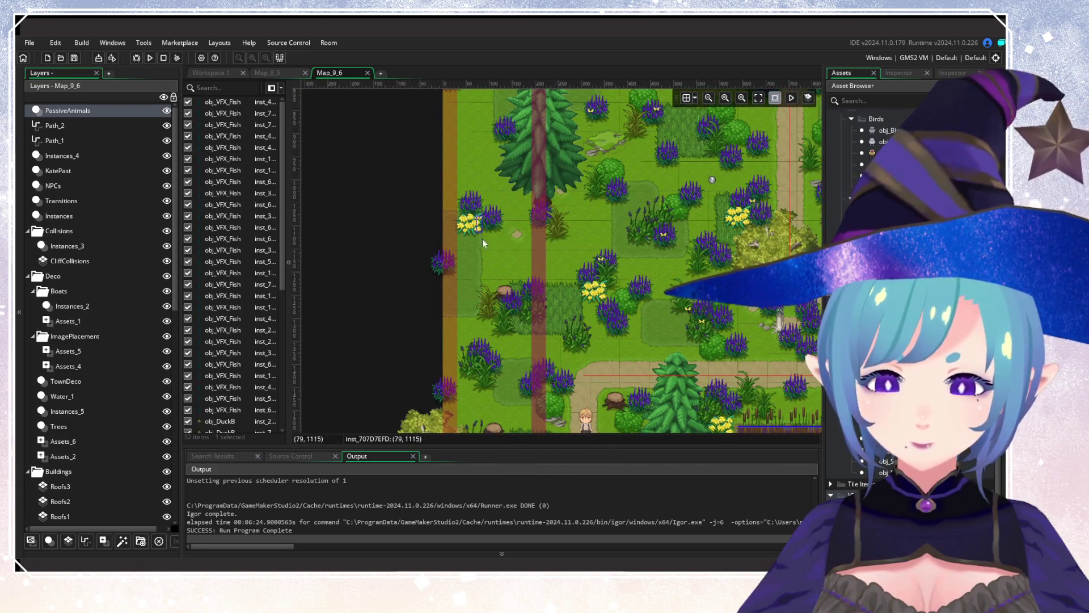
{"action": "left_click_drag", "start_coordinate": [482, 239], "coordinate": [477, 194]}
{"action": "left_click", "coordinate": [402, 261], "text": "alt"}
{"action": "scroll", "coordinate": [398, 272], "scroll_direction": "down", "scroll_amount": 3}
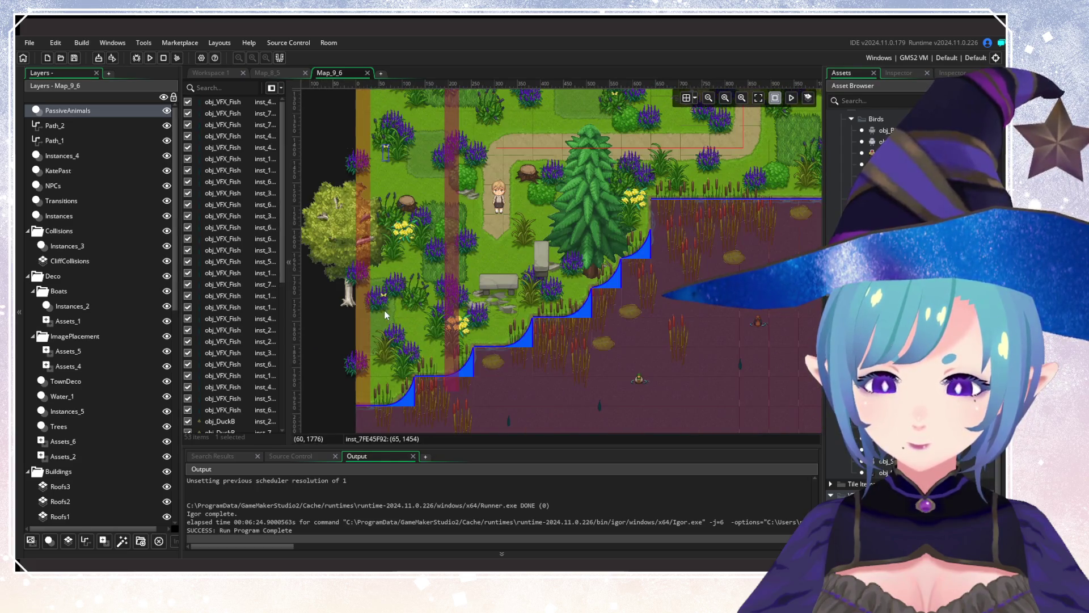
{"action": "scroll", "coordinate": [541, 269], "scroll_direction": "up", "scroll_amount": 3}
{"action": "scroll", "coordinate": [540, 269], "scroll_direction": "right", "scroll_amount": 2}
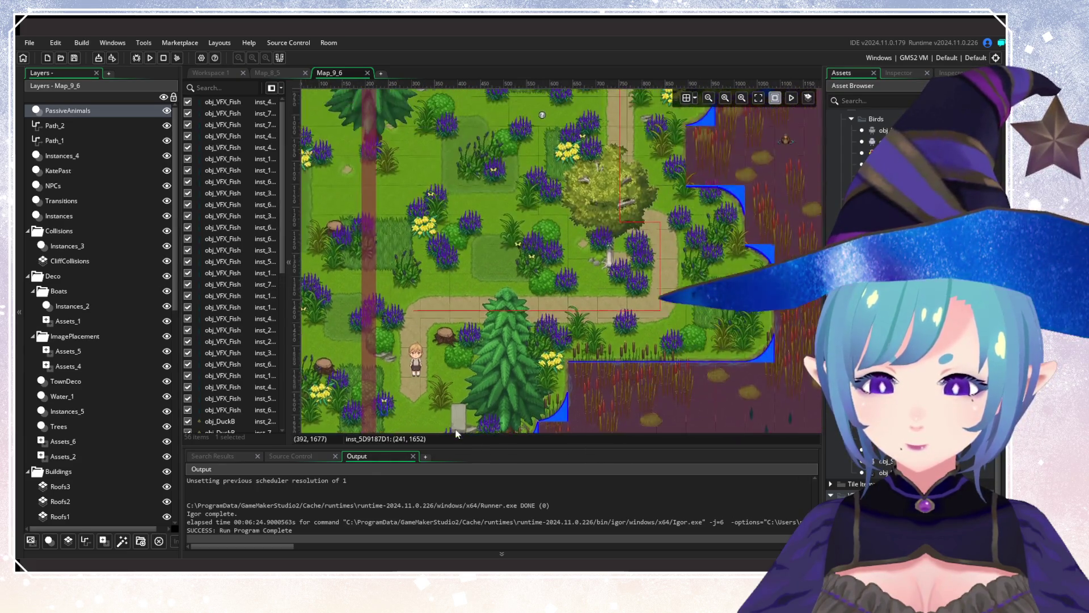
{"action": "scroll", "coordinate": [537, 284], "scroll_direction": "down", "scroll_amount": 2}
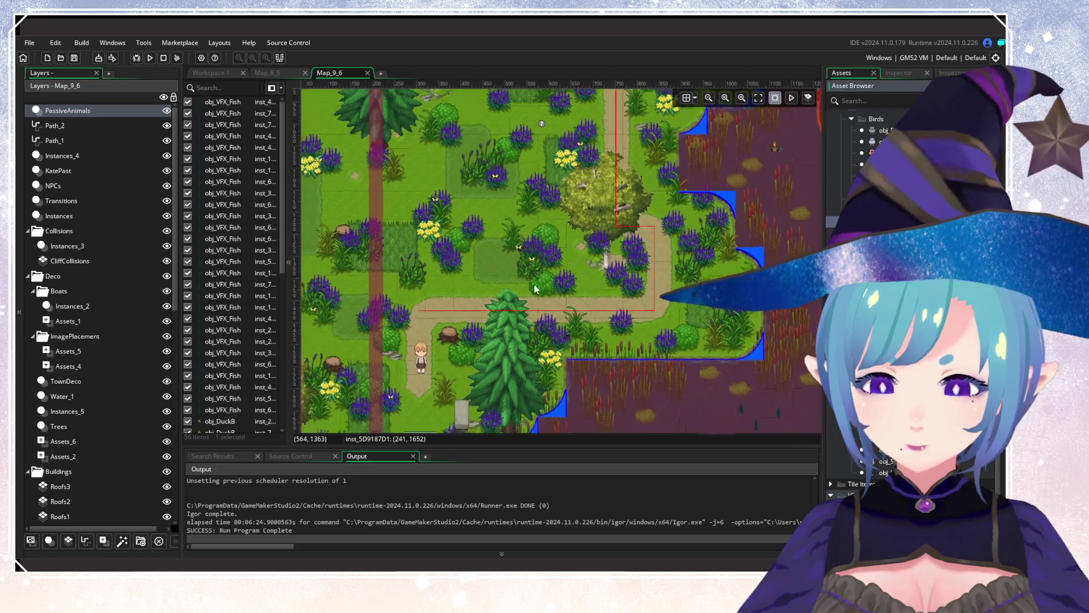
{"action": "left_click", "coordinate": [539, 265], "text": "alt"}
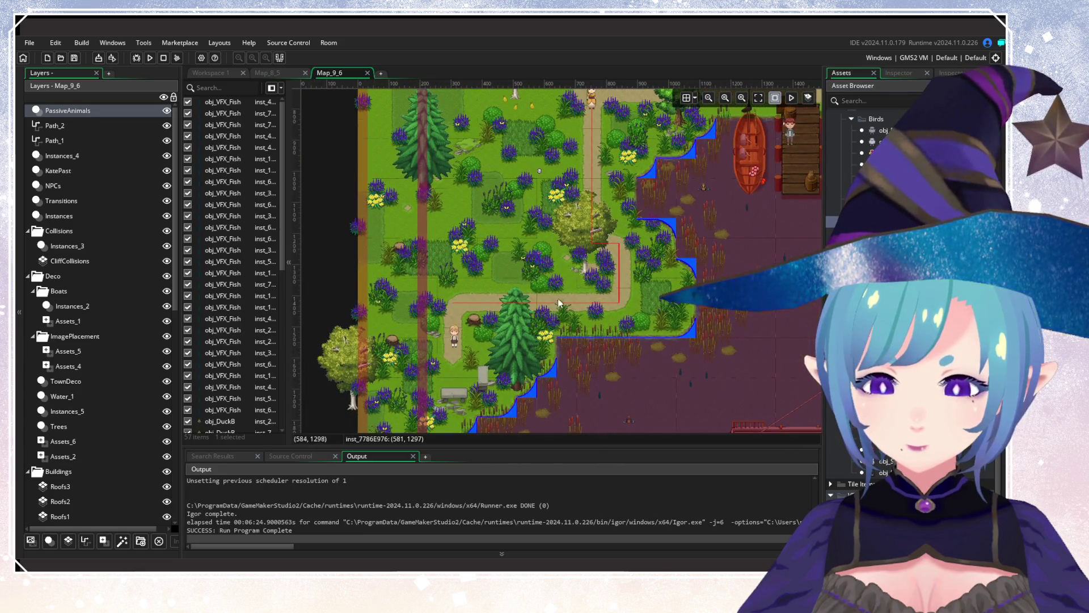
{"action": "left_click", "coordinate": [663, 284], "text": "alt"}
{"action": "scroll", "coordinate": [465, 308], "scroll_direction": "up", "scroll_amount": 2}
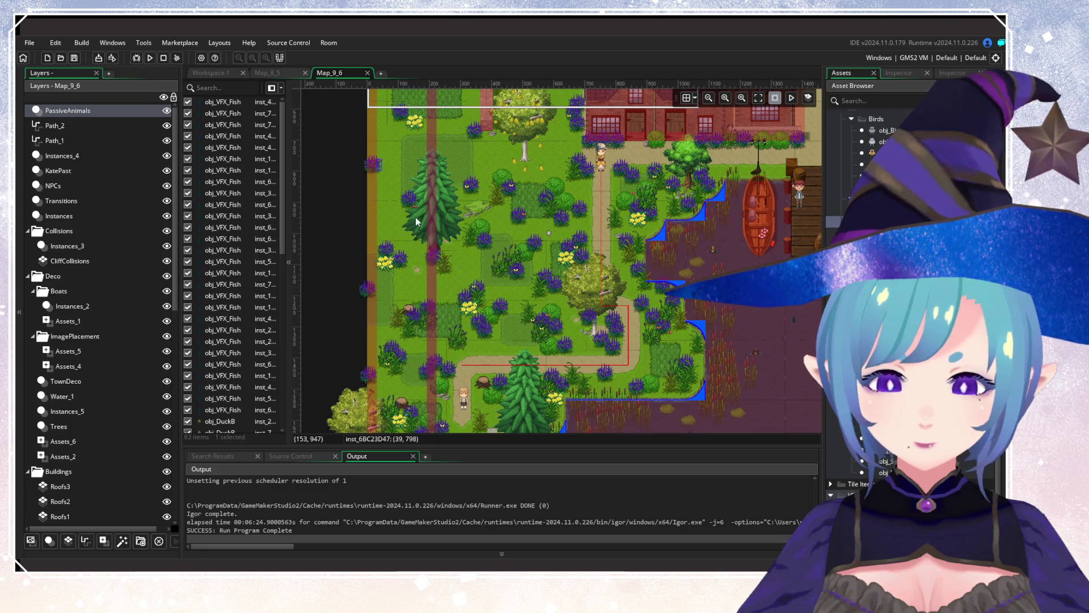
{"action": "scroll", "coordinate": [436, 342], "scroll_direction": "down", "scroll_amount": 4}
{"action": "left_click", "coordinate": [412, 256], "text": "alt"}
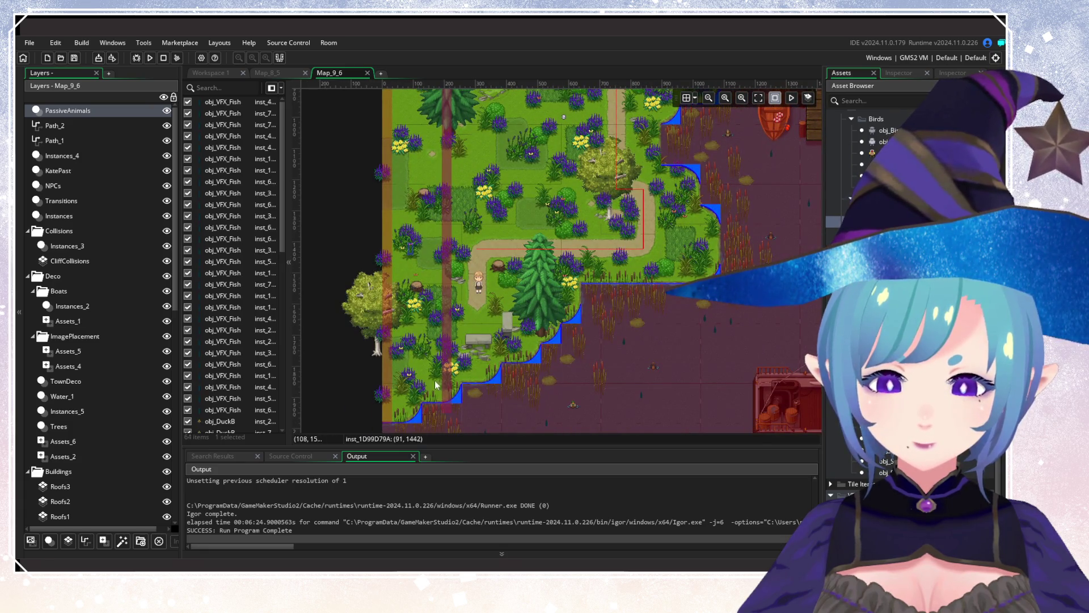
{"action": "left_click", "coordinate": [430, 333]}
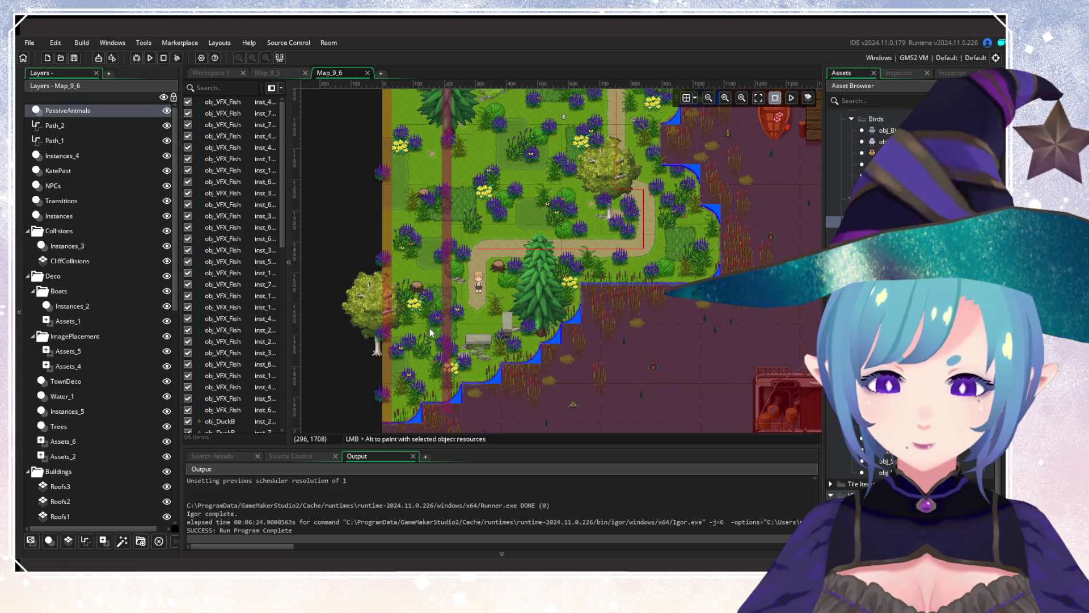
{"action": "left_click", "coordinate": [404, 311], "text": "alt"}
{"action": "scroll", "coordinate": [511, 304], "scroll_direction": "up", "scroll_amount": 5}
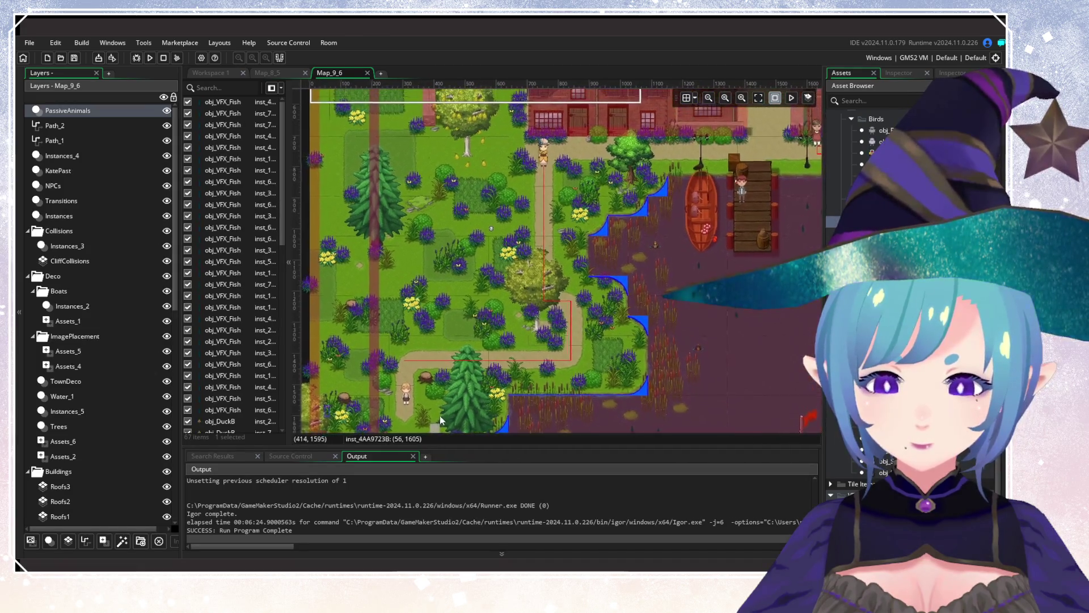
Place animal instances near the houses and docks, the northeast lawn edge and the eastern houses.
{"action": "scroll", "coordinate": [478, 301], "scroll_direction": "up", "scroll_amount": 2}
{"action": "left_click", "coordinate": [554, 294], "text": "alt"}
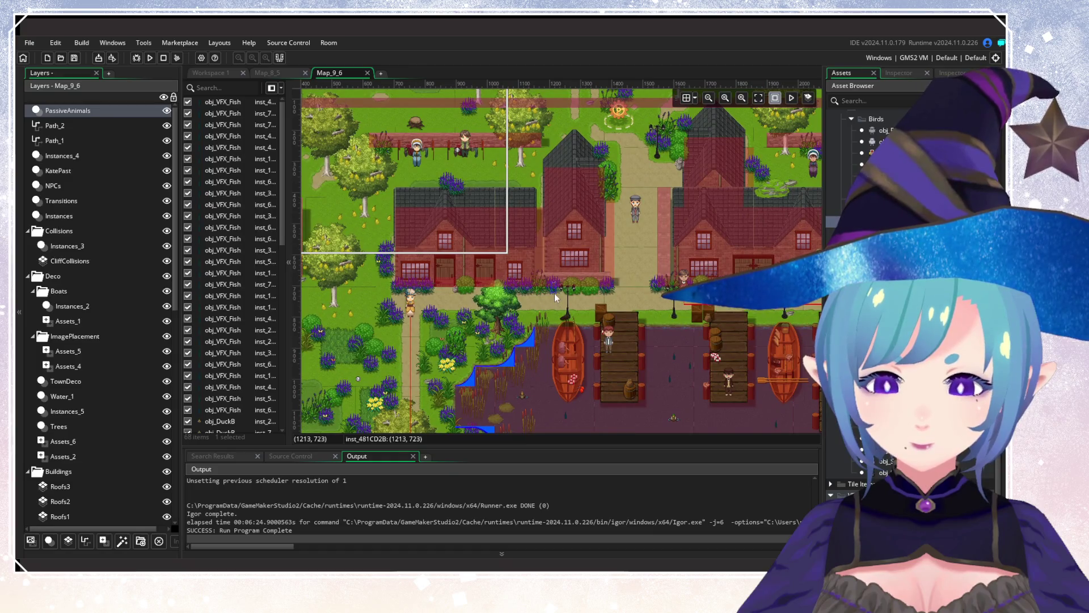
{"action": "scroll", "coordinate": [502, 388], "scroll_direction": "up", "scroll_amount": 6}
{"action": "scroll", "coordinate": [502, 389], "scroll_direction": "left", "scroll_amount": 5}
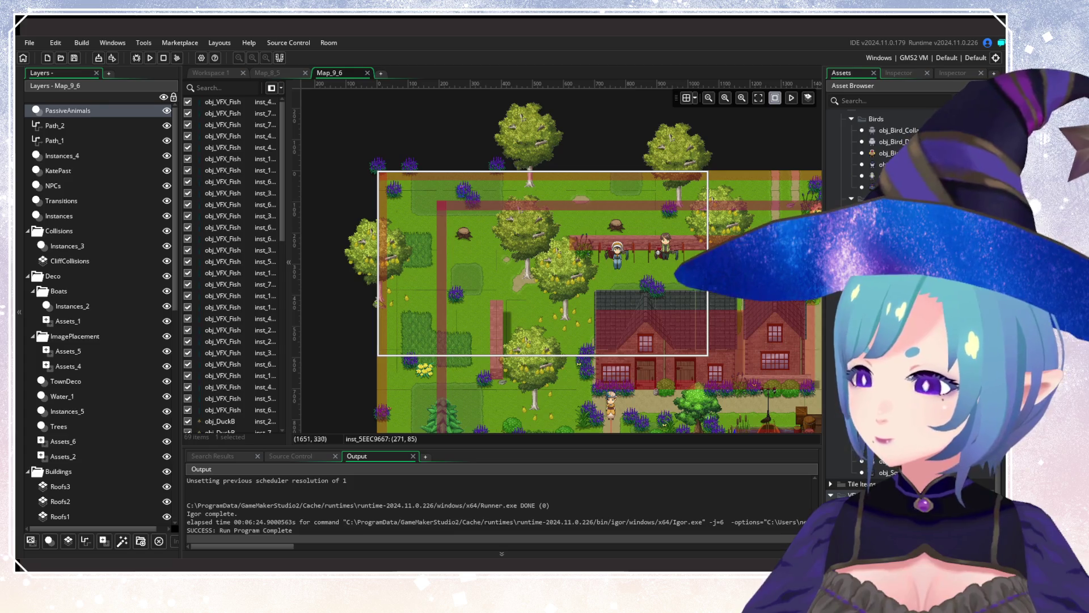
{"action": "scroll", "coordinate": [430, 308], "scroll_direction": "right", "scroll_amount": 5}
{"action": "scroll", "coordinate": [430, 308], "scroll_direction": "right", "scroll_amount": 4}
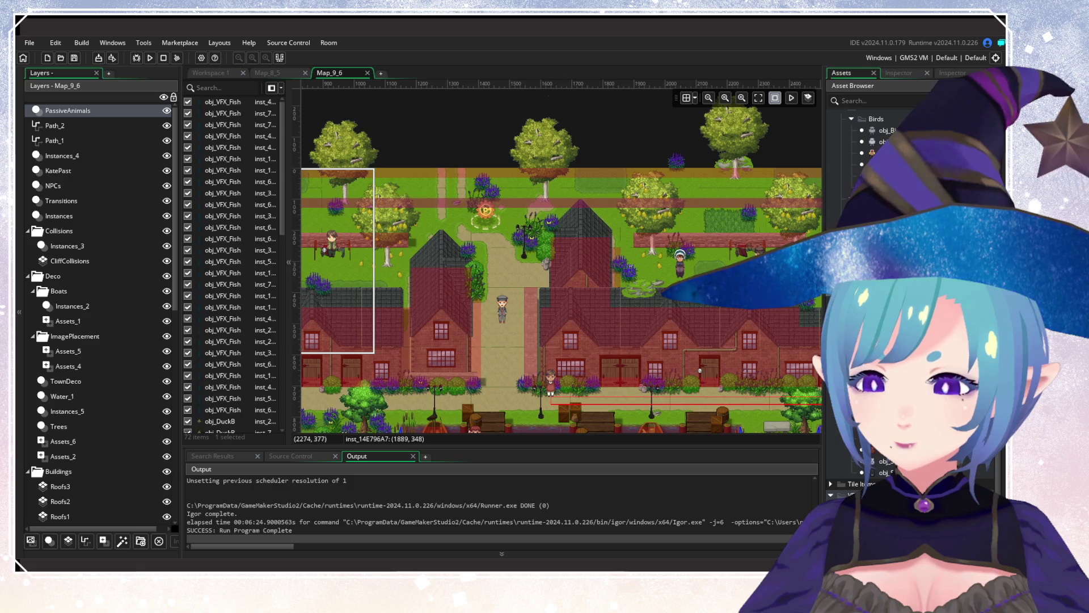
{"action": "scroll", "coordinate": [580, 284], "scroll_direction": "right", "scroll_amount": 7}
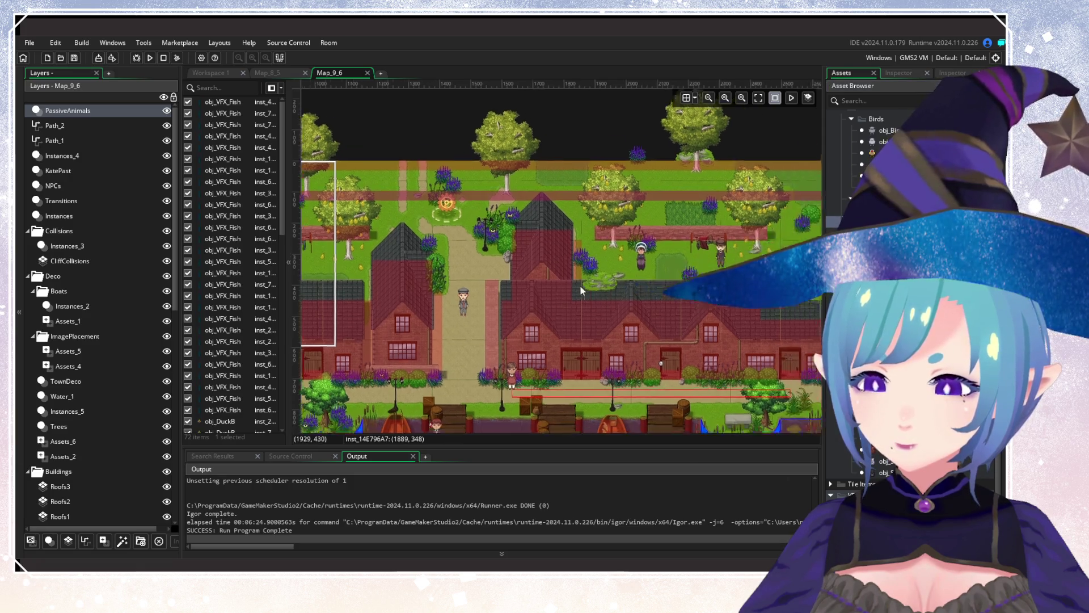
{"action": "scroll", "coordinate": [347, 241], "scroll_direction": "down", "scroll_amount": 2}
{"action": "left_click", "coordinate": [664, 141]}
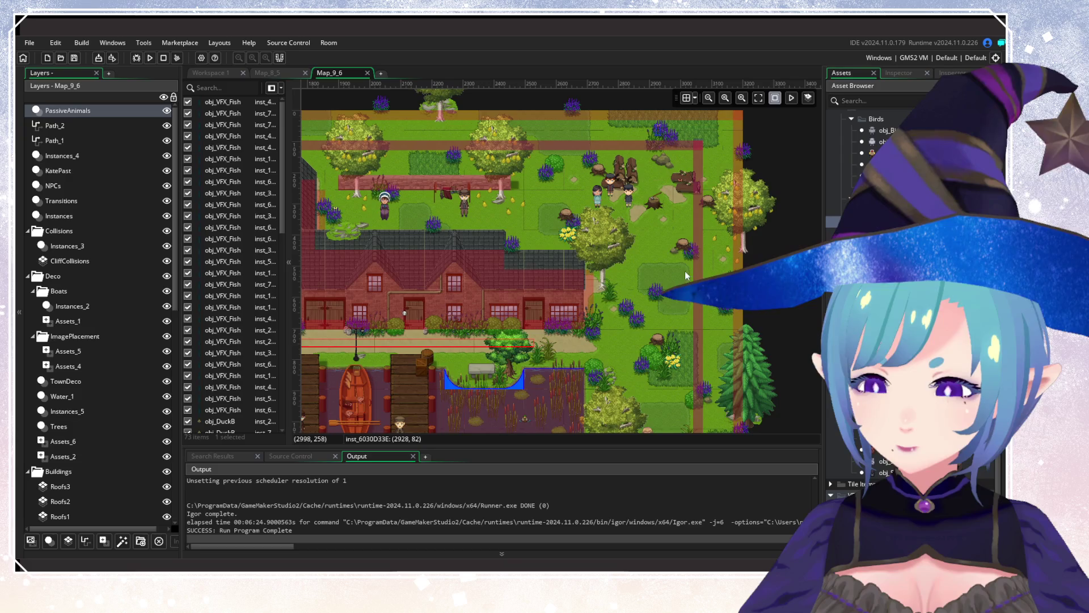
{"action": "left_click", "coordinate": [656, 302]}
Add animals by the eastern pond, two on the picnic grass, and one near the central houses.
{"action": "scroll", "coordinate": [529, 363], "scroll_direction": "left", "scroll_amount": 6}
{"action": "scroll", "coordinate": [528, 363], "scroll_direction": "down", "scroll_amount": 2}
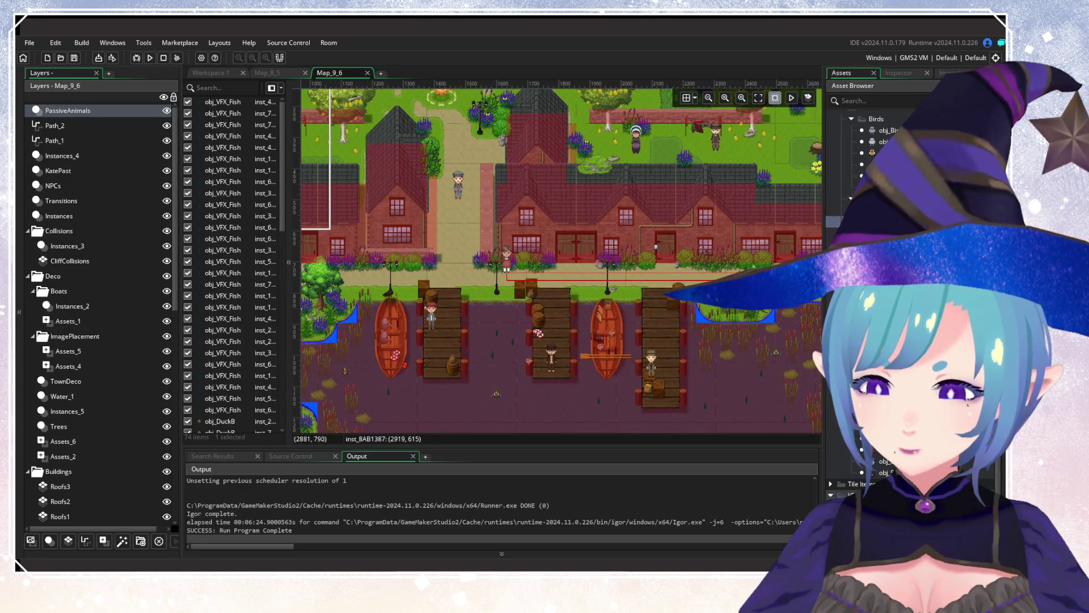
{"action": "left_click", "coordinate": [603, 283]}
{"action": "scroll", "coordinate": [338, 342], "scroll_direction": "right", "scroll_amount": 8}
{"action": "scroll", "coordinate": [351, 273], "scroll_direction": "down", "scroll_amount": 2}
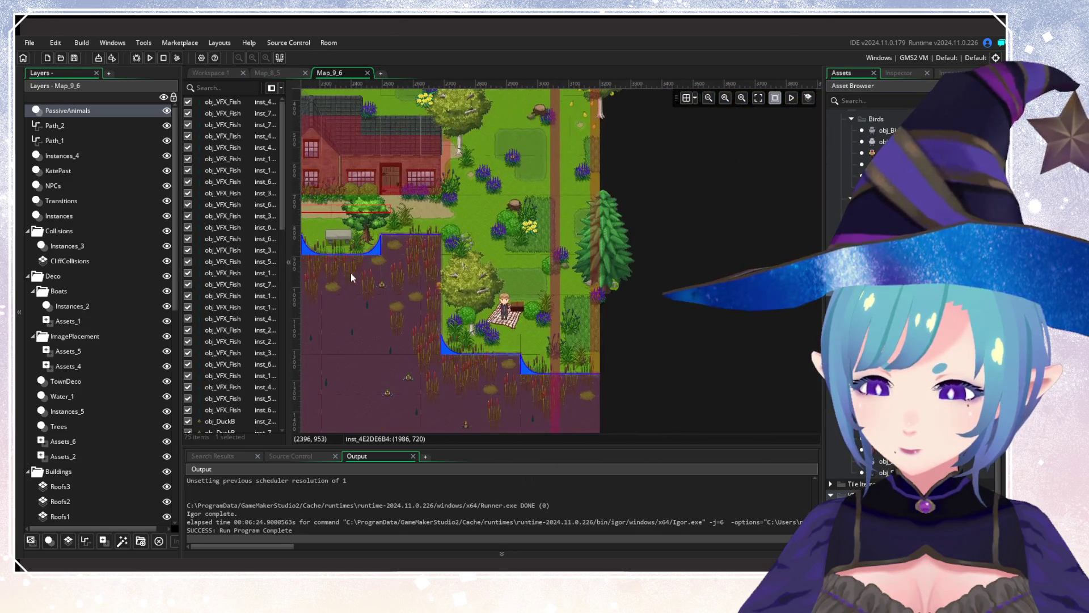
{"action": "left_click", "coordinate": [482, 340]}
{"action": "left_click", "coordinate": [517, 234]}
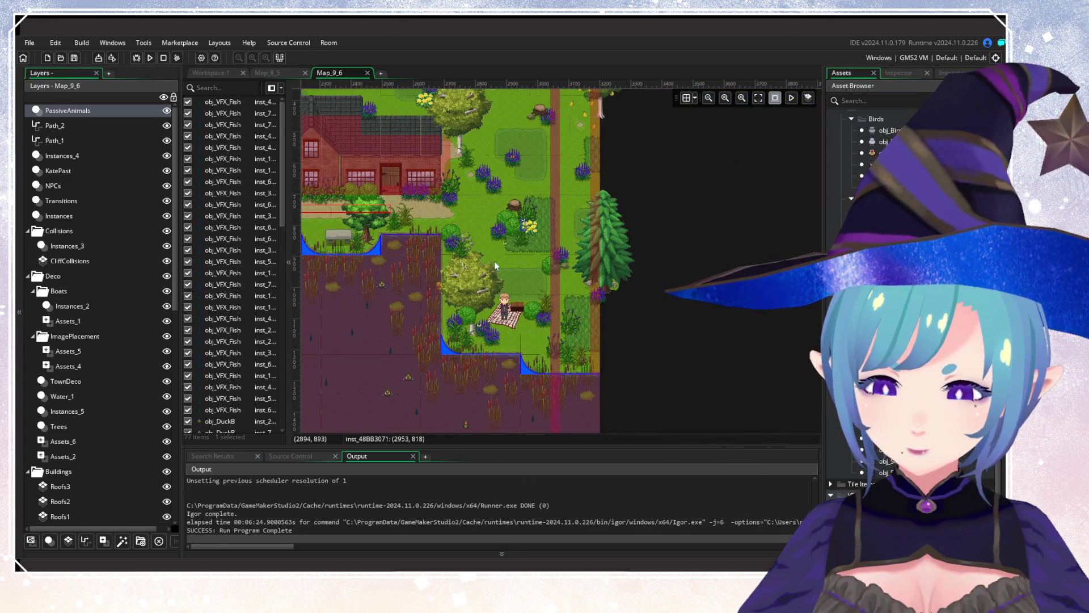
{"action": "scroll", "coordinate": [494, 261], "scroll_direction": "up", "scroll_amount": 4}
{"action": "scroll", "coordinate": [567, 244], "scroll_direction": "left", "scroll_amount": 6}
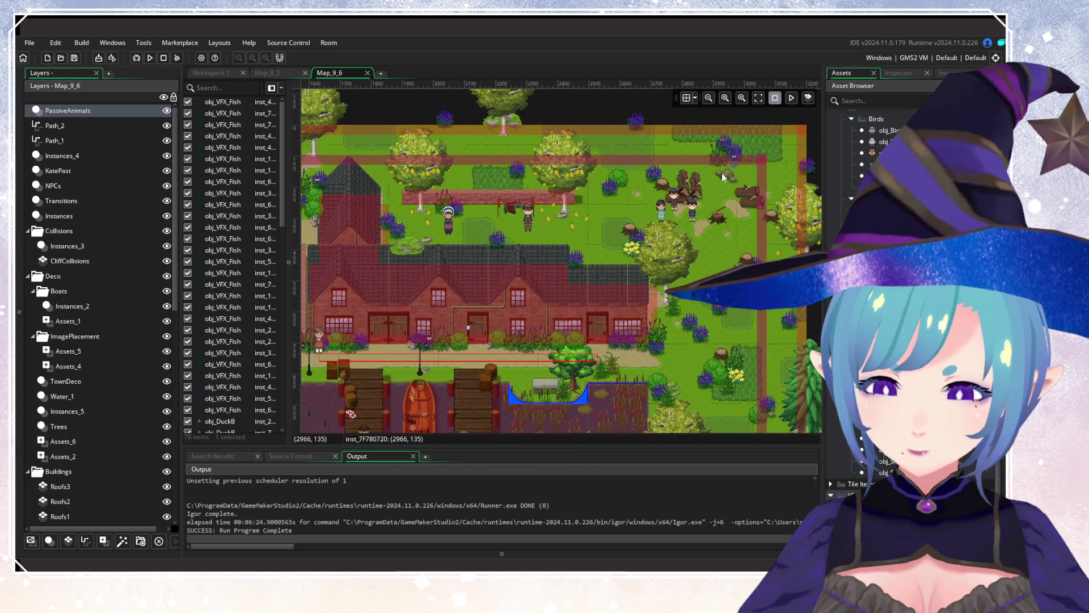
{"action": "scroll", "coordinate": [456, 253], "scroll_direction": "left", "scroll_amount": 8}
{"action": "scroll", "coordinate": [679, 271], "scroll_direction": "up", "scroll_amount": 1}
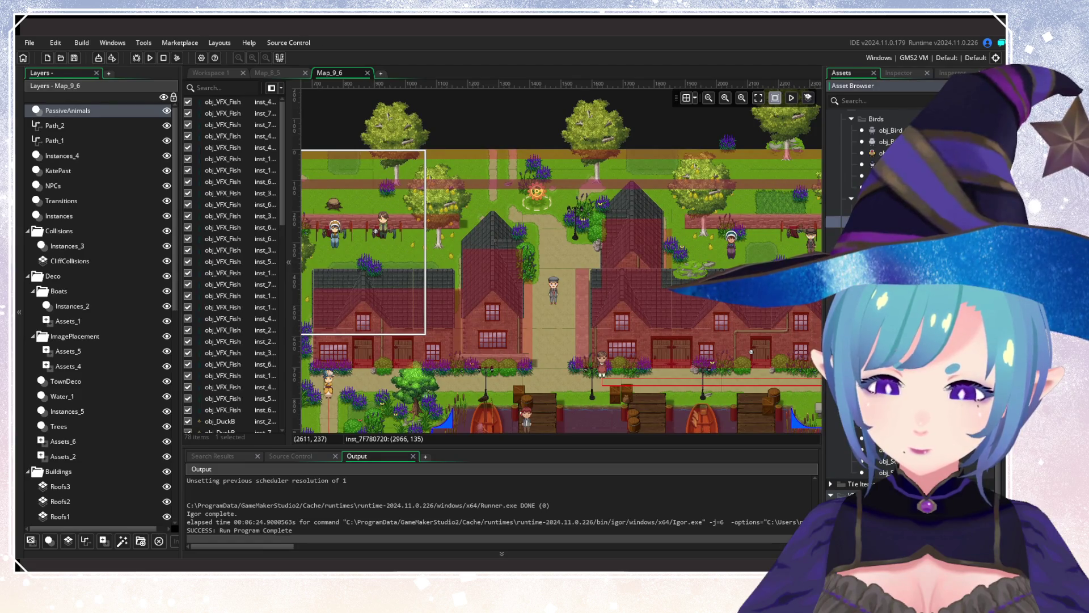
{"action": "left_click_drag", "start_coordinate": [885, 153], "coordinate": [532, 177]}
{"action": "scroll", "coordinate": [720, 334], "scroll_direction": "right", "scroll_amount": 12}
{"action": "scroll", "coordinate": [720, 335], "scroll_direction": "down", "scroll_amount": 5}
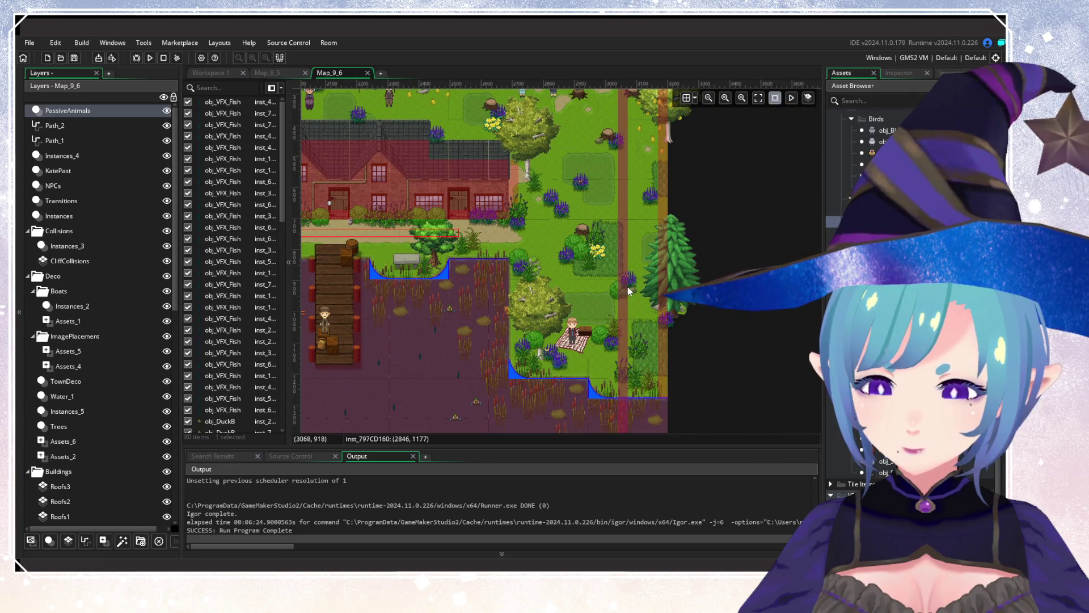
{"action": "scroll", "coordinate": [435, 281], "scroll_direction": "left", "scroll_amount": 9}
Survey the room and place an animal instance near the map's east edge.
{"action": "scroll", "coordinate": [385, 293], "scroll_direction": "left", "scroll_amount": 8}
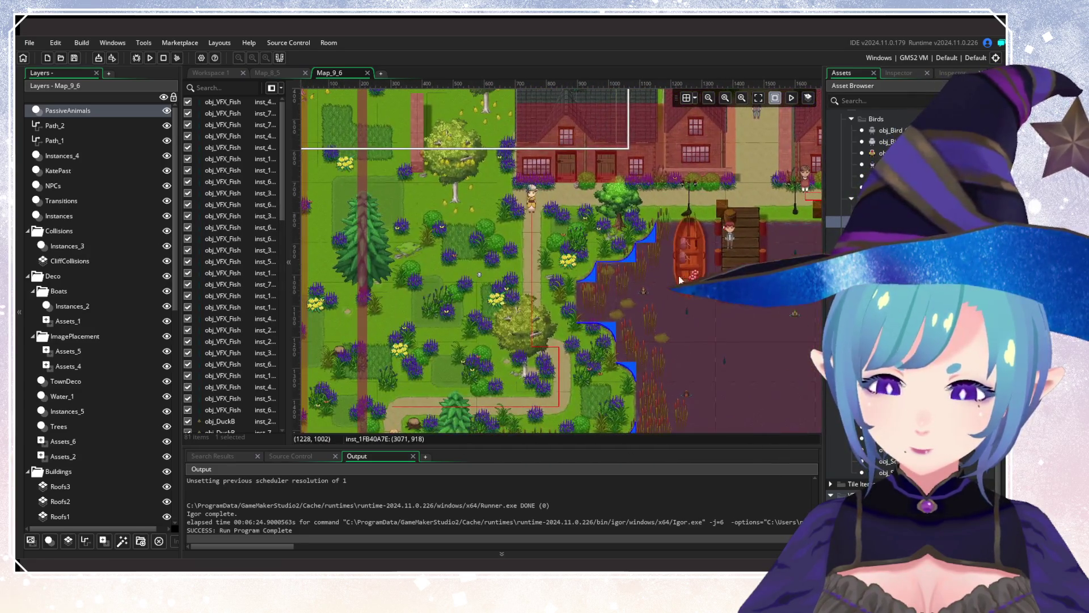
{"action": "scroll", "coordinate": [548, 398], "scroll_direction": "up", "scroll_amount": 4}
{"action": "scroll", "coordinate": [549, 435], "scroll_direction": "left", "scroll_amount": 3}
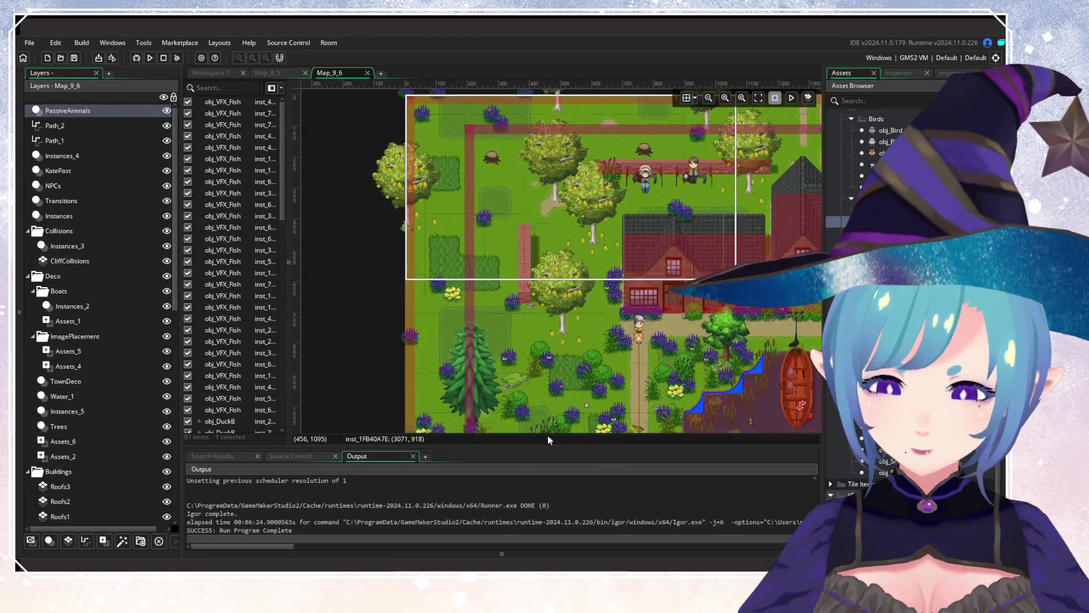
{"action": "scroll", "coordinate": [559, 391], "scroll_direction": "down", "scroll_amount": 7}
{"action": "scroll", "coordinate": [559, 391], "scroll_direction": "right", "scroll_amount": 1}
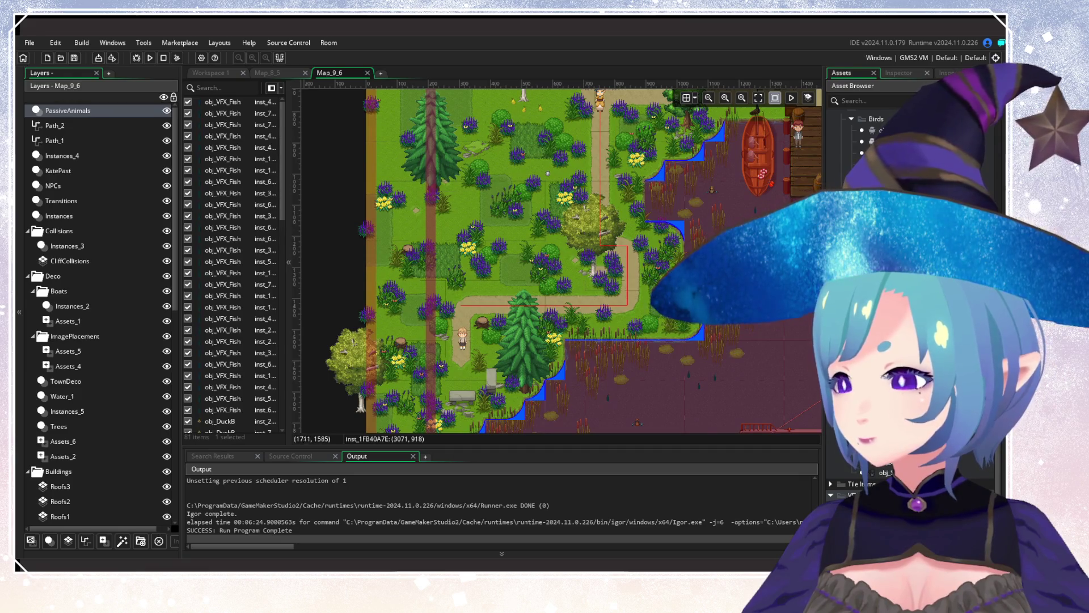
{"action": "scroll", "coordinate": [410, 379], "scroll_direction": "up", "scroll_amount": 4}
{"action": "scroll", "coordinate": [411, 380], "scroll_direction": "right", "scroll_amount": 6}
{"action": "scroll", "coordinate": [627, 373], "scroll_direction": "up", "scroll_amount": 5}
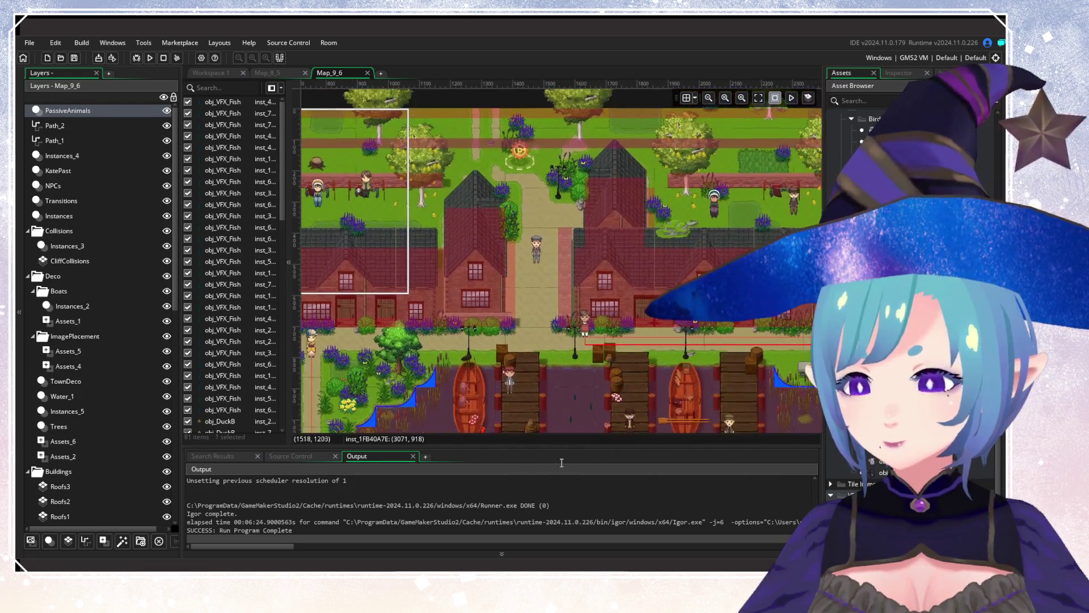
{"action": "scroll", "coordinate": [681, 284], "scroll_direction": "down", "scroll_amount": 5}
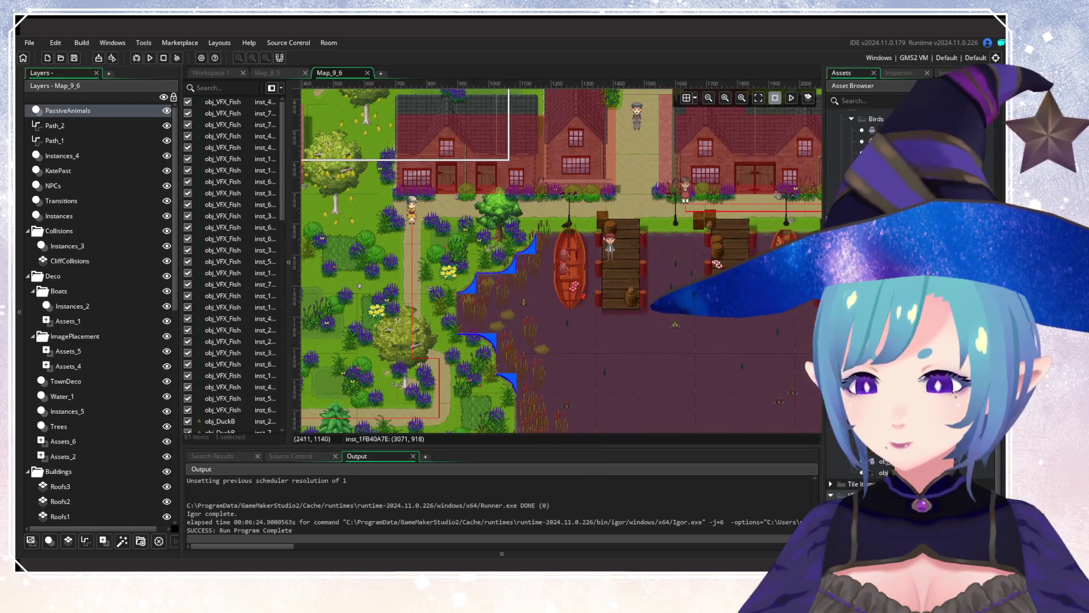
{"action": "scroll", "coordinate": [862, 255], "scroll_direction": "up", "scroll_amount": 5}
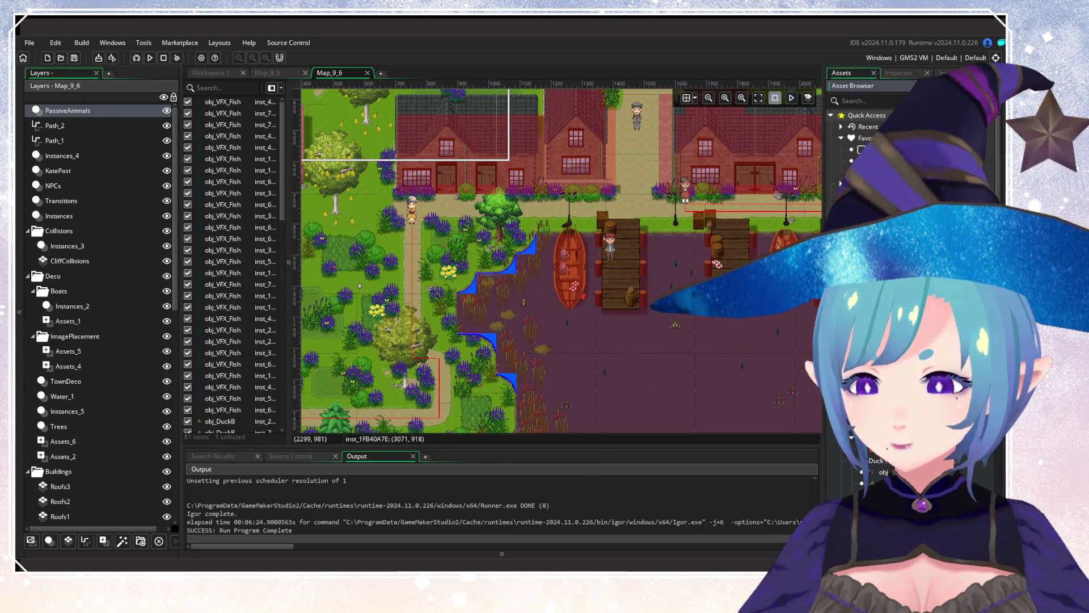
{"action": "scroll", "coordinate": [510, 341], "scroll_direction": "up", "scroll_amount": 5}
{"action": "scroll", "coordinate": [488, 414], "scroll_direction": "right", "scroll_amount": 5}
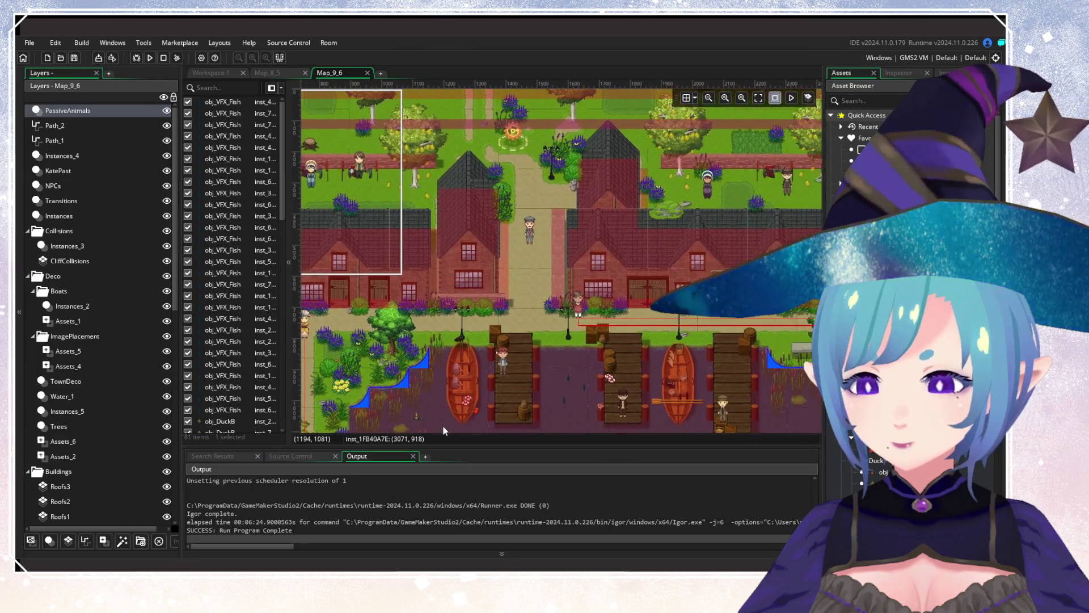
{"action": "scroll", "coordinate": [470, 389], "scroll_direction": "down", "scroll_amount": 5}
{"action": "scroll", "coordinate": [526, 257], "scroll_direction": "left", "scroll_amount": 5}
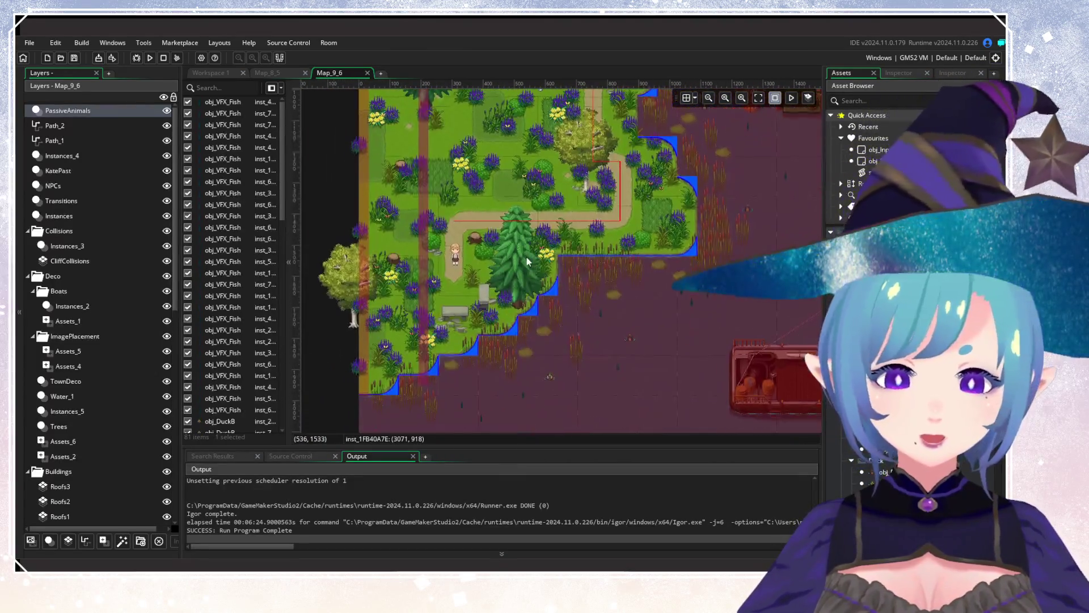
{"action": "scroll", "coordinate": [523, 308], "scroll_direction": "up", "scroll_amount": 1}
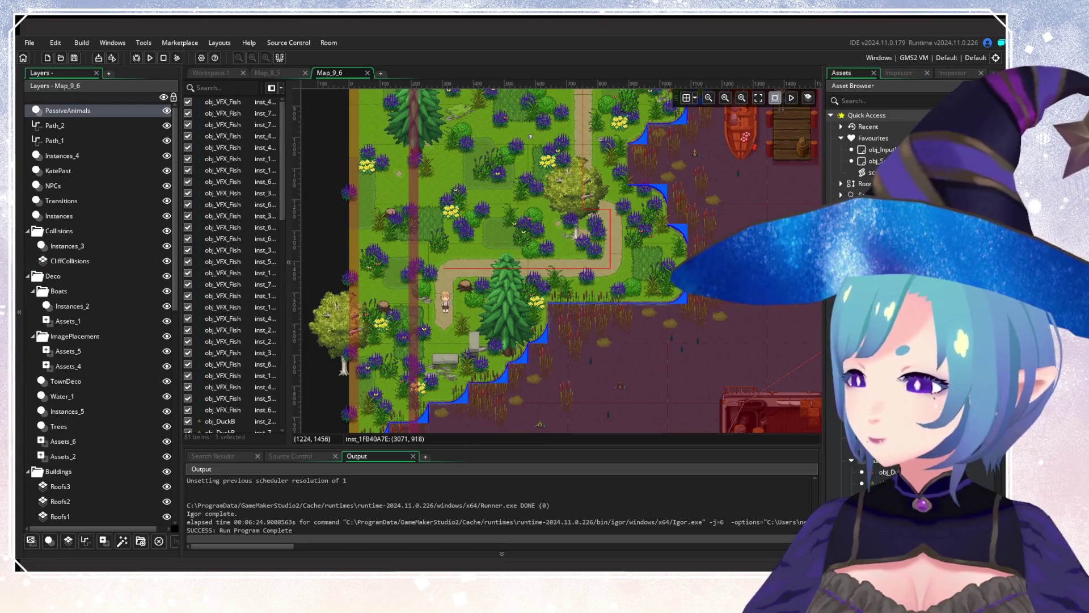
{"action": "scroll", "coordinate": [638, 352], "scroll_direction": "up", "scroll_amount": 5}
{"action": "scroll", "coordinate": [638, 352], "scroll_direction": "right", "scroll_amount": 5}
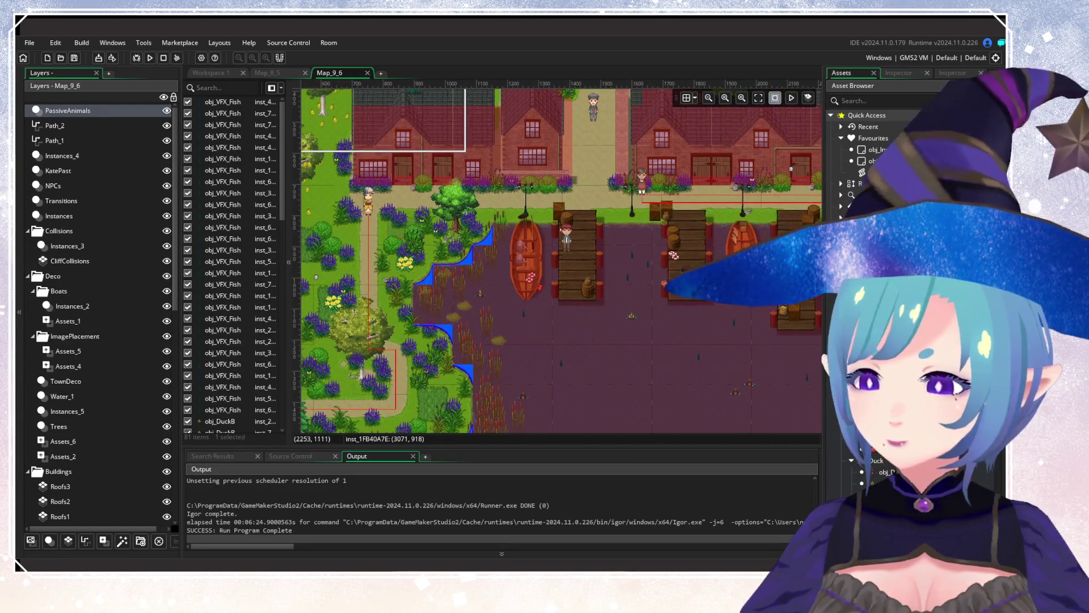
{"action": "scroll", "coordinate": [487, 337], "scroll_direction": "down", "scroll_amount": 2}
{"action": "scroll", "coordinate": [486, 337], "scroll_direction": "left", "scroll_amount": 5}
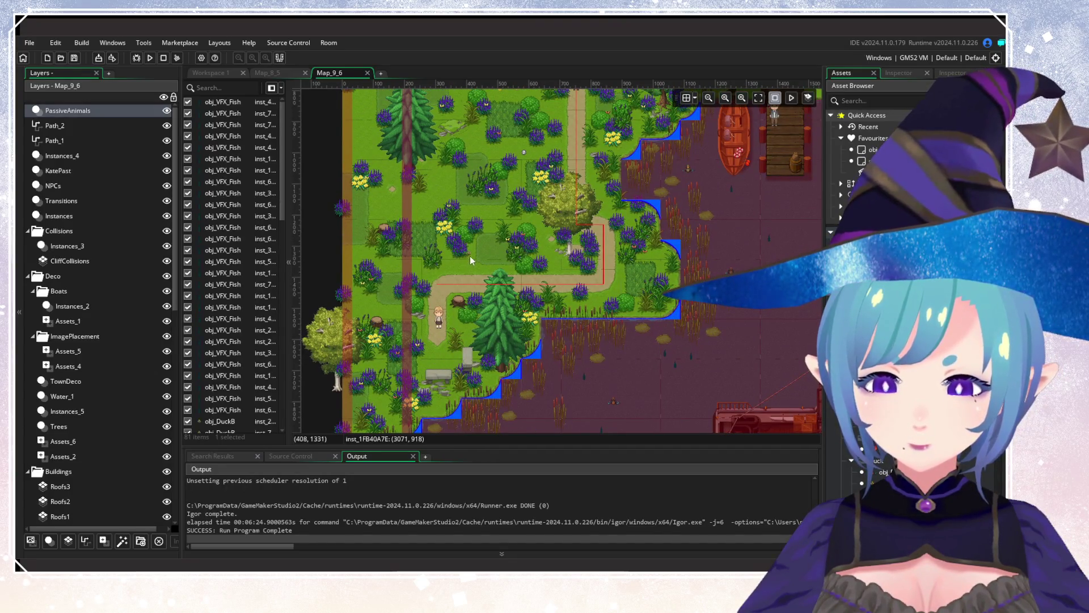
{"action": "scroll", "coordinate": [472, 265], "scroll_direction": "up", "scroll_amount": 3}
{"action": "scroll", "coordinate": [472, 264], "scroll_direction": "left", "scroll_amount": 2}
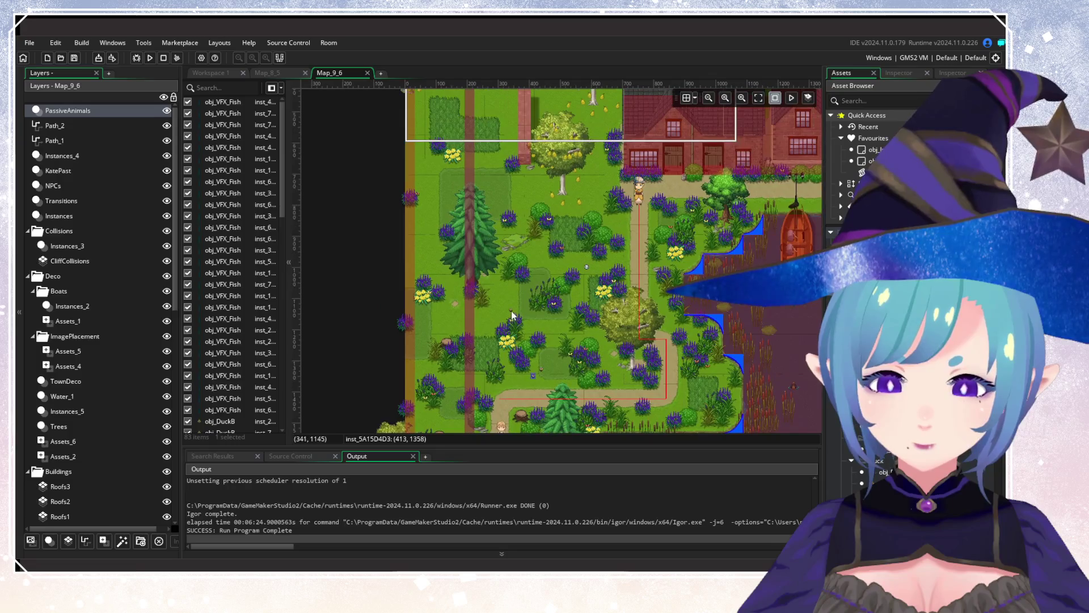
{"action": "scroll", "coordinate": [532, 308], "scroll_direction": "up", "scroll_amount": 3}
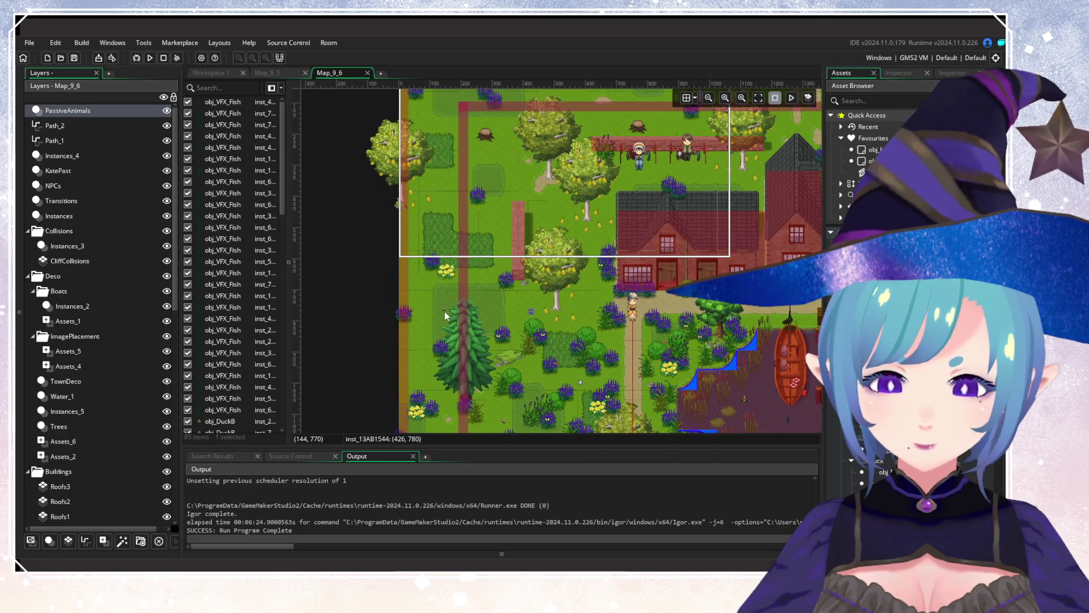
{"action": "scroll", "coordinate": [431, 311], "scroll_direction": "down", "scroll_amount": 3}
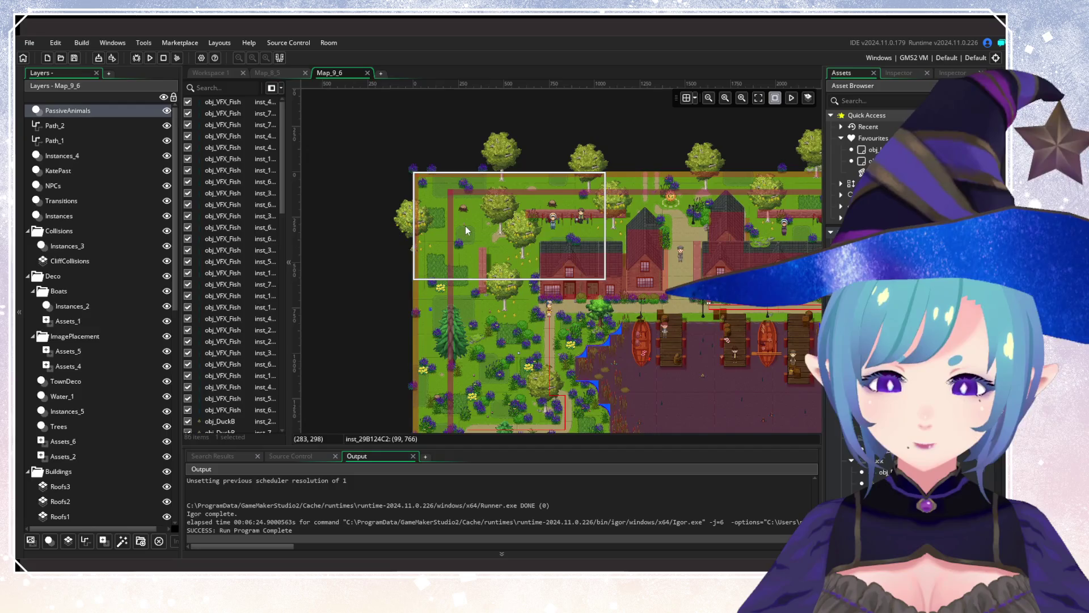
{"action": "scroll", "coordinate": [469, 230], "scroll_direction": "right", "scroll_amount": 5}
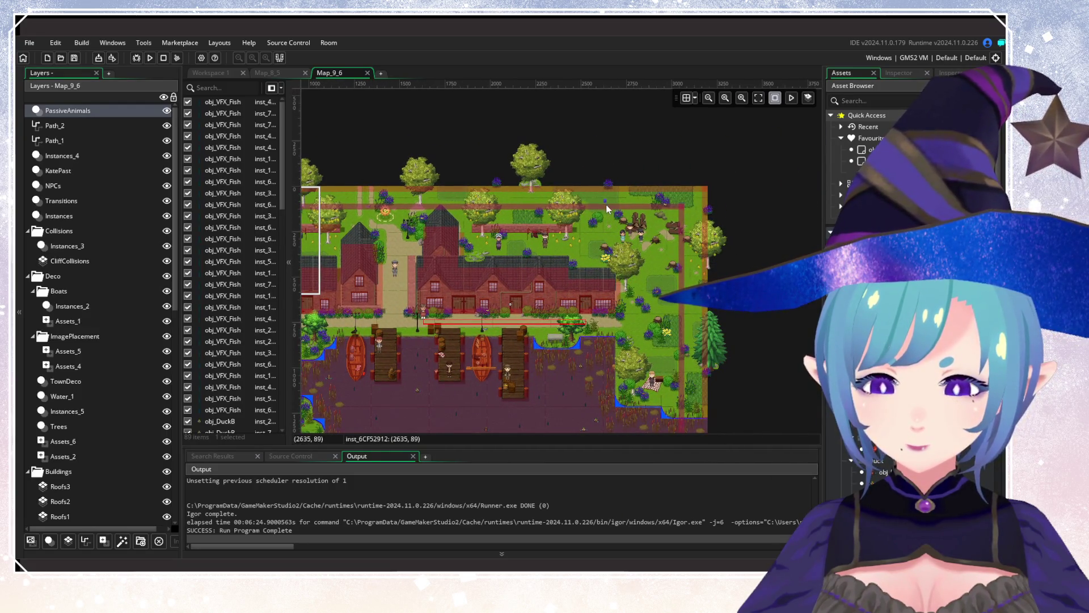
{"action": "left_click", "coordinate": [695, 315]}
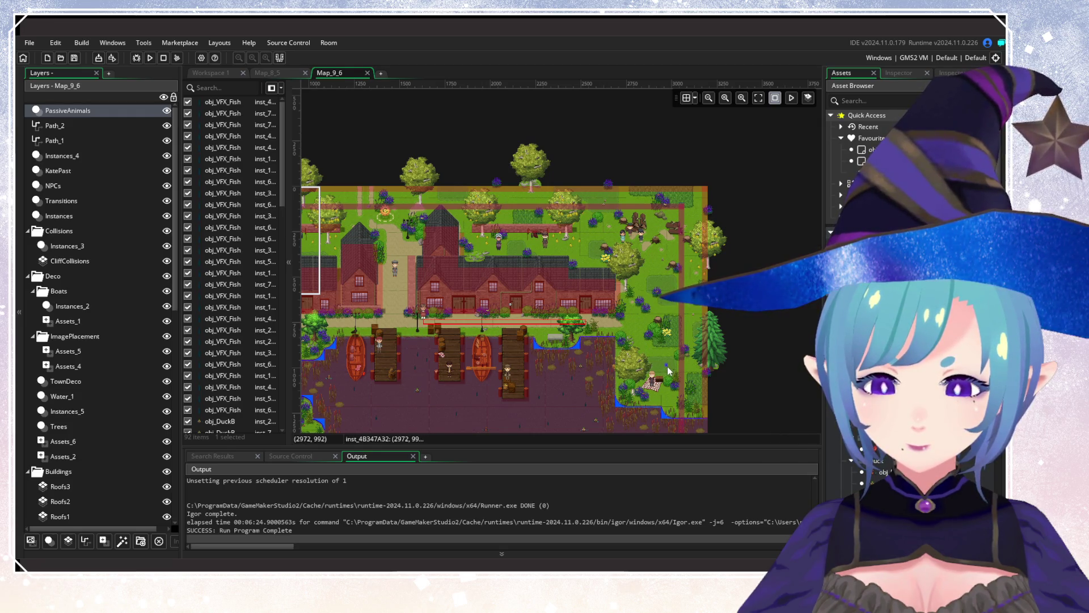
Place animal instances in the shoreline forest by the docks and in the western woods.
{"action": "scroll", "coordinate": [544, 355], "scroll_direction": "up", "scroll_amount": 5}
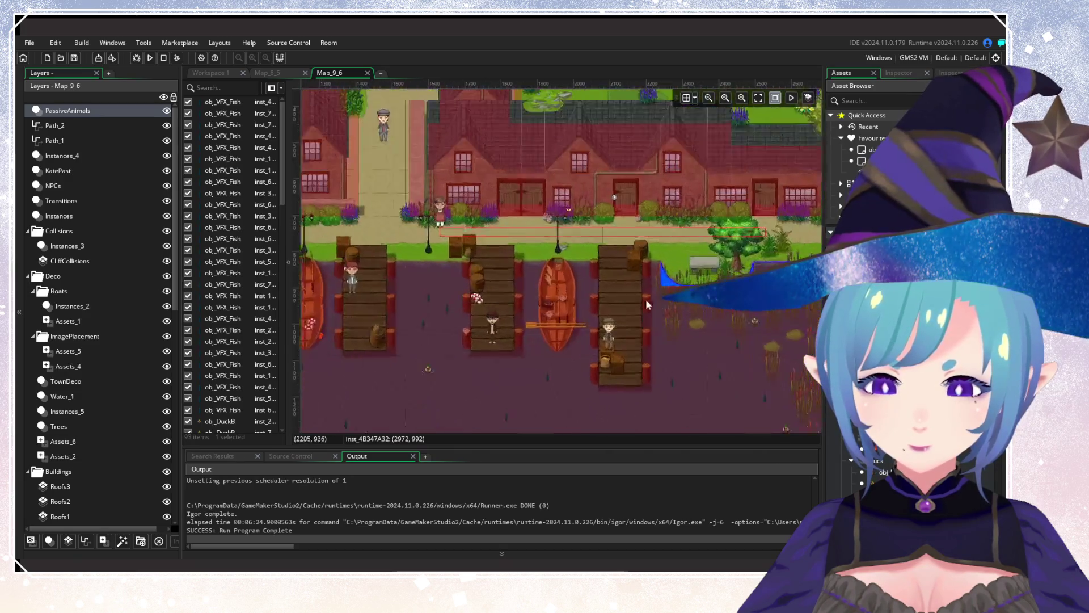
{"action": "mouse_move", "coordinate": [615, 356]}
{"action": "left_mouse_down"}
{"action": "mouse_move", "coordinate": [644, 335]}
{"action": "mouse_move", "coordinate": [628, 263]}
{"action": "mouse_move", "coordinate": [625, 287]}
{"action": "left_mouse_up"}
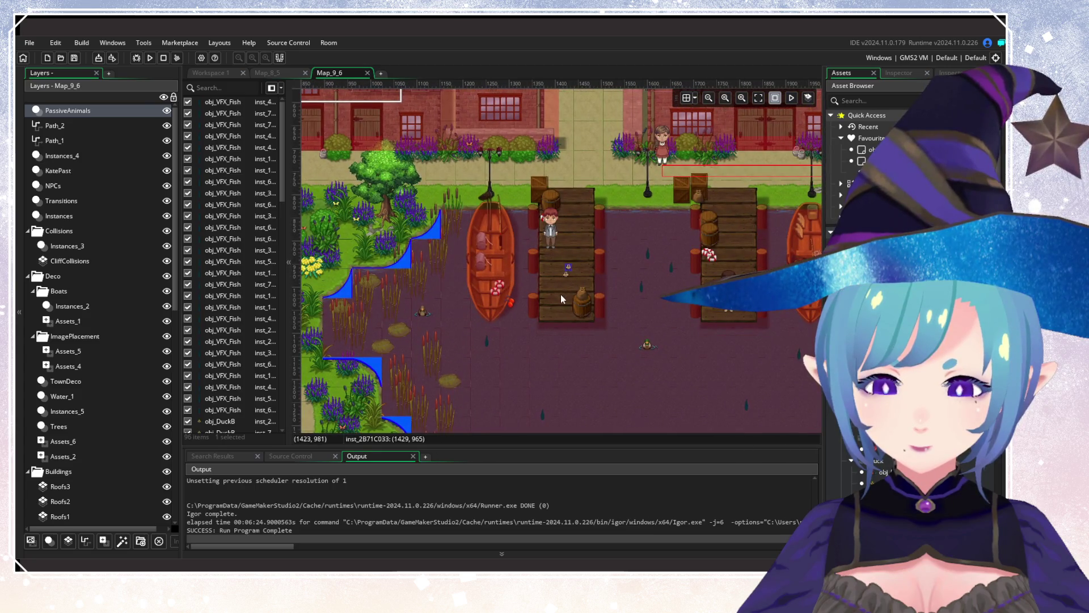
{"action": "scroll", "coordinate": [563, 301], "scroll_direction": "down", "scroll_amount": 3}
{"action": "mouse_move", "coordinate": [563, 301]}
{"action": "left_mouse_down"}
{"action": "mouse_move", "coordinate": [481, 366]}
{"action": "mouse_move", "coordinate": [530, 332]}
{"action": "left_mouse_up"}
{"action": "scroll", "coordinate": [530, 331], "scroll_direction": "down", "scroll_amount": 2}
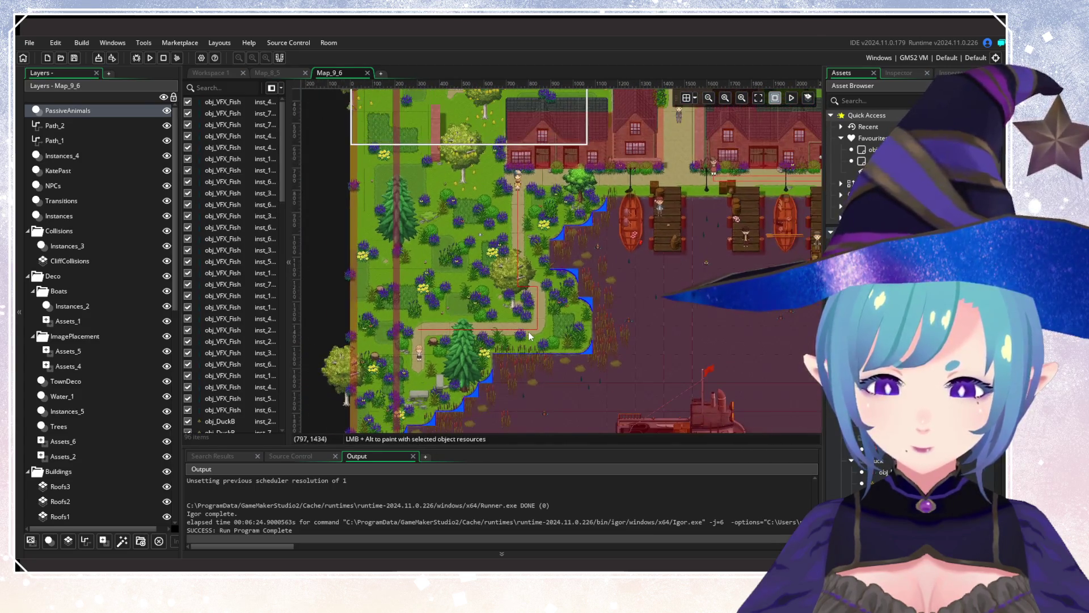
{"action": "left_click", "coordinate": [540, 318]}
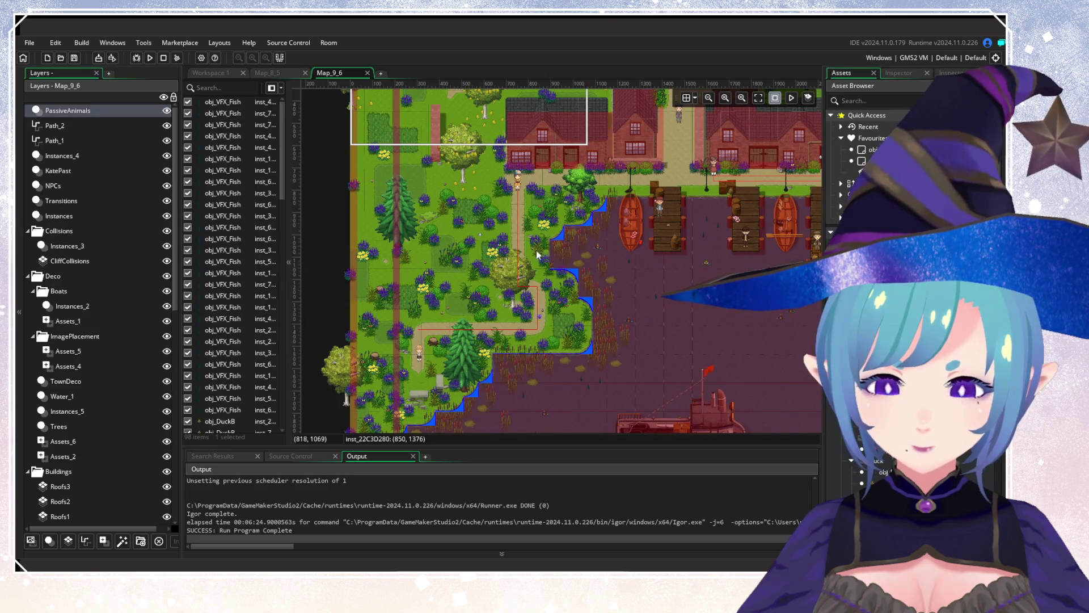
{"action": "scroll", "coordinate": [486, 263], "scroll_direction": "down", "scroll_amount": 3}
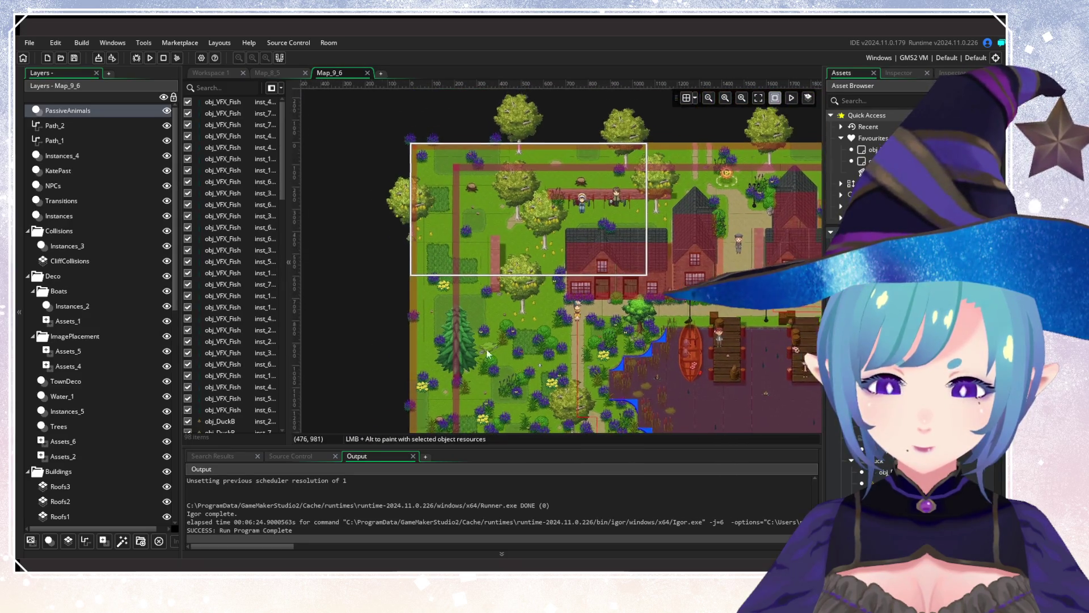
{"action": "scroll", "coordinate": [386, 270], "scroll_direction": "up", "scroll_amount": 3}
{"action": "scroll", "coordinate": [350, 270], "scroll_direction": "down", "scroll_amount": 3}
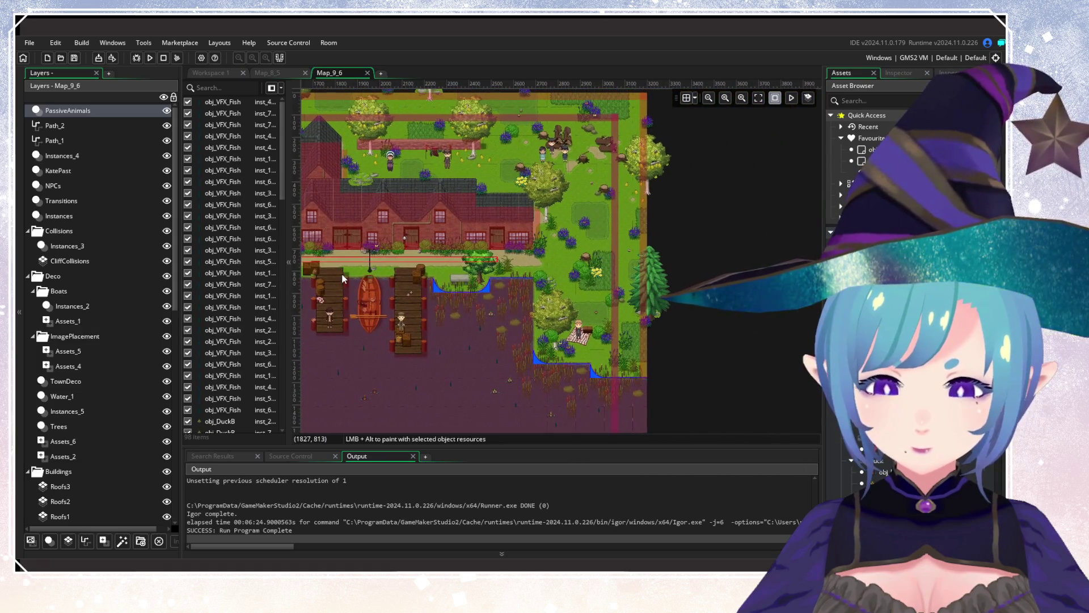
{"action": "scroll", "coordinate": [346, 274], "scroll_direction": "up", "scroll_amount": 3}
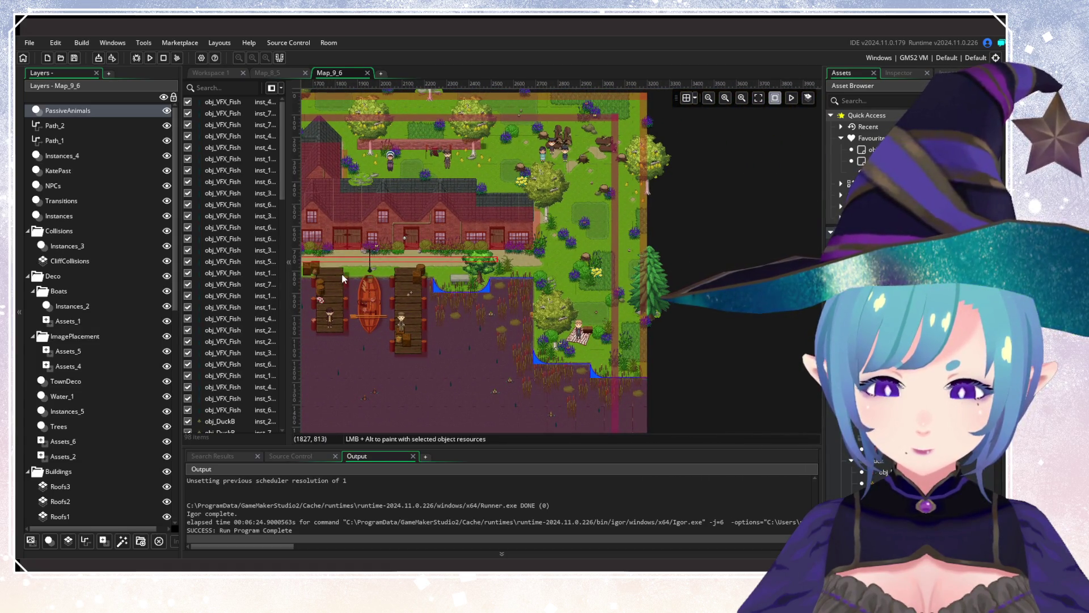
{"action": "left_click_drag", "start_coordinate": [342, 278], "coordinate": [757, 243]}
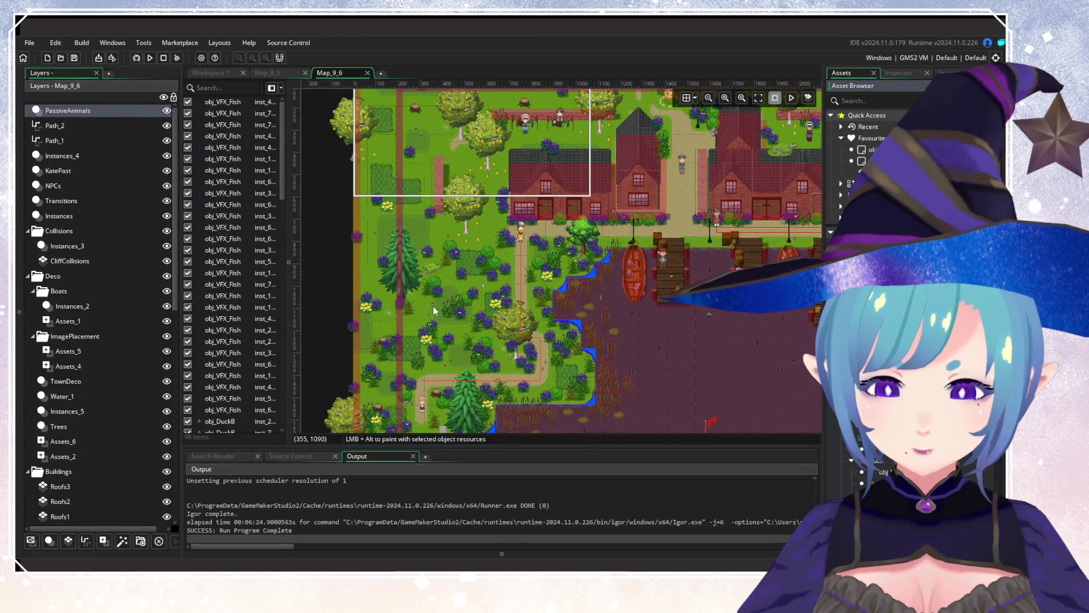
{"action": "left_click", "coordinate": [369, 246]}
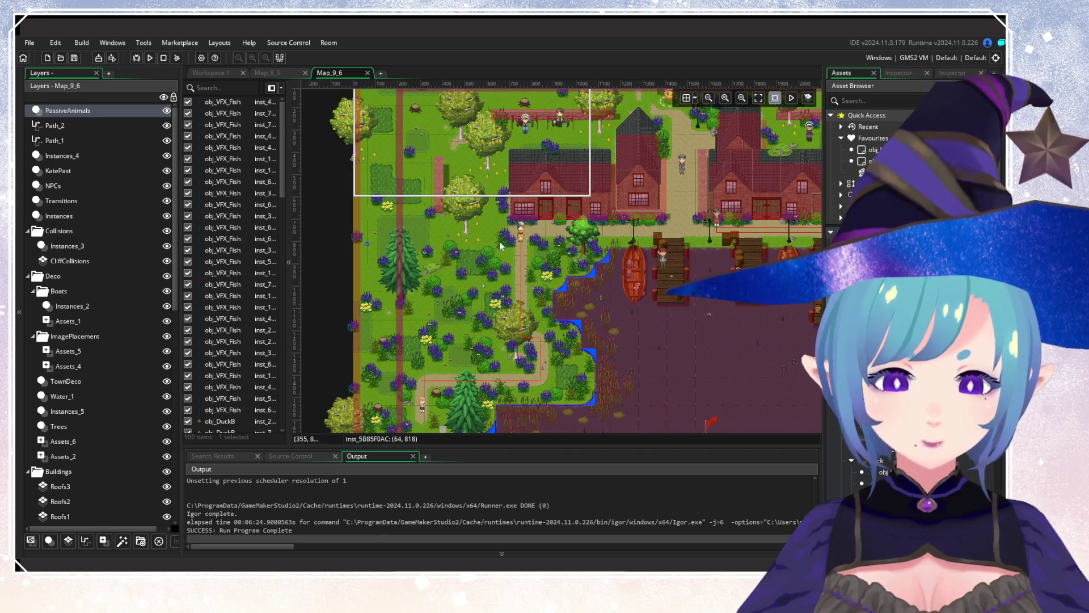
Add two more animal instances near the east edge in the northeast garden.
{"action": "left_click_drag", "start_coordinate": [501, 246], "coordinate": [325, 361]}
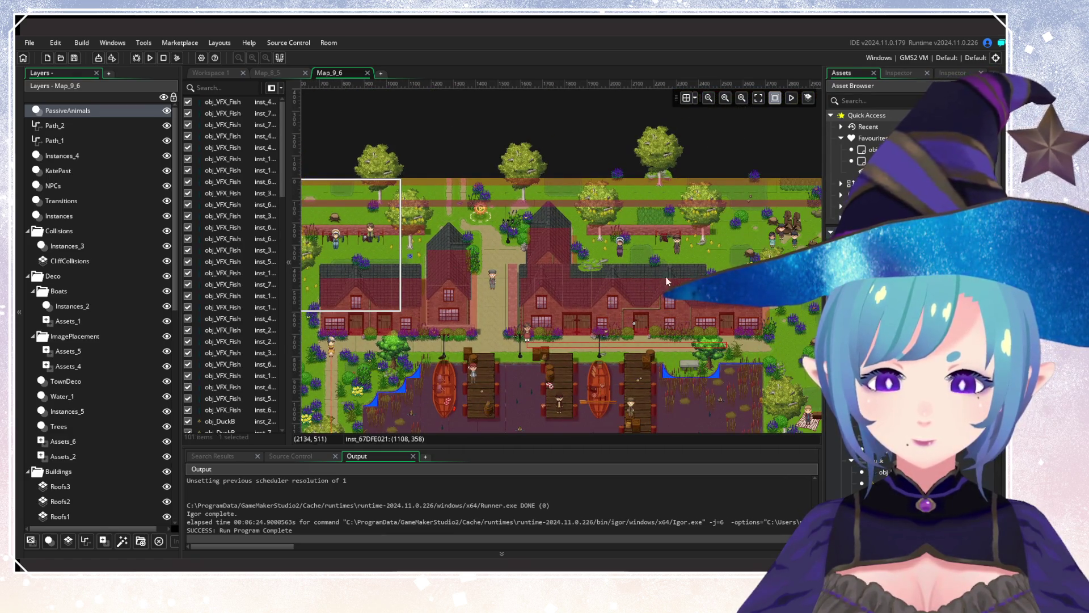
{"action": "mouse_move", "coordinate": [667, 281]}
{"action": "left_mouse_down"}
{"action": "mouse_move", "coordinate": [508, 337]}
{"action": "mouse_move", "coordinate": [519, 283]}
{"action": "left_mouse_up"}
{"action": "left_click", "coordinate": [518, 279]}
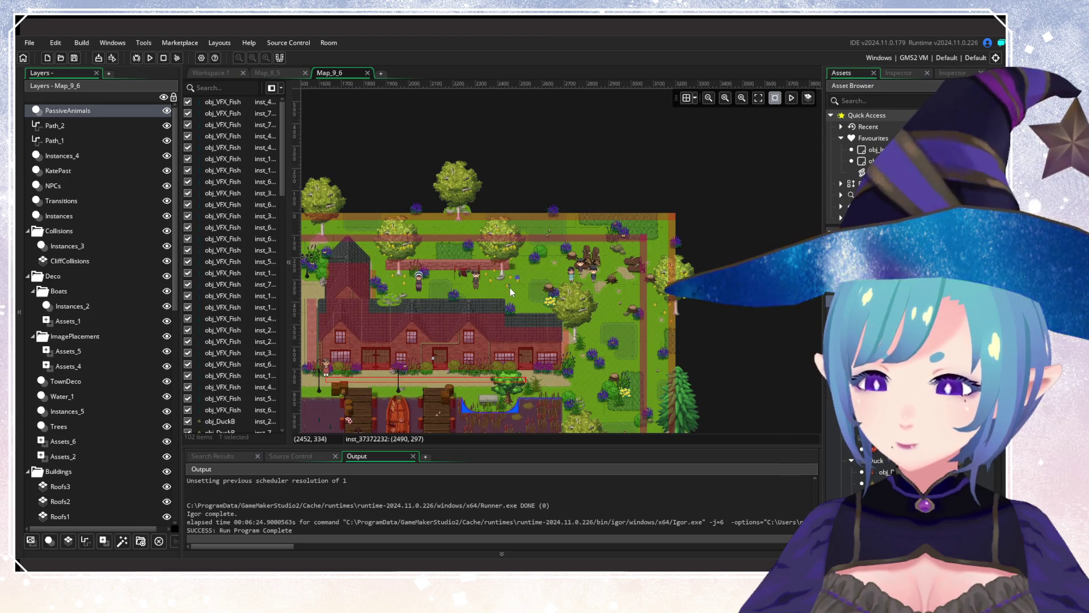
{"action": "left_click", "coordinate": [519, 288]}
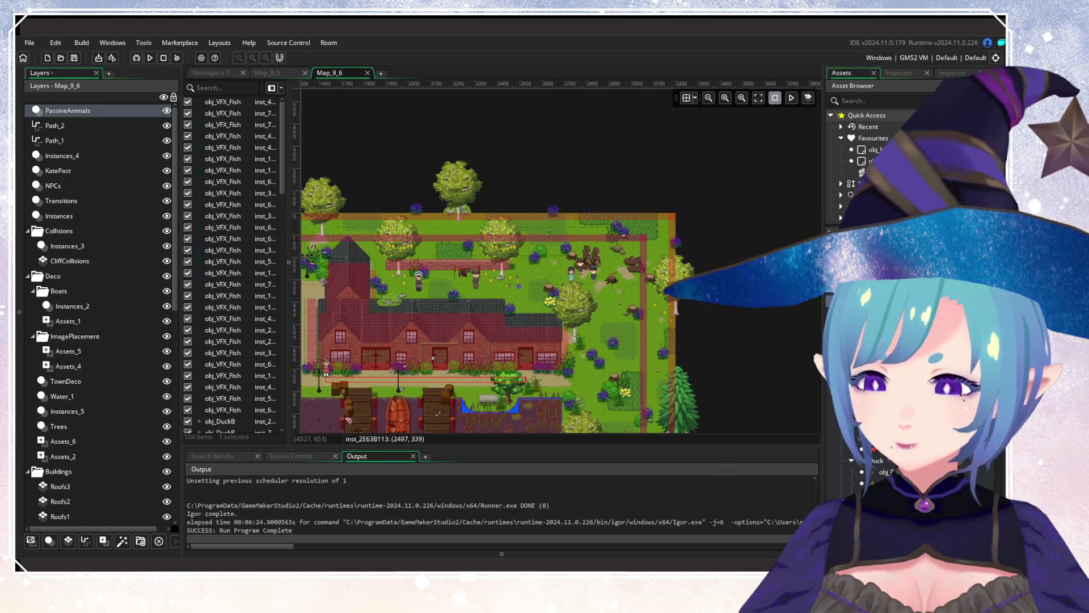
{"action": "scroll", "coordinate": [885, 295], "scroll_direction": "down", "scroll_amount": 5}
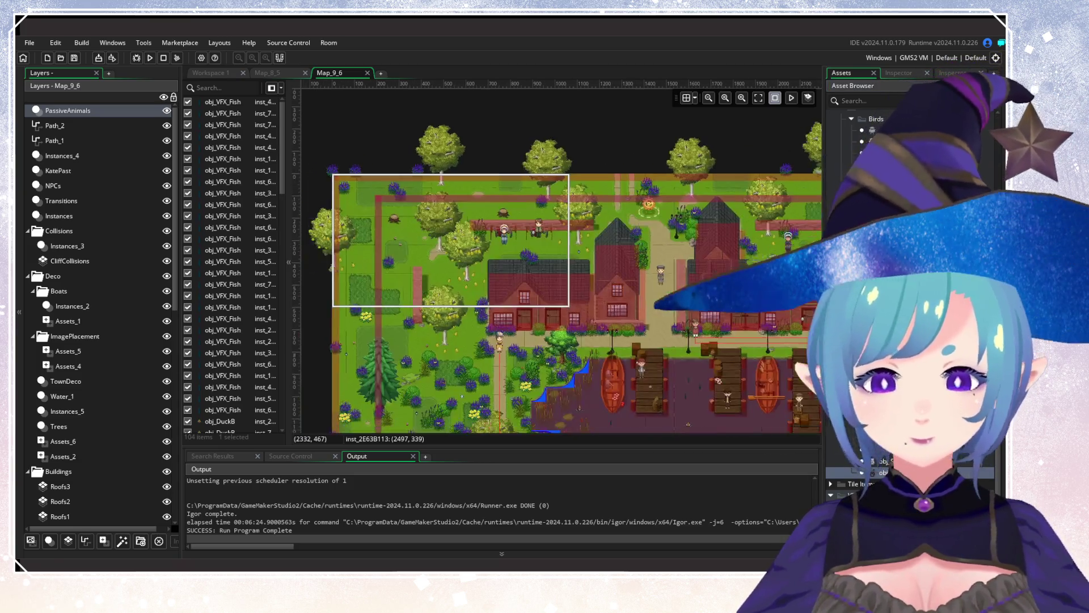
{"action": "scroll", "coordinate": [507, 278], "scroll_direction": "left", "scroll_amount": 10}
{"action": "scroll", "coordinate": [522, 363], "scroll_direction": "up", "scroll_amount": 4, "text": "ctrl"}
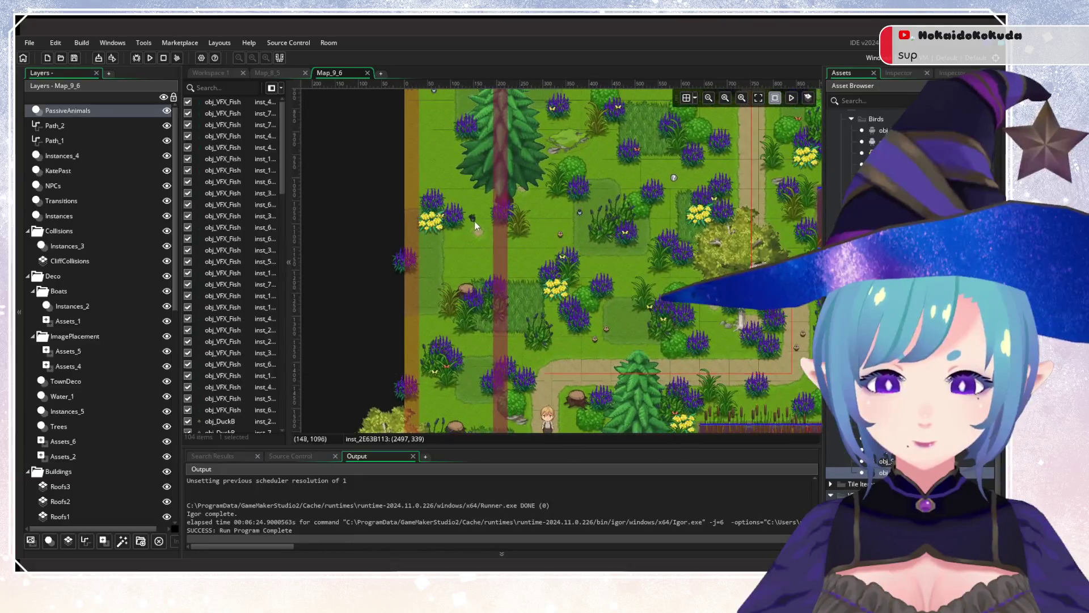
{"action": "scroll", "coordinate": [532, 260], "scroll_direction": "down", "scroll_amount": 4, "text": "ctrl"}
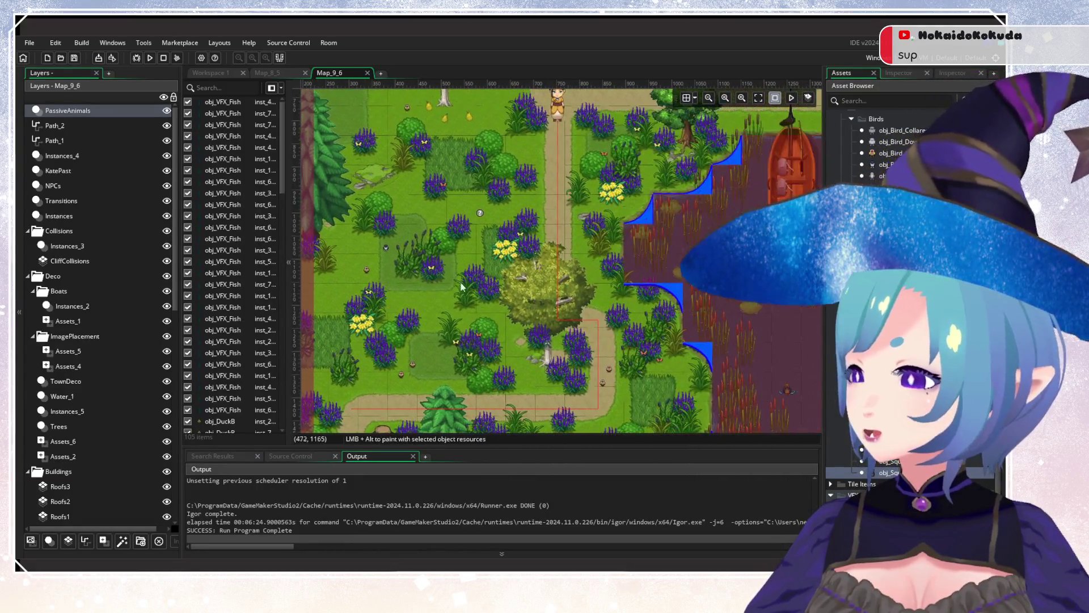
{"action": "scroll", "coordinate": [485, 282], "scroll_direction": "right", "scroll_amount": 10}
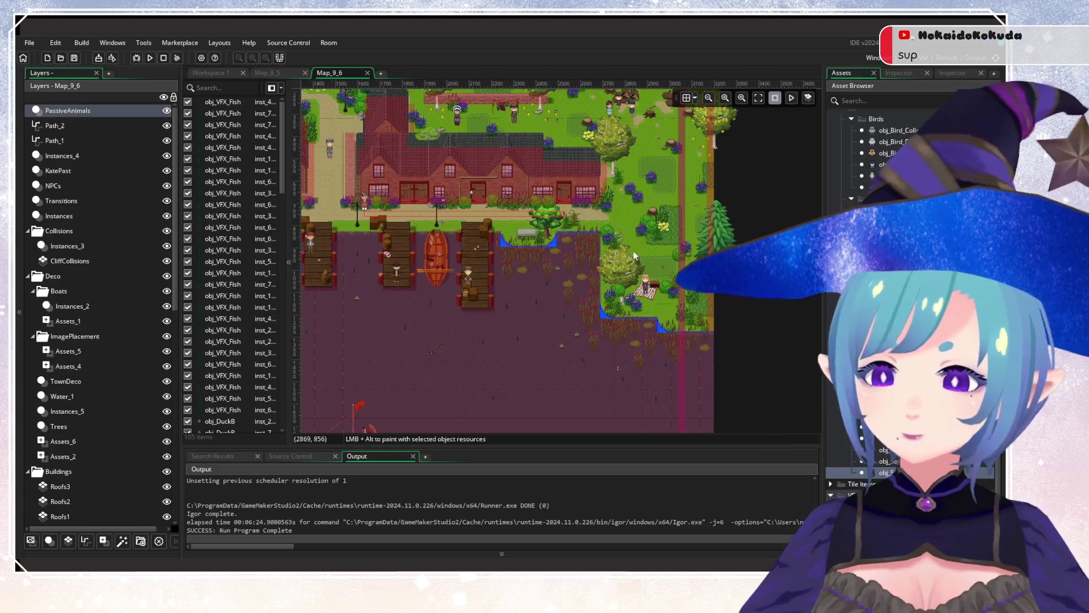
{"action": "scroll", "coordinate": [594, 354], "scroll_direction": "up", "scroll_amount": 3}
{"action": "scroll", "coordinate": [594, 355], "scroll_direction": "up", "scroll_amount": 2, "text": "ctrl"}
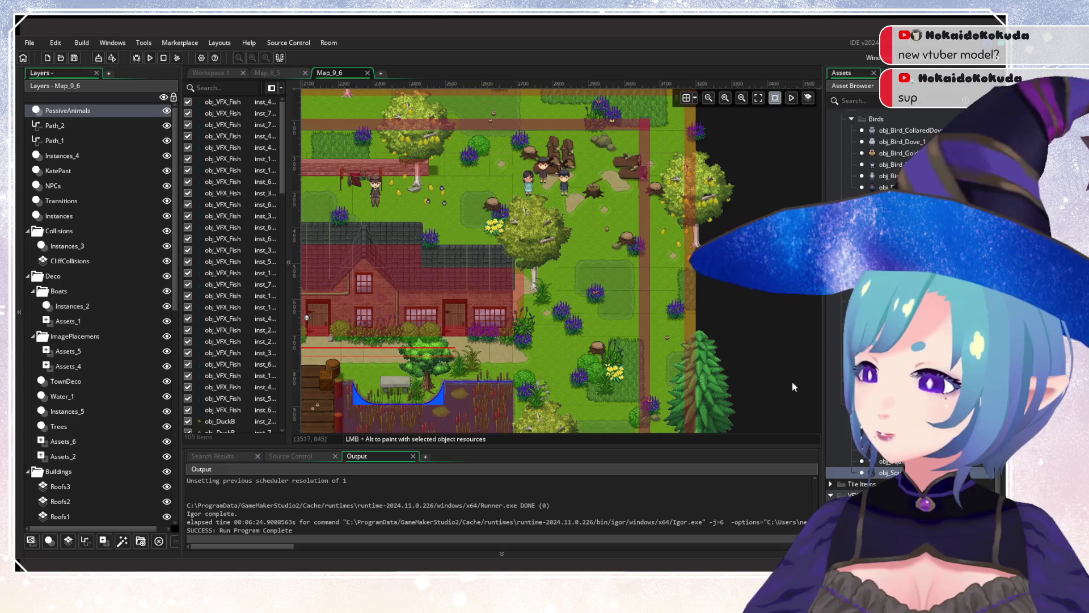
{"action": "scroll", "coordinate": [766, 287], "scroll_direction": "left", "scroll_amount": 3}
{"action": "scroll", "coordinate": [765, 287], "scroll_direction": "down", "scroll_amount": 1}
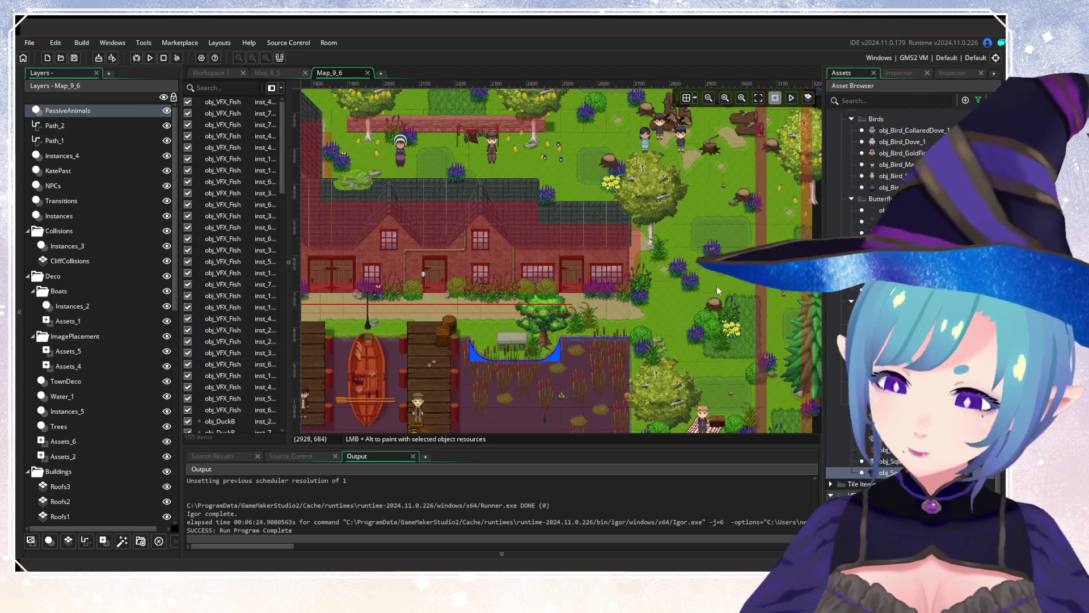
{"action": "scroll", "coordinate": [725, 306], "scroll_direction": "up", "scroll_amount": 3}
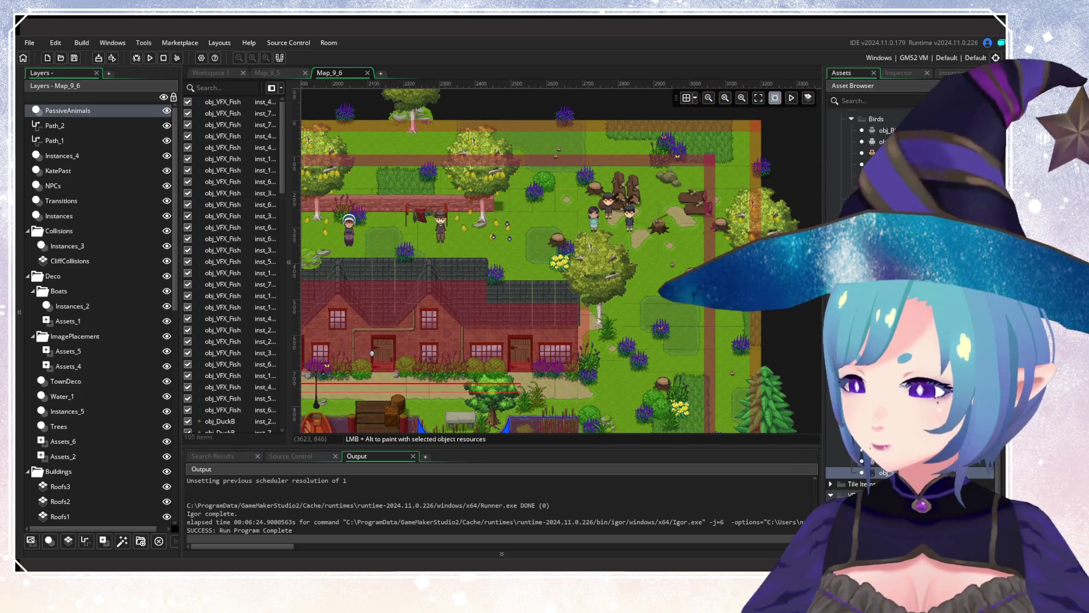
{"action": "left_click_drag", "start_coordinate": [560, 314], "coordinate": [738, 199]}
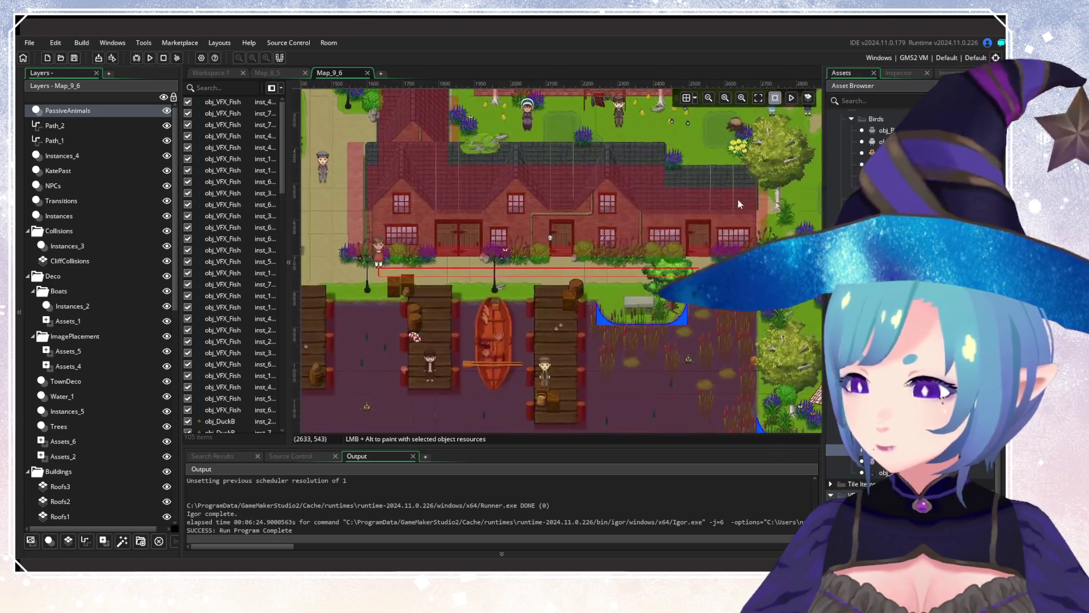
{"action": "scroll", "coordinate": [532, 319], "scroll_direction": "left", "scroll_amount": 10}
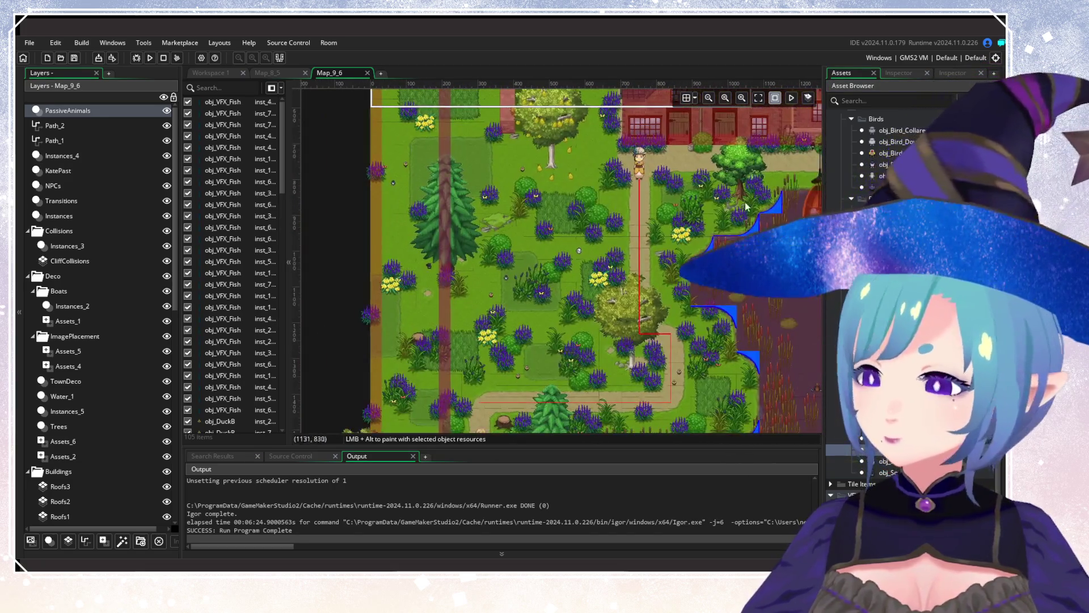
{"action": "scroll", "coordinate": [528, 237], "scroll_direction": "up", "scroll_amount": 5}
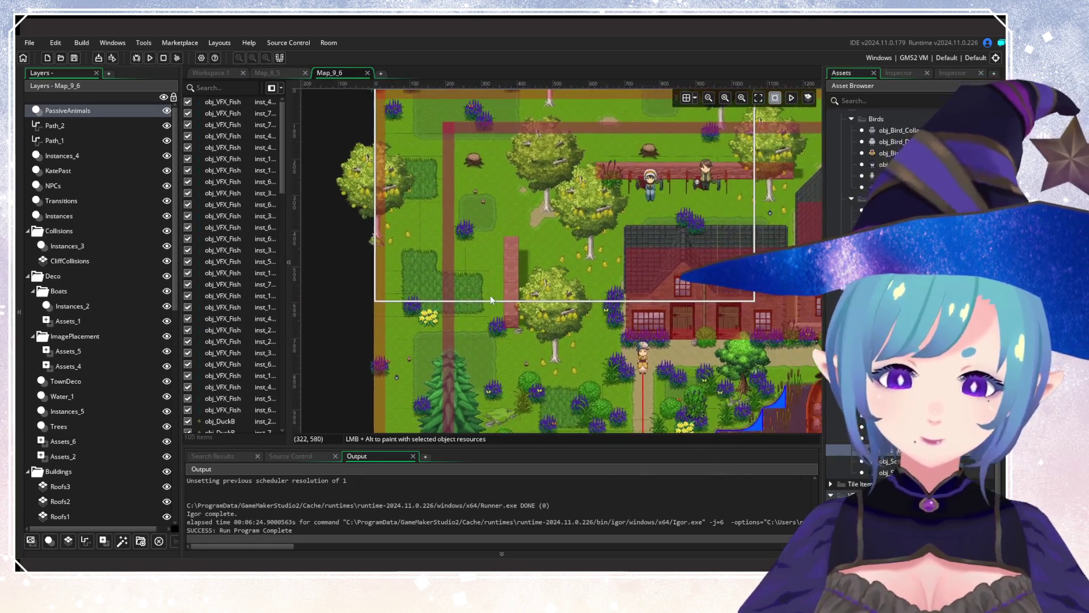
{"action": "scroll", "coordinate": [482, 283], "scroll_direction": "right", "scroll_amount": 10}
{"action": "scroll", "coordinate": [483, 283], "scroll_direction": "up", "scroll_amount": 2}
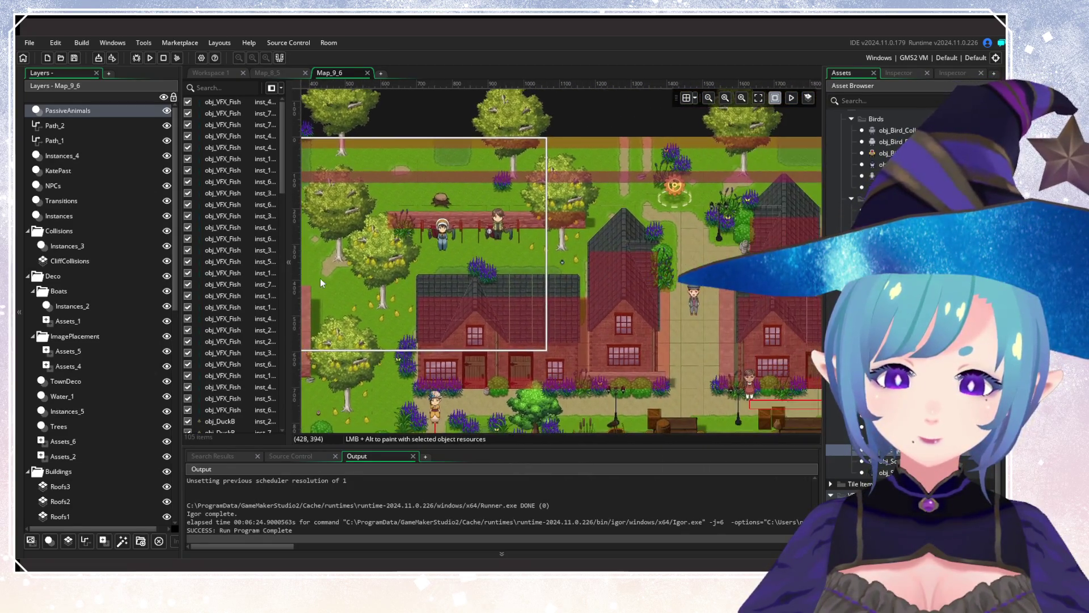
{"action": "scroll", "coordinate": [423, 291], "scroll_direction": "right", "scroll_amount": 8}
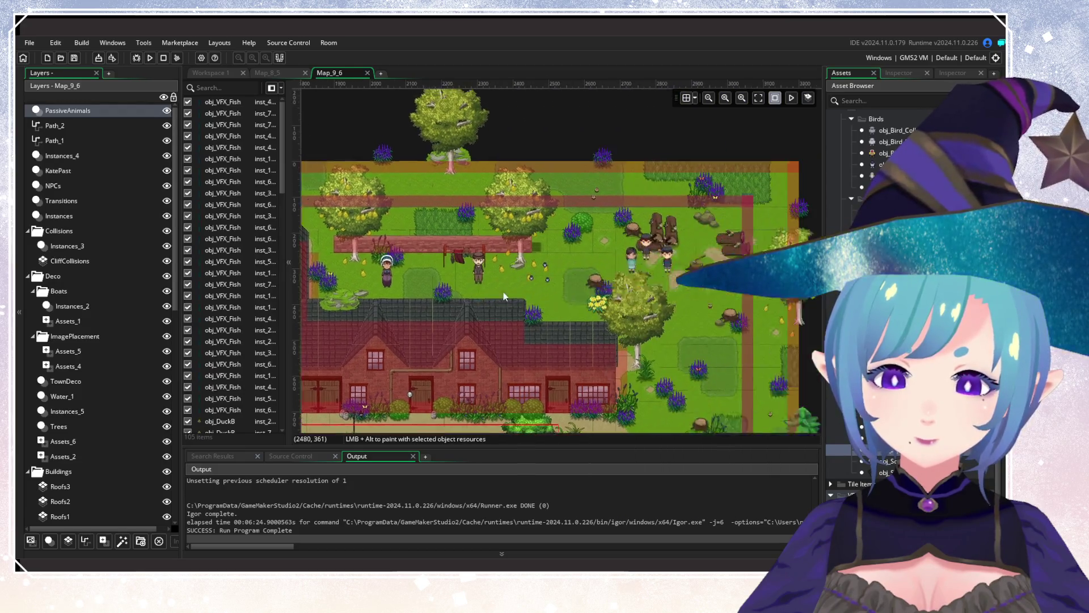
{"action": "scroll", "coordinate": [423, 291], "scroll_direction": "left", "scroll_amount": 14}
{"action": "scroll", "coordinate": [531, 285], "scroll_direction": "down", "scroll_amount": 6}
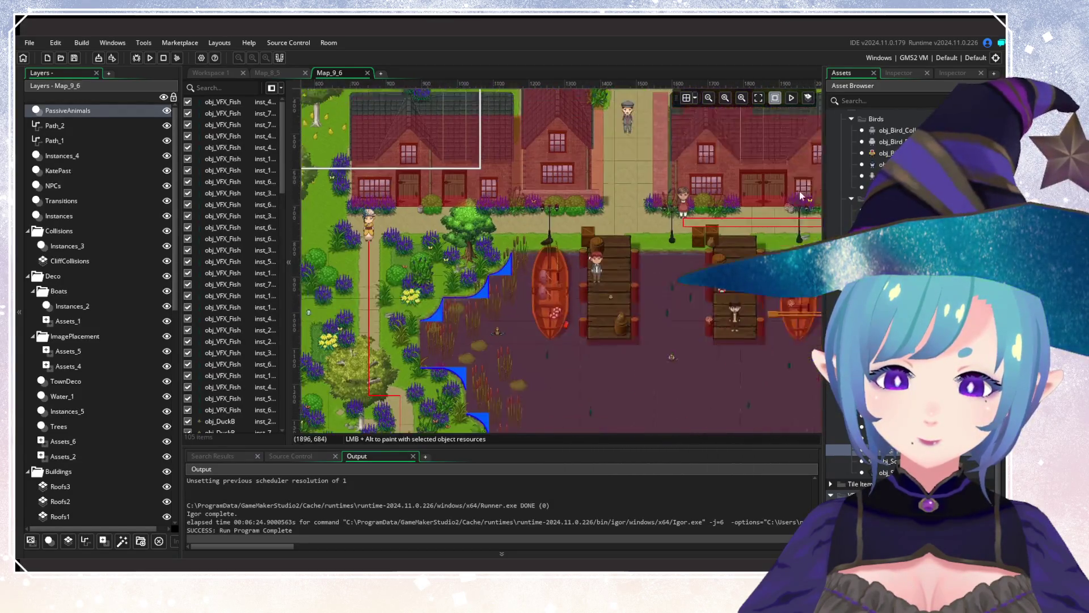
{"action": "scroll", "coordinate": [371, 251], "scroll_direction": "right", "scroll_amount": 16}
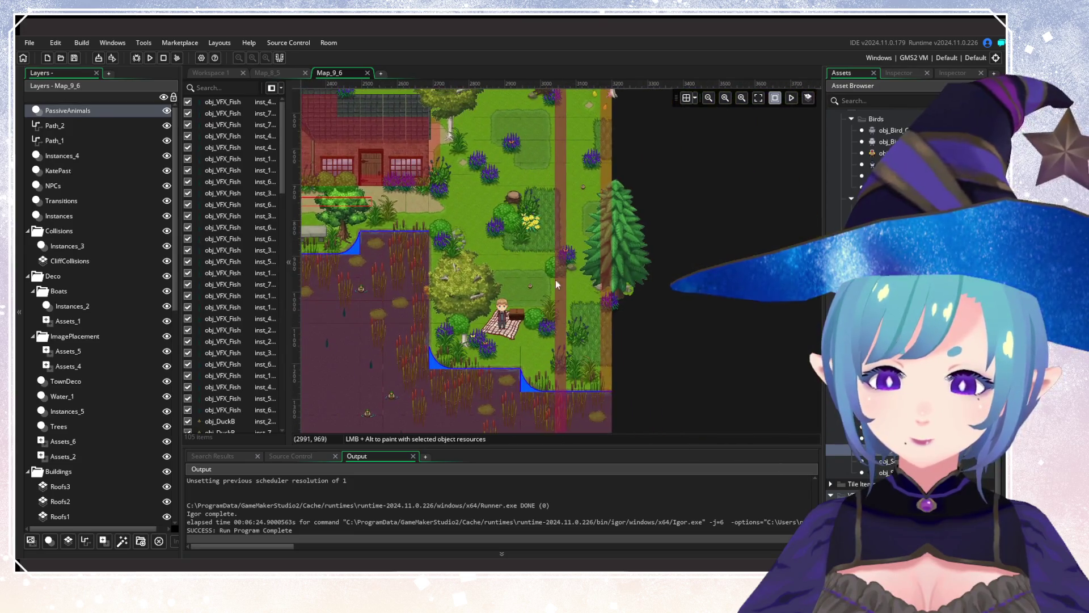
{"action": "scroll", "coordinate": [583, 305], "scroll_direction": "left", "scroll_amount": 14}
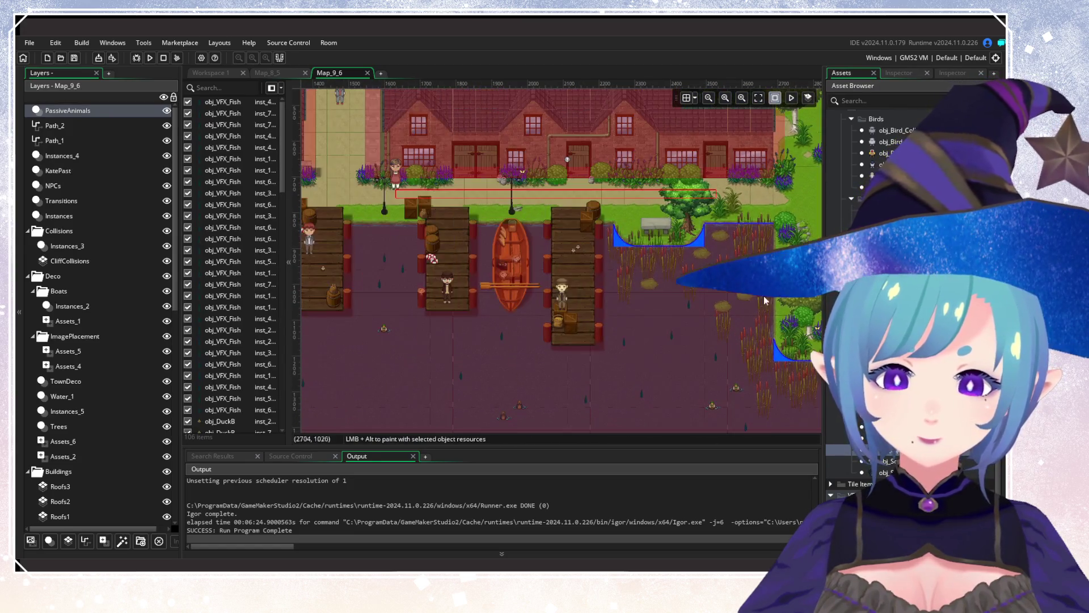
{"action": "scroll", "coordinate": [568, 318], "scroll_direction": "left", "scroll_amount": 4}
{"action": "scroll", "coordinate": [448, 381], "scroll_direction": "up", "scroll_amount": 3}
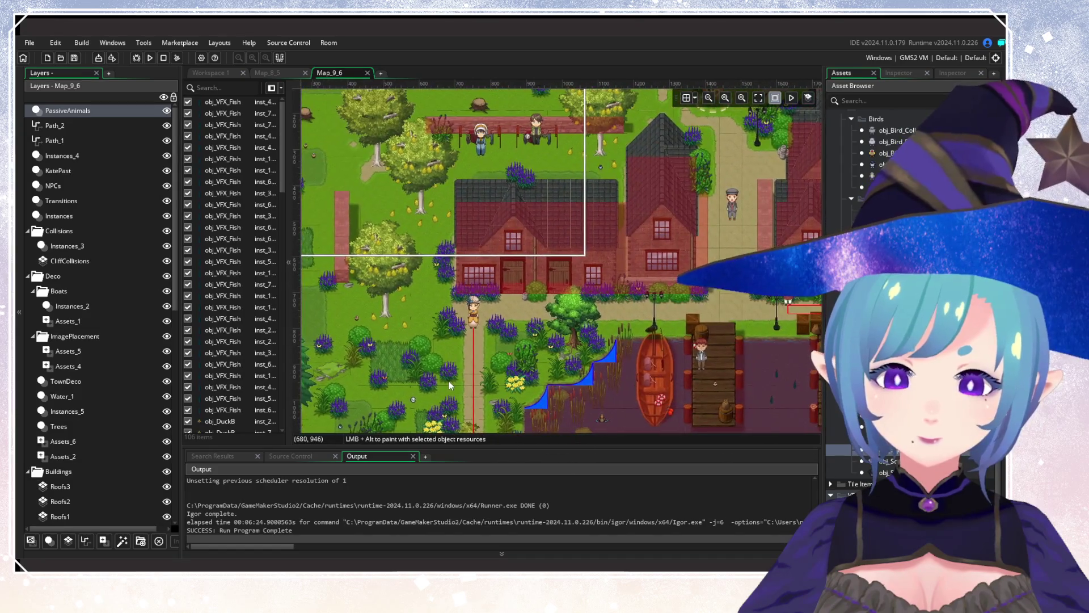
{"action": "scroll", "coordinate": [505, 258], "scroll_direction": "up", "scroll_amount": 1}
Add a new asset layer above Roofs3 in the Buildings group and name it Roofs4.
{"action": "scroll", "coordinate": [77, 475], "scroll_direction": "down", "scroll_amount": 2}
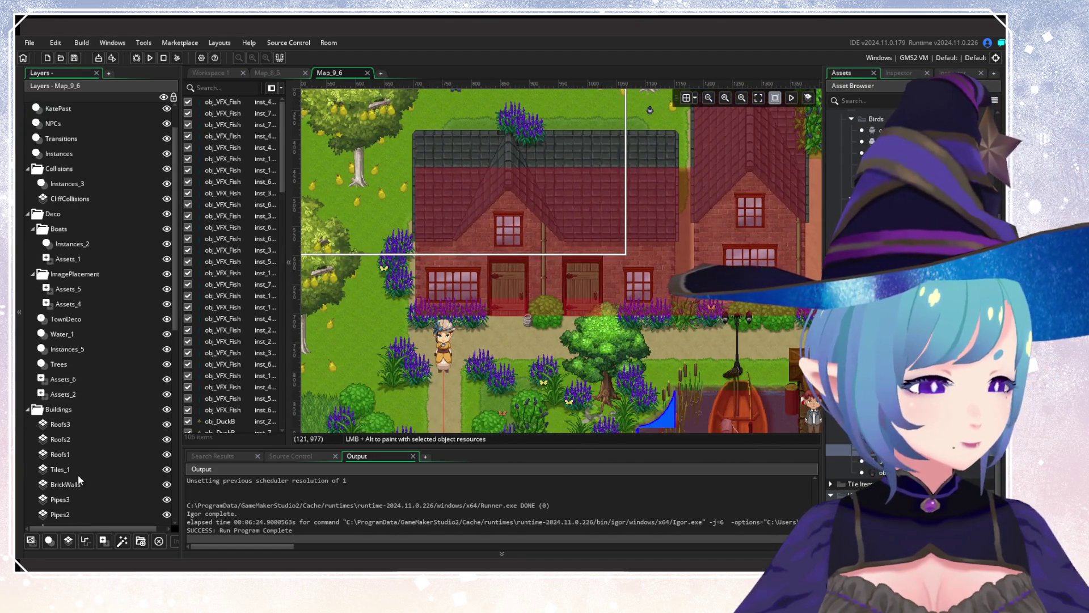
{"action": "left_click", "coordinate": [80, 424]}
{"action": "scroll", "coordinate": [294, 395], "scroll_direction": "right", "scroll_amount": 5}
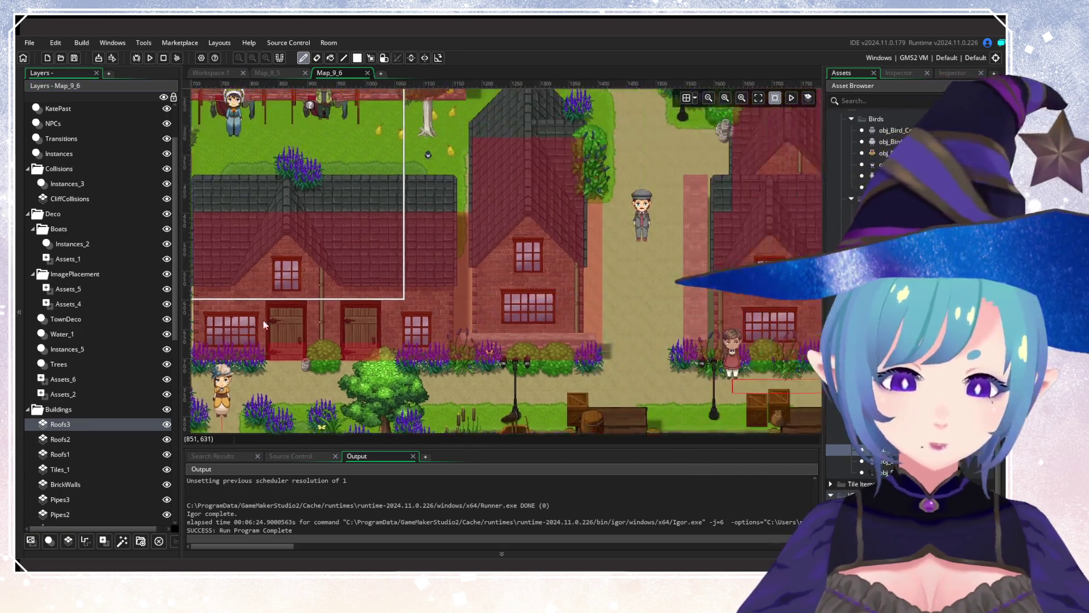
{"action": "scroll", "coordinate": [294, 394], "scroll_direction": "up", "scroll_amount": 1}
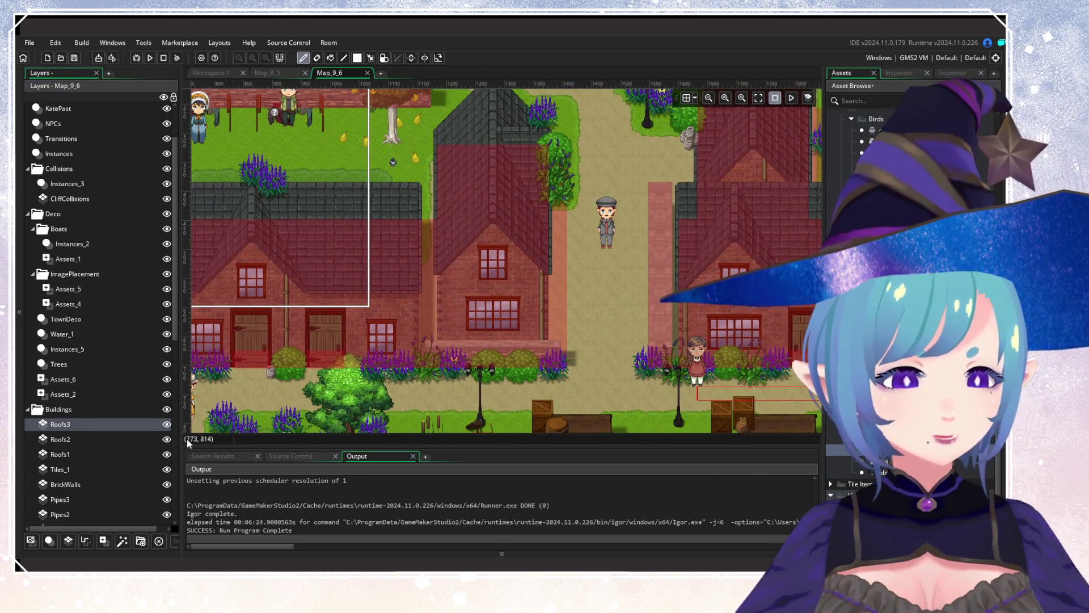
{"action": "left_click", "coordinate": [102, 540]}
{"action": "right_click", "coordinate": [71, 426]}
{"action": "key", "text": "Escape"}
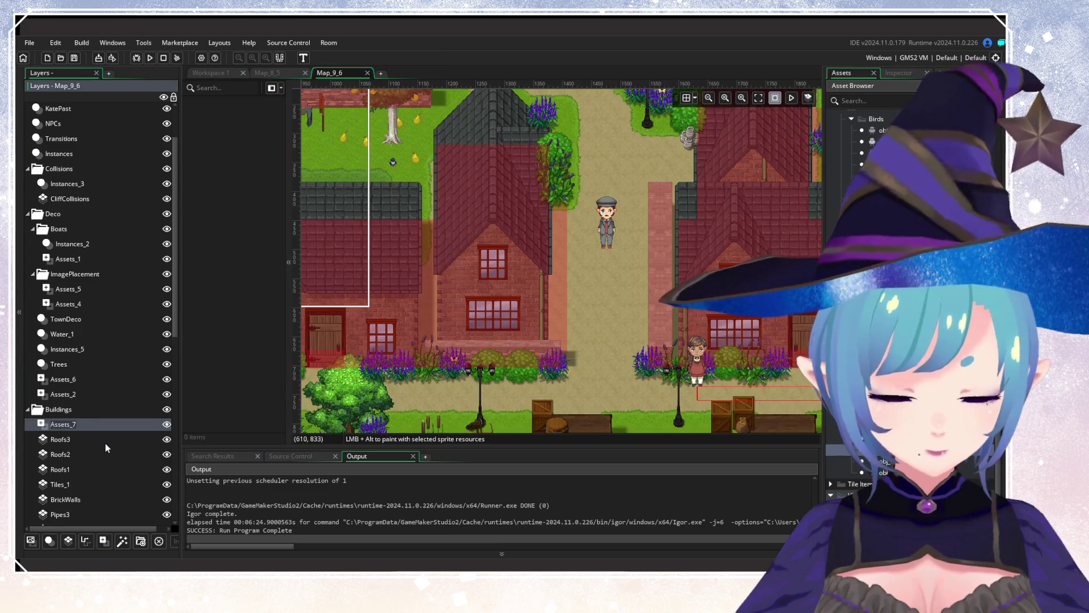
{"action": "type", "text": "Roofs4"}
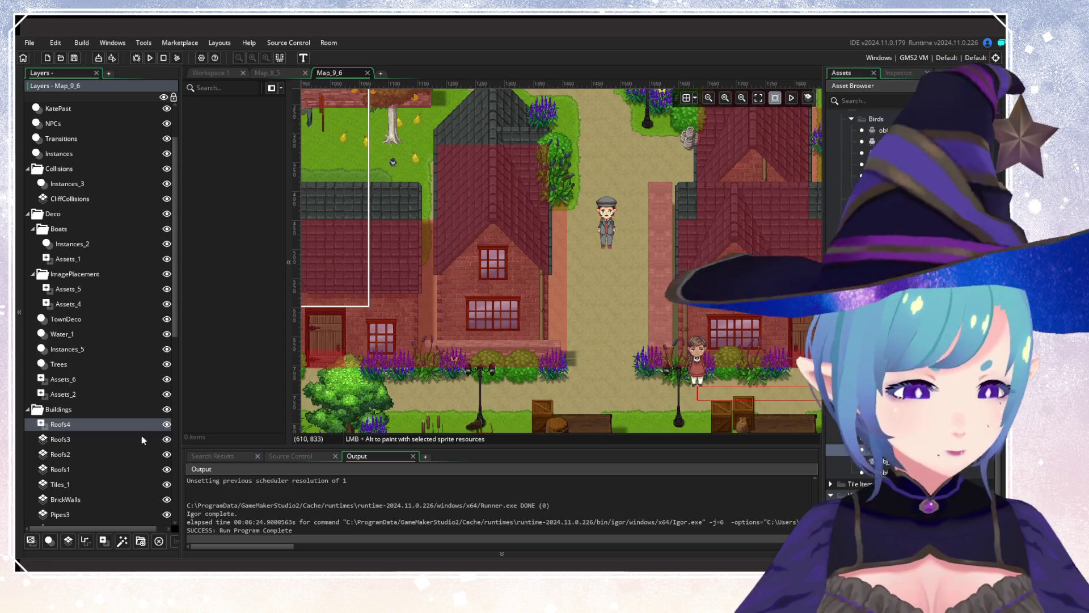
Pan around the Map_9_6 room view.
{"action": "scroll", "coordinate": [116, 471], "scroll_direction": "down", "scroll_amount": 1}
{"action": "scroll", "coordinate": [562, 255], "scroll_direction": "left", "scroll_amount": 5}
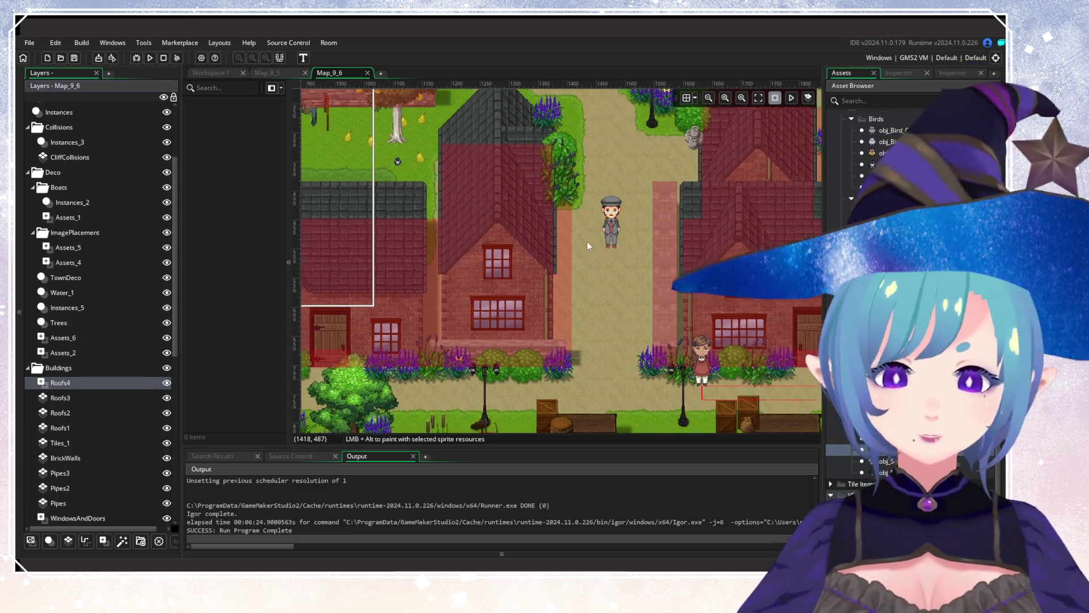
{"action": "scroll", "coordinate": [561, 256], "scroll_direction": "up", "scroll_amount": 5}
{"action": "scroll", "coordinate": [625, 222], "scroll_direction": "up", "scroll_amount": 3}
{"action": "scroll", "coordinate": [571, 238], "scroll_direction": "right", "scroll_amount": 1}
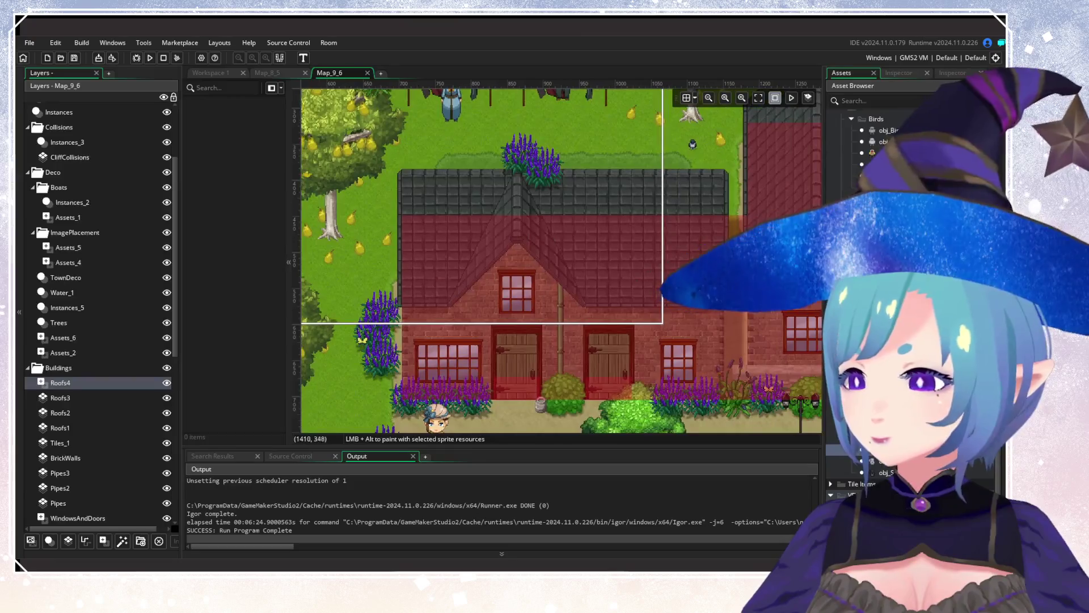
{"action": "scroll", "coordinate": [885, 284], "scroll_direction": "down", "scroll_amount": 5}
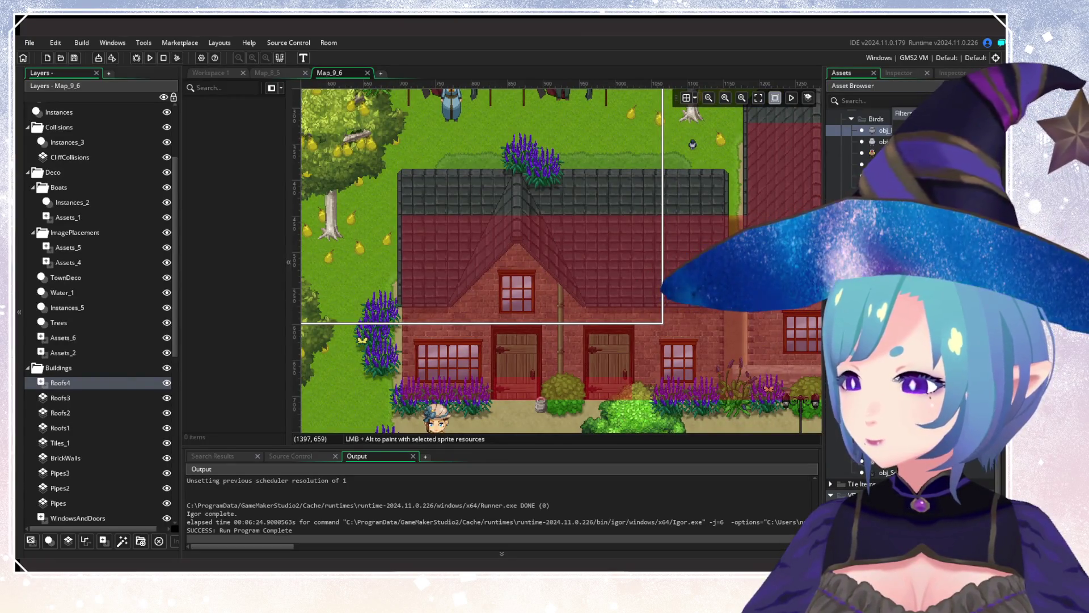
{"action": "scroll", "coordinate": [885, 283], "scroll_direction": "down", "scroll_amount": 5}
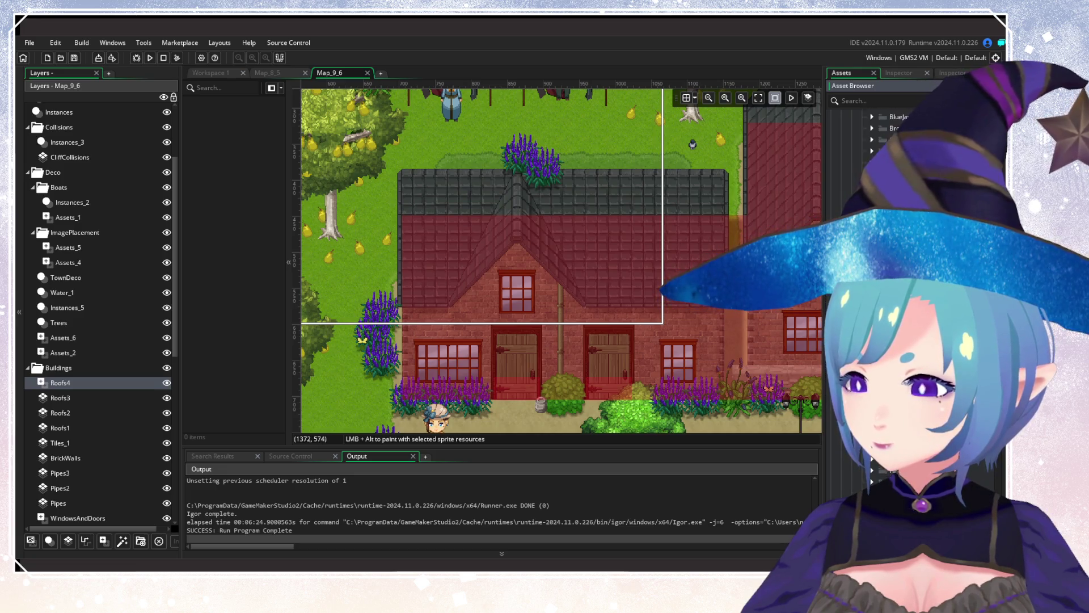
{"action": "scroll", "coordinate": [885, 283], "scroll_direction": "up", "scroll_amount": 10}
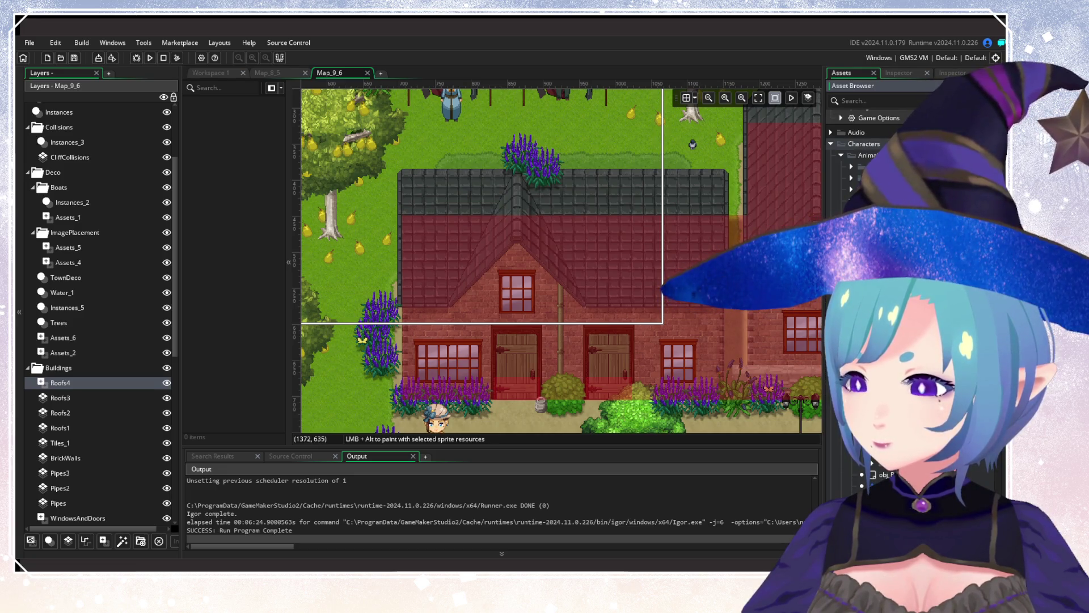
{"action": "scroll", "coordinate": [885, 284], "scroll_direction": "down", "scroll_amount": 5}
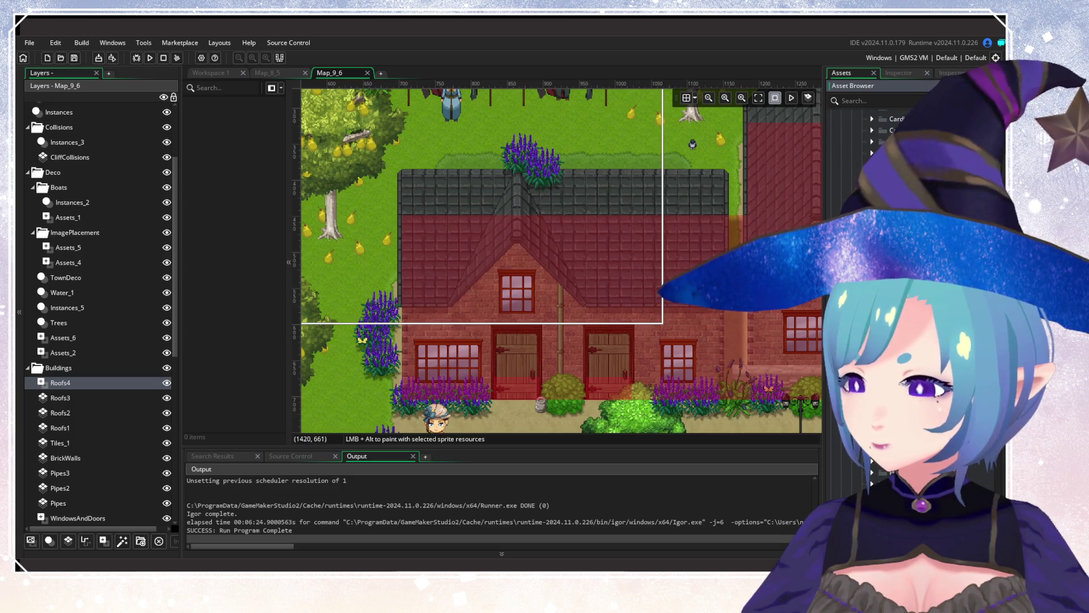
{"action": "scroll", "coordinate": [885, 284], "scroll_direction": "down", "scroll_amount": 2}
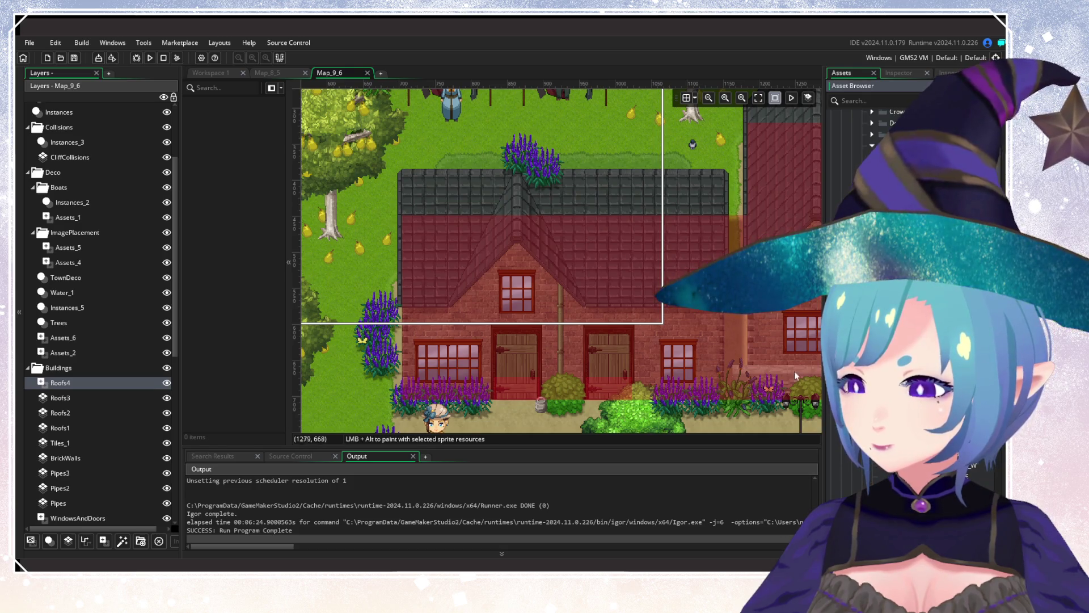
Perch goldfinch sprites on the house roof and ridge, then a magpie on a neighbouring roof.
{"action": "scroll", "coordinate": [795, 371], "scroll_direction": "left", "scroll_amount": 2}
{"action": "scroll", "coordinate": [706, 329], "scroll_direction": "down", "scroll_amount": 1}
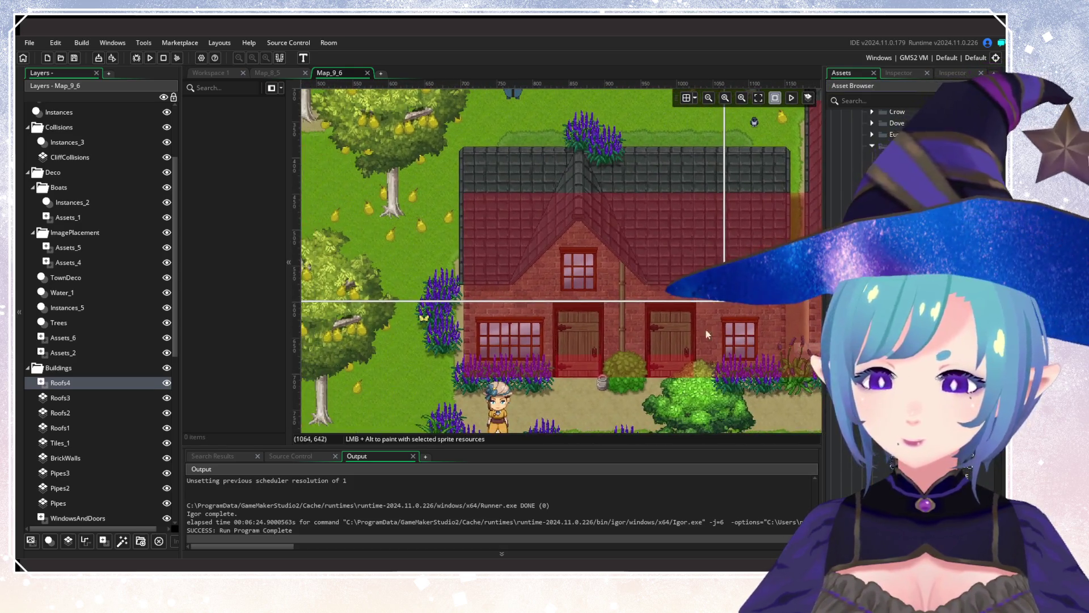
{"action": "left_click", "coordinate": [665, 278], "text": "alt"}
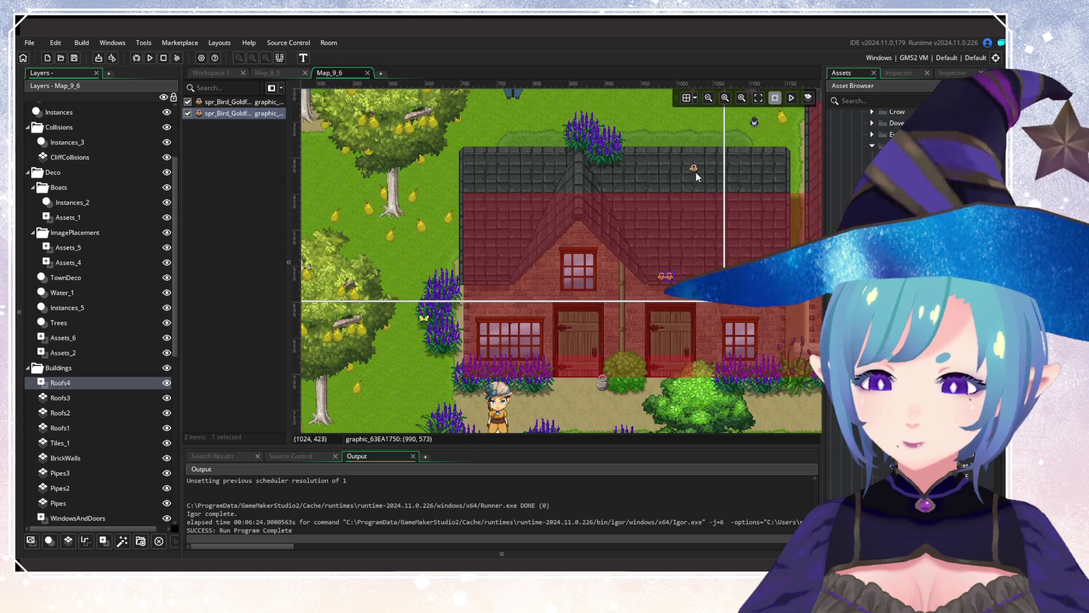
{"action": "left_click", "coordinate": [695, 152], "text": "alt"}
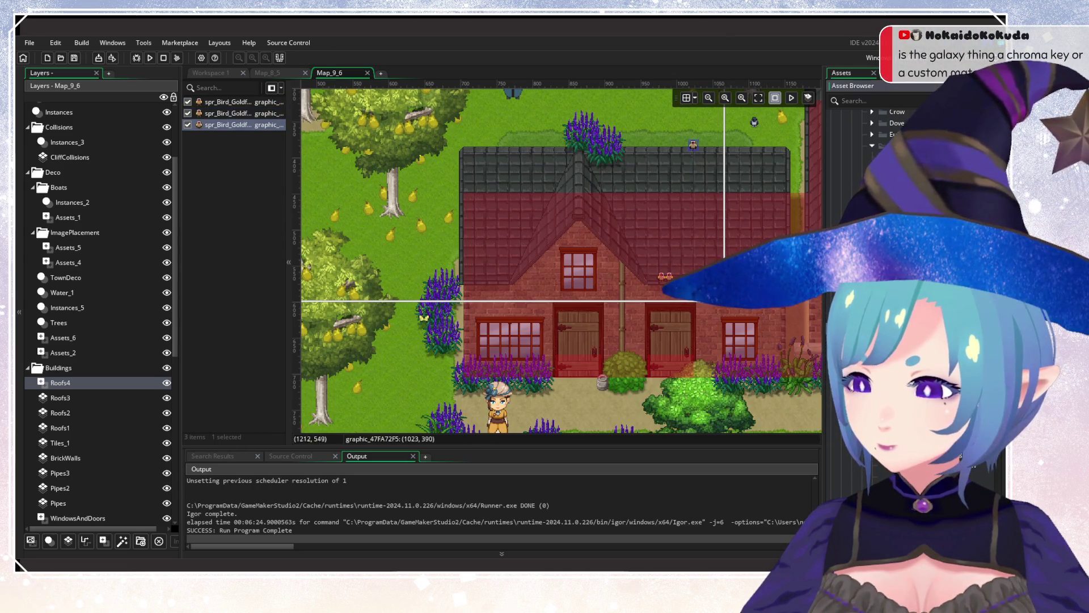
{"action": "left_click", "coordinate": [579, 195], "text": "alt"}
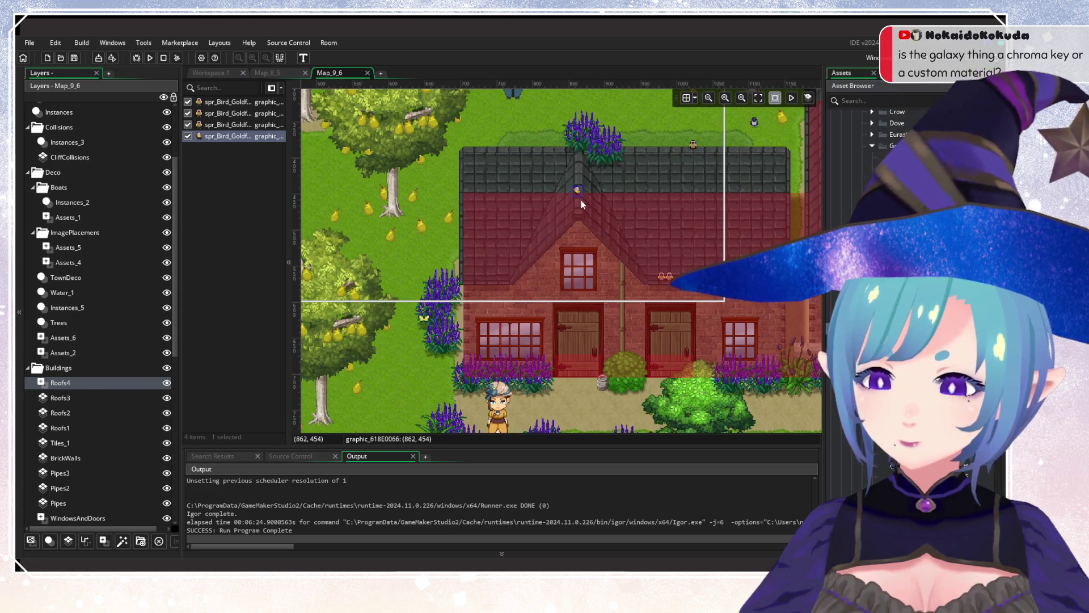
{"action": "left_click_drag", "start_coordinate": [726, 257], "coordinate": [386, 309]}
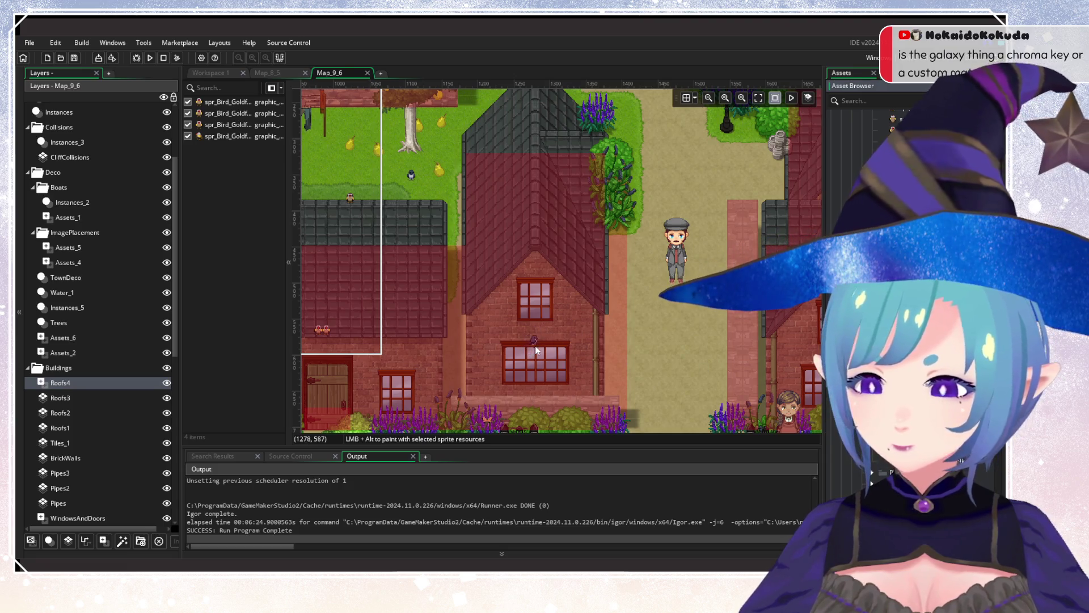
{"action": "left_click_drag", "start_coordinate": [557, 348], "coordinate": [558, 349]}
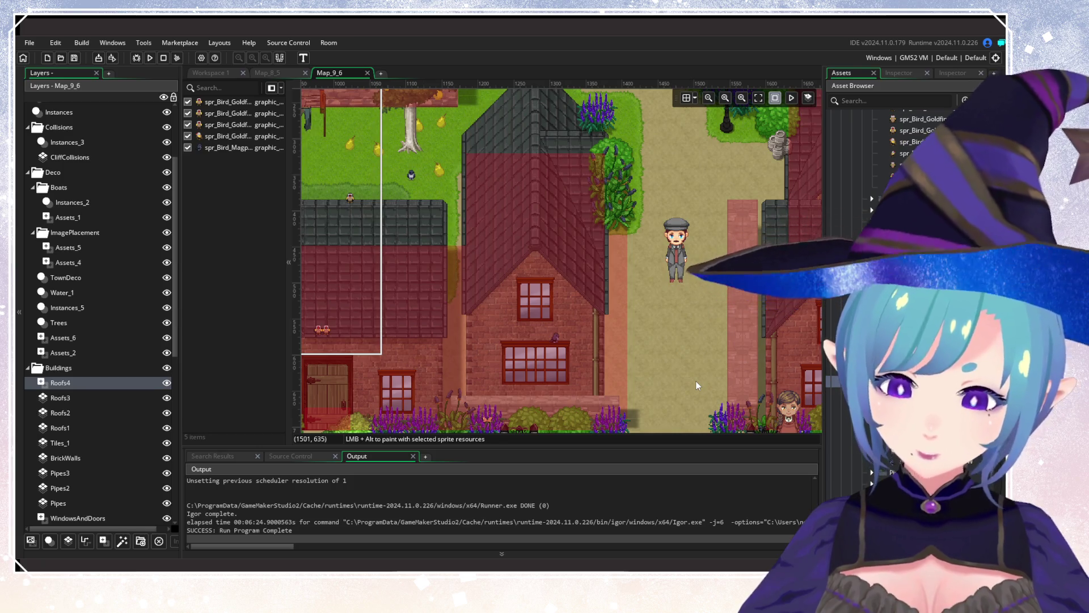
Place two magpies on a roof, then a goldfinch and a magpie on the next house's roof.
{"action": "left_click_drag", "start_coordinate": [714, 238], "coordinate": [753, 290]}
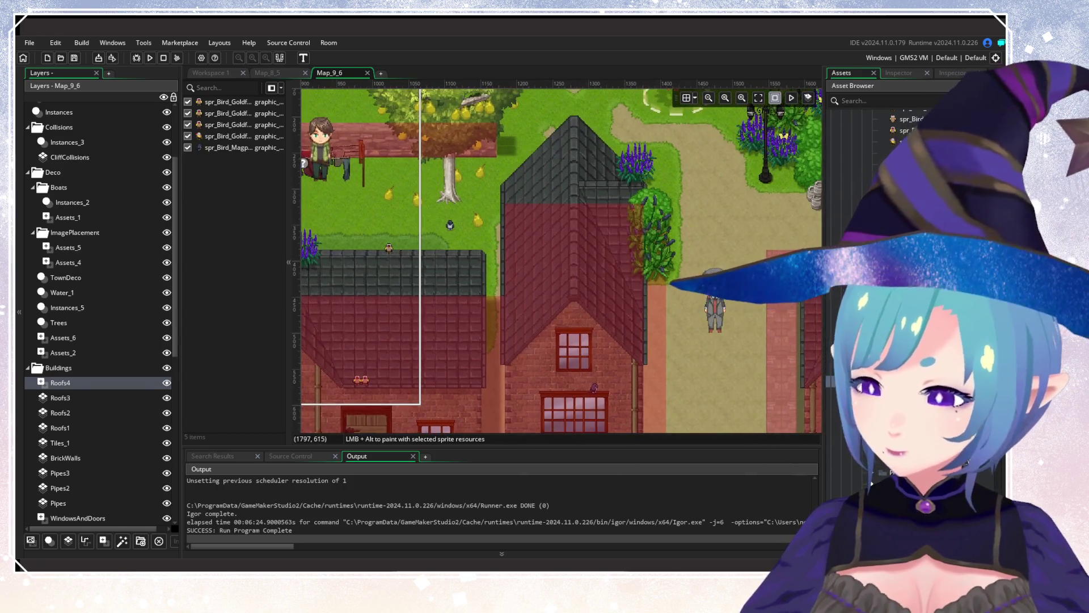
{"action": "left_click_drag", "start_coordinate": [619, 284], "coordinate": [621, 329]}
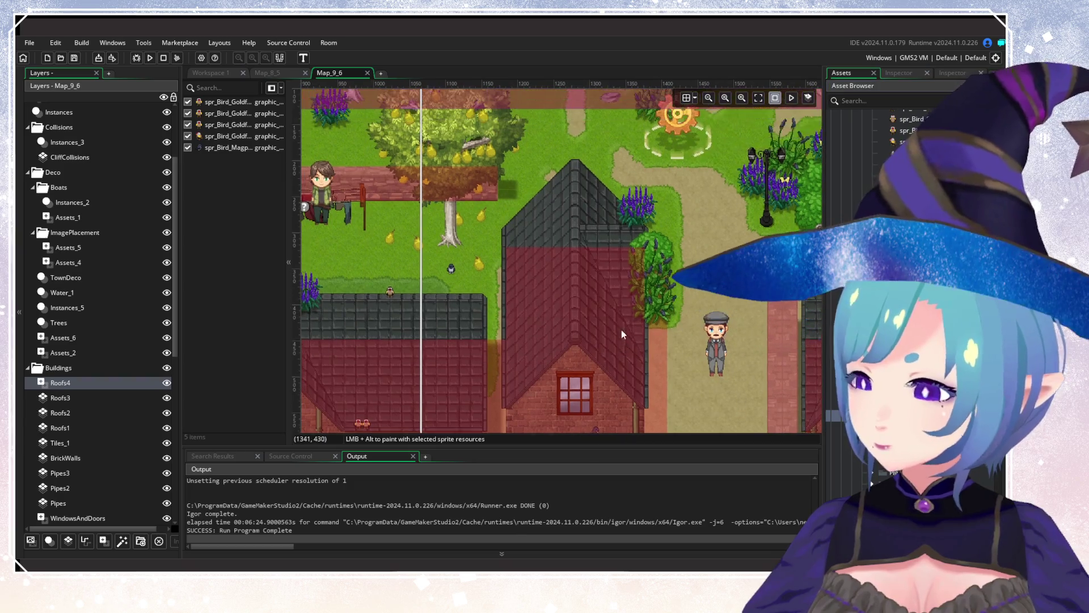
{"action": "left_click", "coordinate": [550, 244], "text": "alt"}
{"action": "left_click", "coordinate": [563, 250], "text": "alt"}
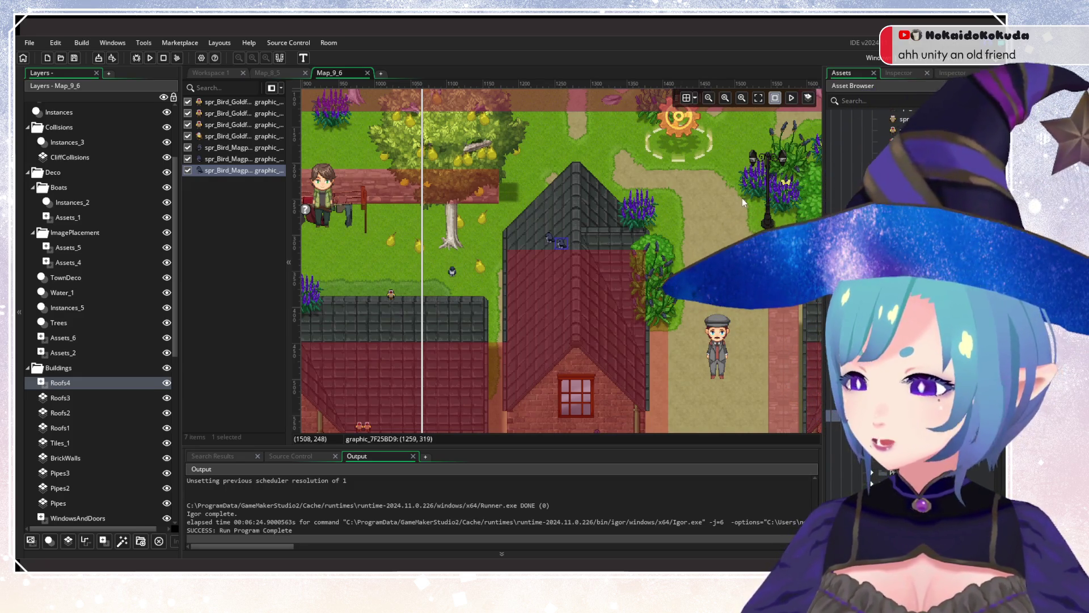
{"action": "mouse_move", "coordinate": [730, 229]}
{"action": "left_mouse_down"}
{"action": "mouse_move", "coordinate": [700, 233]}
{"action": "mouse_move", "coordinate": [492, 168]}
{"action": "mouse_move", "coordinate": [578, 355]}
{"action": "mouse_move", "coordinate": [459, 347]}
{"action": "left_mouse_up"}
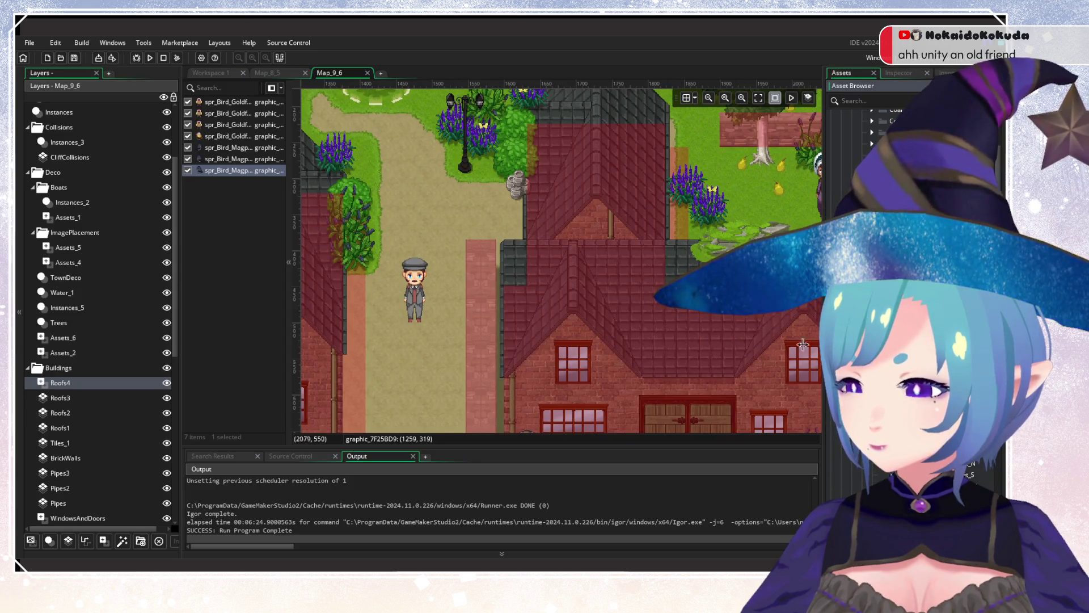
{"action": "scroll", "coordinate": [557, 257], "scroll_direction": "up", "scroll_amount": 3}
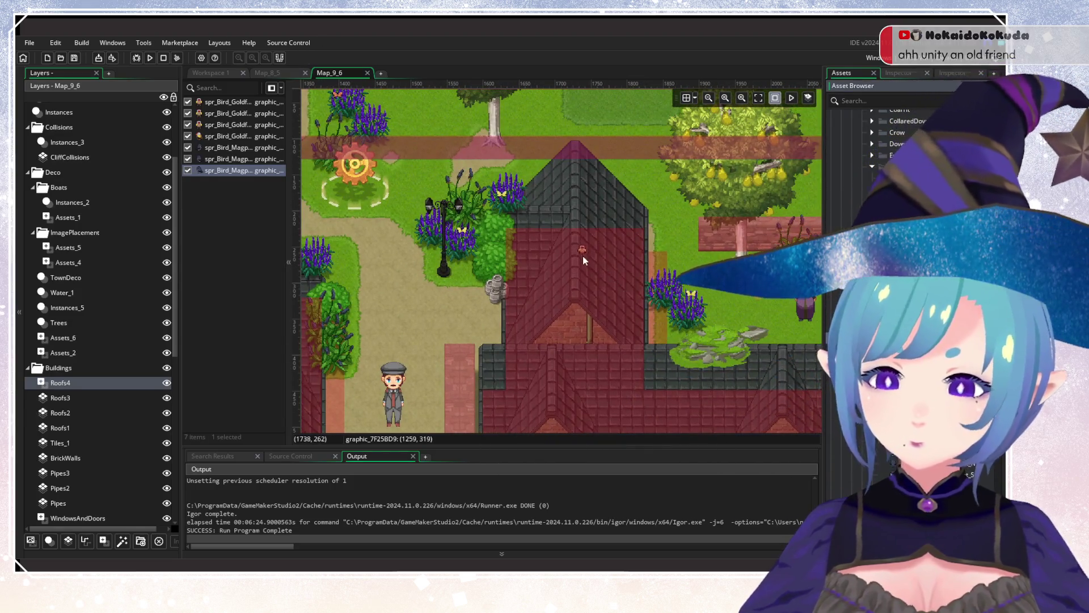
{"action": "left_click", "coordinate": [553, 205], "text": "alt"}
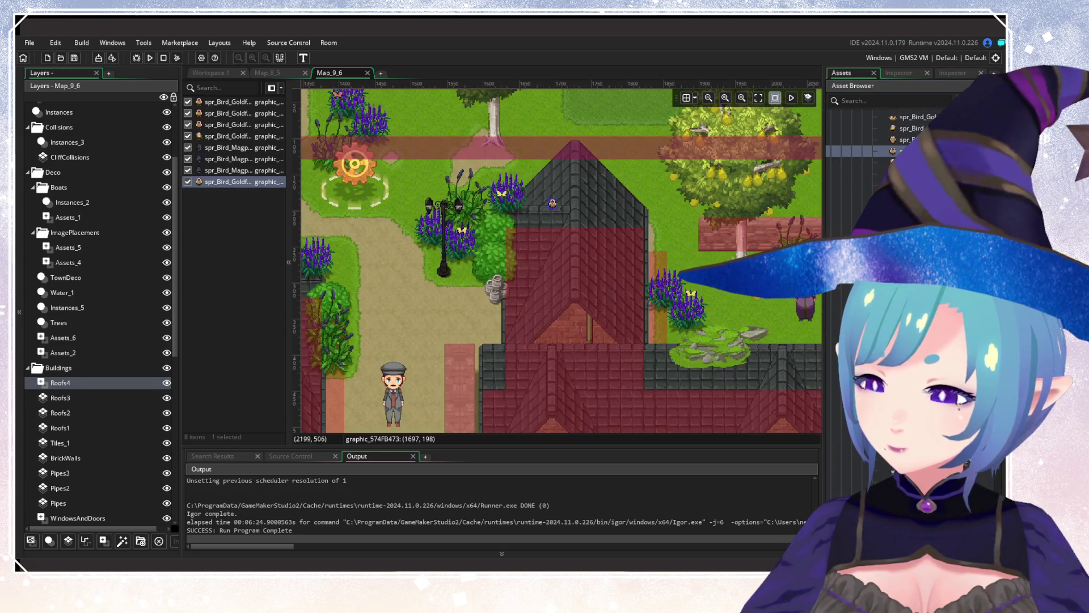
{"action": "left_click", "coordinate": [574, 145], "text": "alt"}
Add two more magpies on a rooftop and a goldfinch above the double doors.
{"action": "scroll", "coordinate": [662, 288], "scroll_direction": "down", "scroll_amount": 1}
{"action": "scroll", "coordinate": [662, 287], "scroll_direction": "down", "scroll_amount": 3}
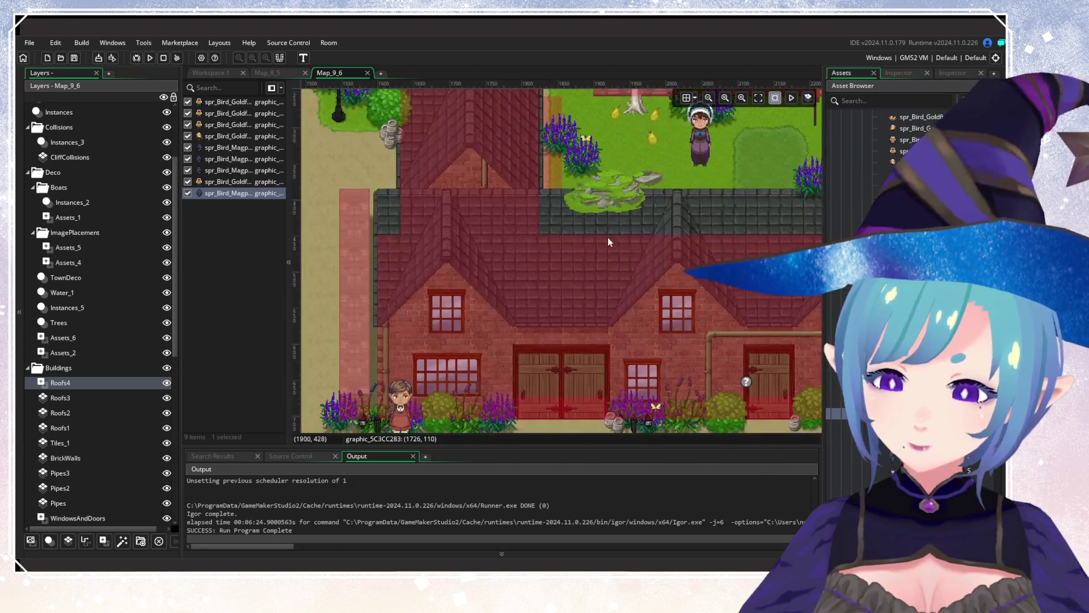
{"action": "scroll", "coordinate": [704, 306], "scroll_direction": "right", "scroll_amount": 3}
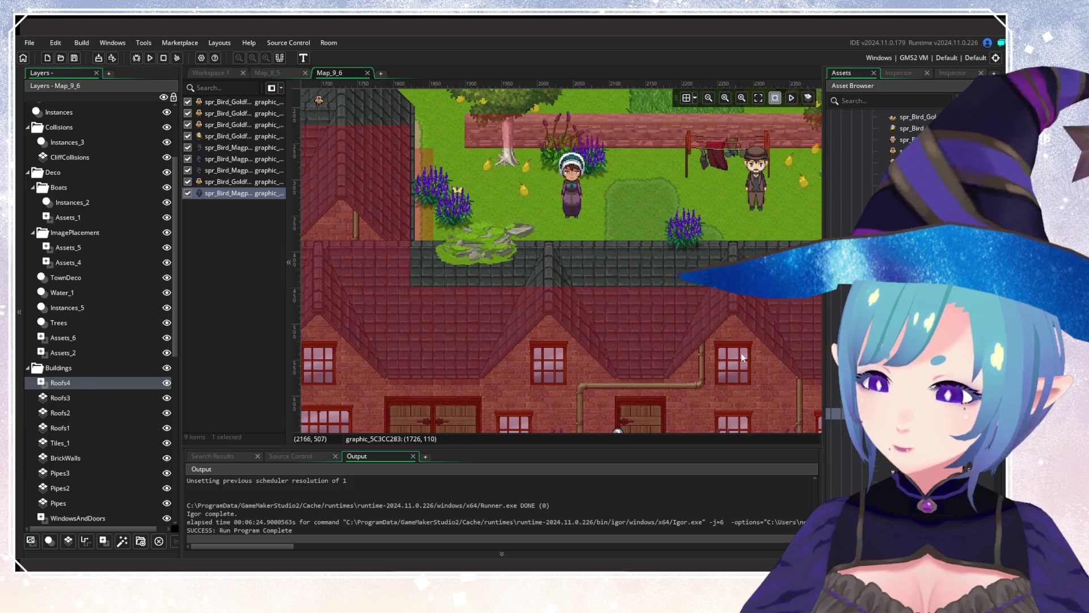
{"action": "left_click", "coordinate": [632, 245], "text": "alt"}
{"action": "left_click", "coordinate": [643, 252], "text": "alt"}
{"action": "scroll", "coordinate": [642, 252], "scroll_direction": "down", "scroll_amount": 3}
{"action": "scroll", "coordinate": [734, 247], "scroll_direction": "left", "scroll_amount": 4}
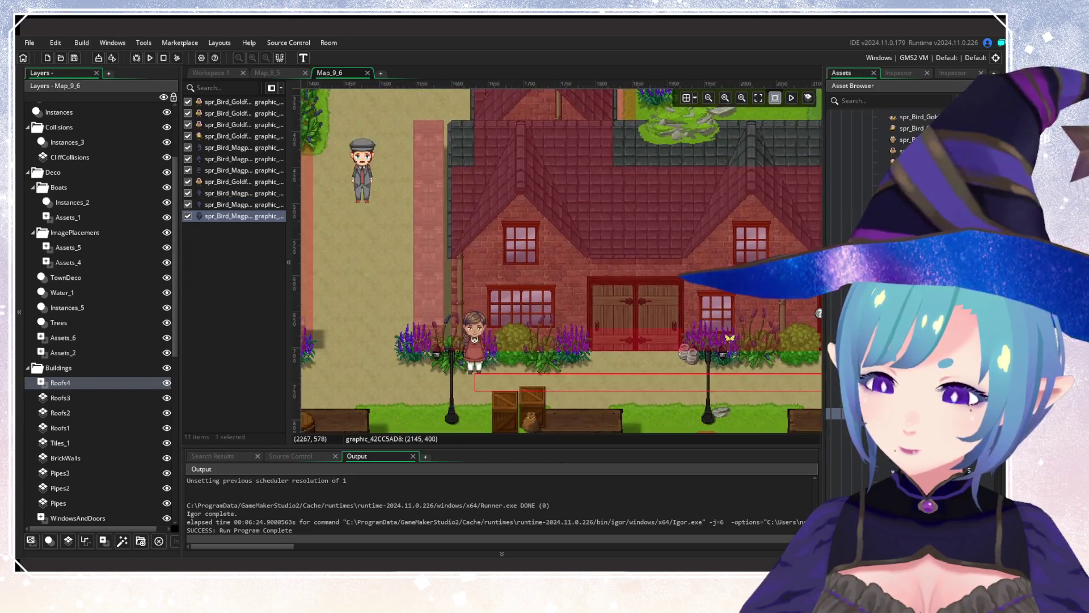
{"action": "left_click", "coordinate": [651, 281], "text": "alt"}
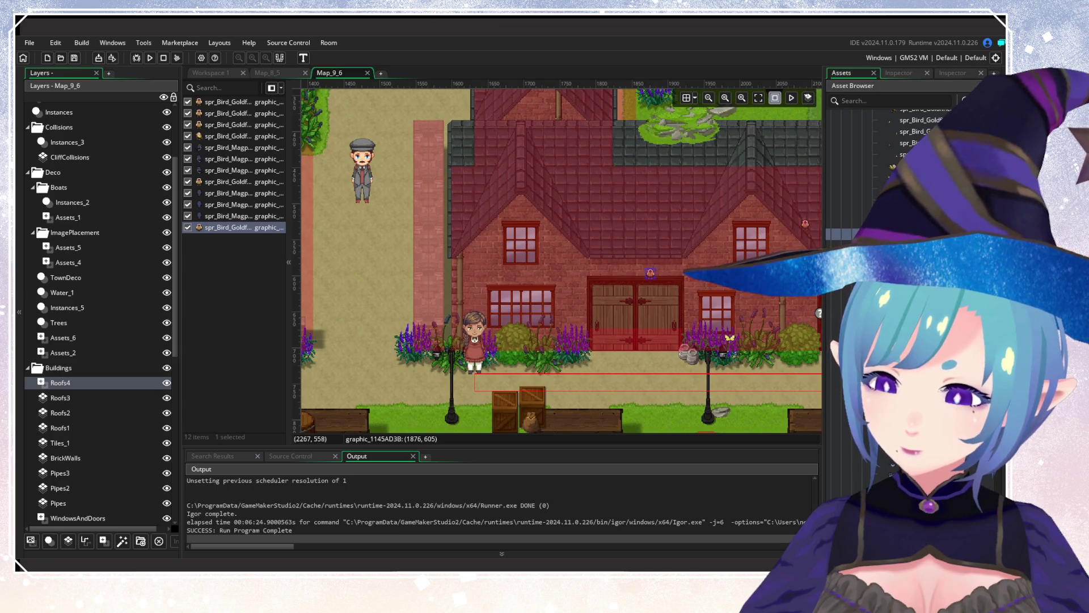
Add goldfinches and a magpie to the house front, two magpies on the dark roof, and two goldfinches.
{"action": "scroll", "coordinate": [763, 228], "scroll_direction": "right", "scroll_amount": 5}
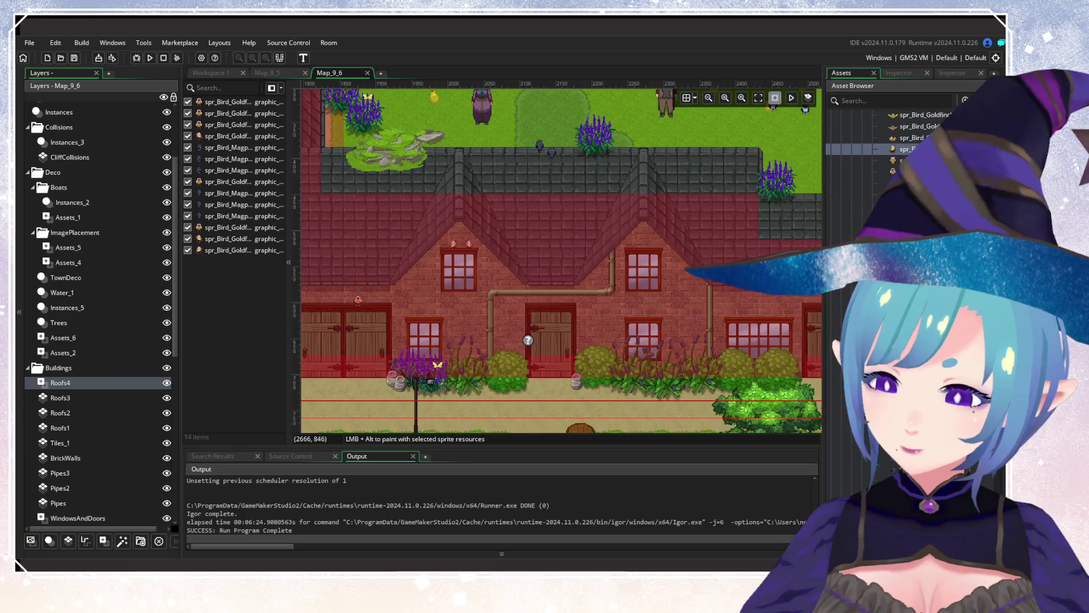
{"action": "left_click", "coordinate": [454, 245], "text": "alt"}
{"action": "left_click", "coordinate": [591, 312], "text": "alt"}
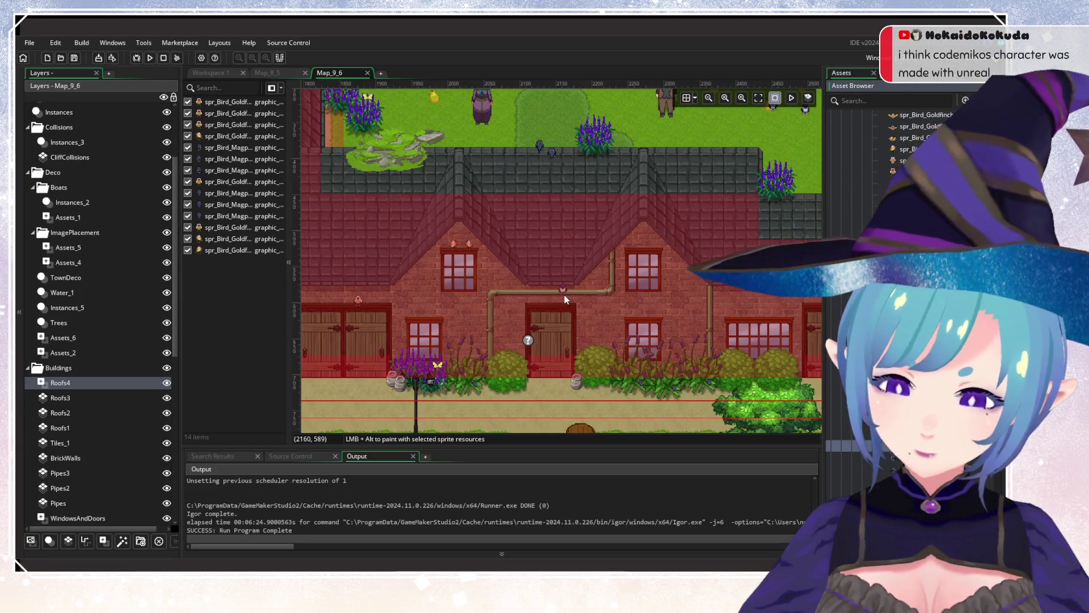
{"action": "left_click", "coordinate": [564, 291], "text": "alt"}
{"action": "scroll", "coordinate": [530, 354], "scroll_direction": "right", "scroll_amount": 5}
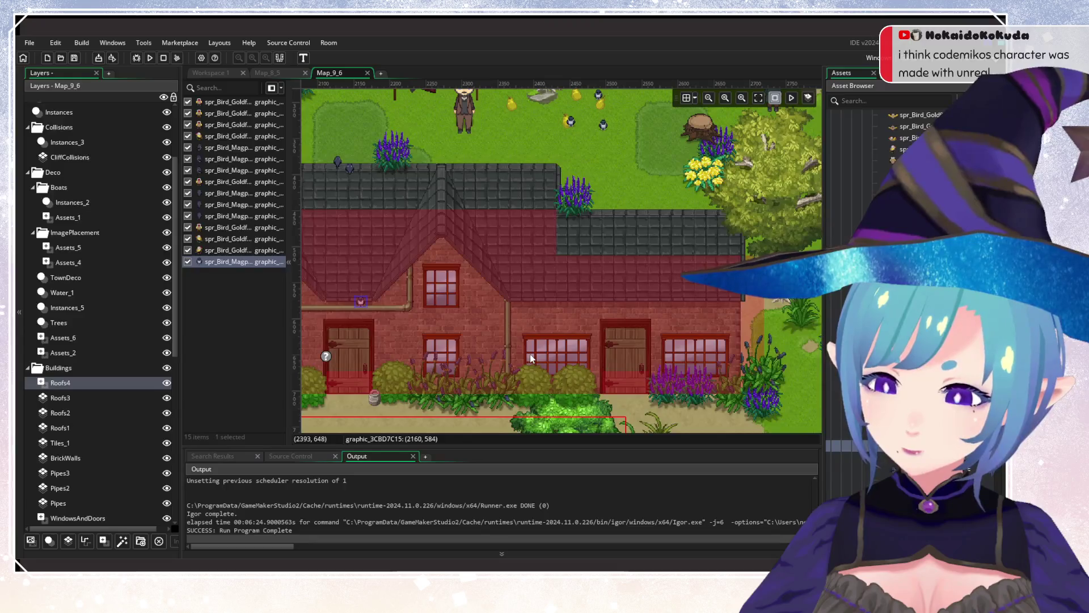
{"action": "left_click", "coordinate": [635, 238], "text": "alt"}
{"action": "left_click", "coordinate": [644, 248], "text": "alt"}
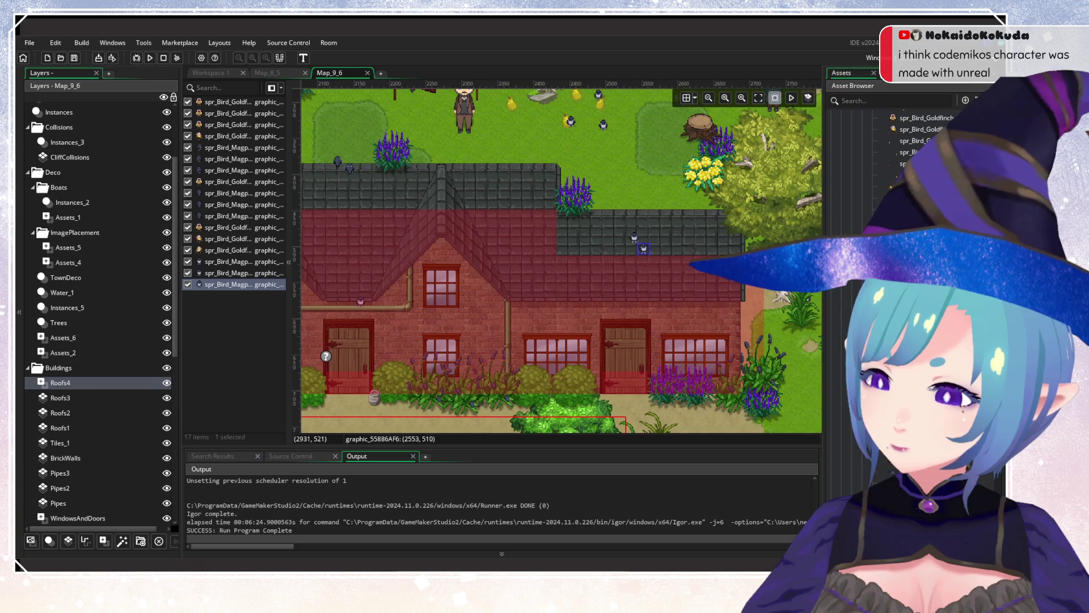
{"action": "left_click", "coordinate": [697, 244], "text": "alt"}
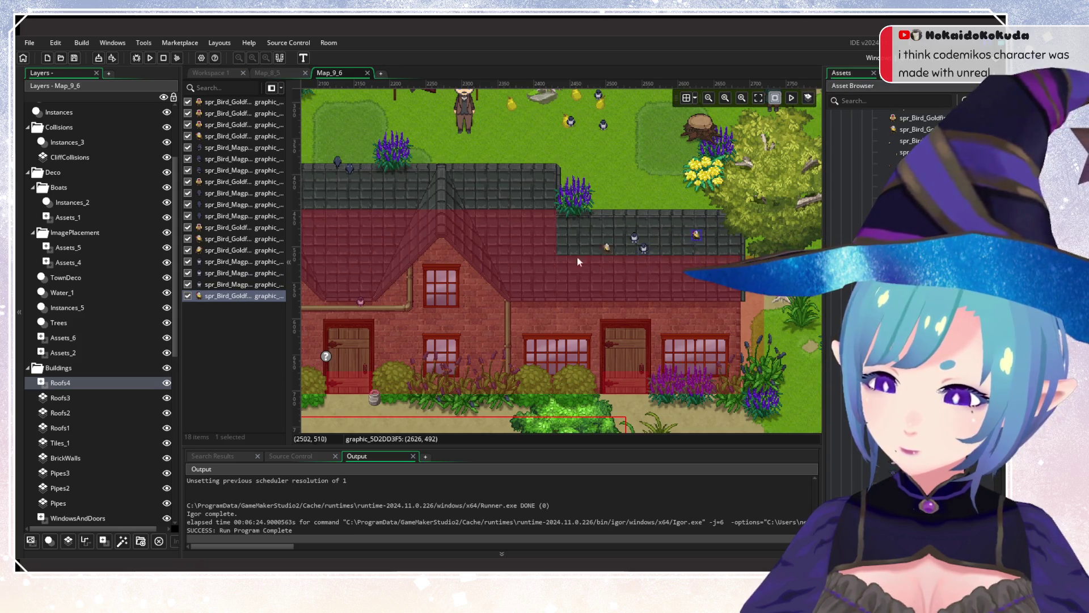
{"action": "scroll", "coordinate": [697, 267], "scroll_direction": "left", "scroll_amount": 5}
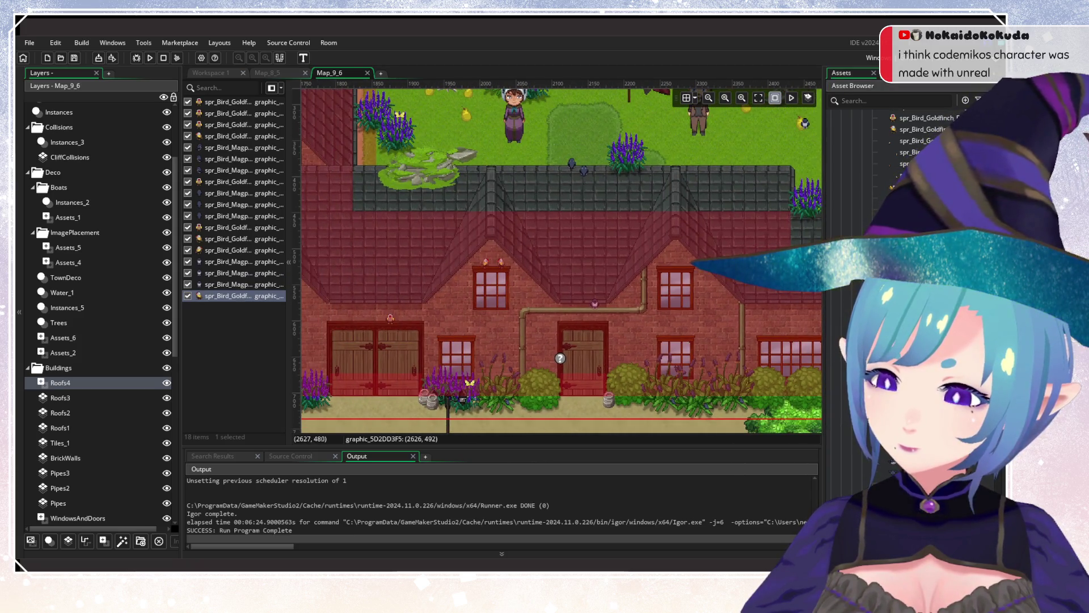
{"action": "left_click", "coordinate": [678, 213], "text": "alt"}
{"action": "scroll", "coordinate": [615, 244], "scroll_direction": "left", "scroll_amount": 10}
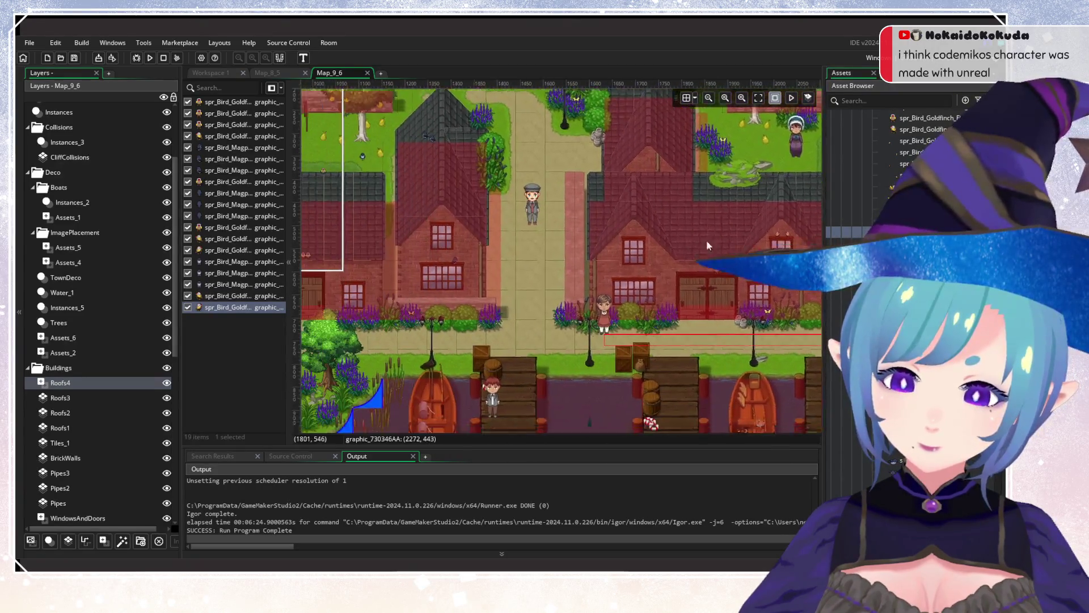
{"action": "scroll", "coordinate": [645, 257], "scroll_direction": "left", "scroll_amount": 4}
{"action": "scroll", "coordinate": [618, 378], "scroll_direction": "up", "scroll_amount": 5}
{"action": "scroll", "coordinate": [620, 376], "scroll_direction": "left", "scroll_amount": 4}
{"action": "scroll", "coordinate": [620, 376], "scroll_direction": "down", "scroll_amount": 3}
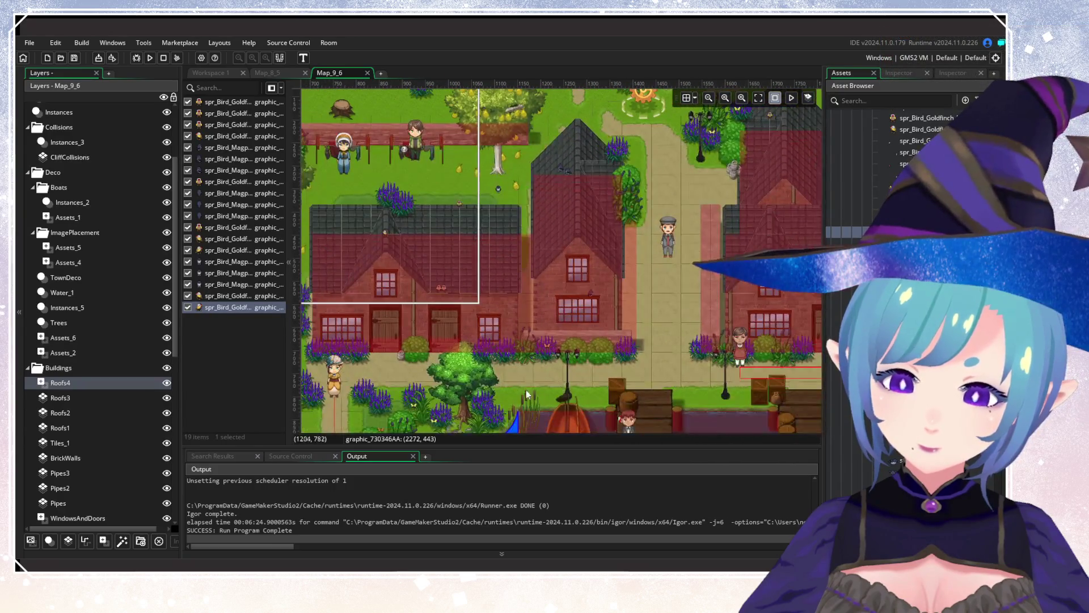
{"action": "scroll", "coordinate": [722, 293], "scroll_direction": "left", "scroll_amount": 4}
{"action": "scroll", "coordinate": [744, 288], "scroll_direction": "down", "scroll_amount": 3}
{"action": "scroll", "coordinate": [745, 287], "scroll_direction": "right", "scroll_amount": 4}
{"action": "scroll", "coordinate": [441, 305], "scroll_direction": "down", "scroll_amount": 2}
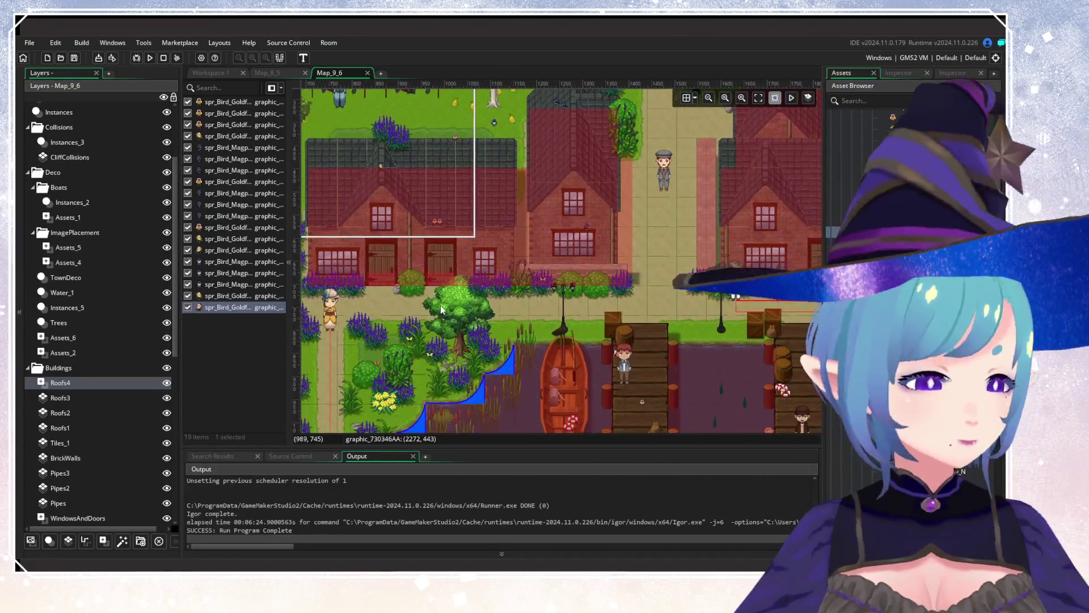
{"action": "left_click", "coordinate": [167, 233]}
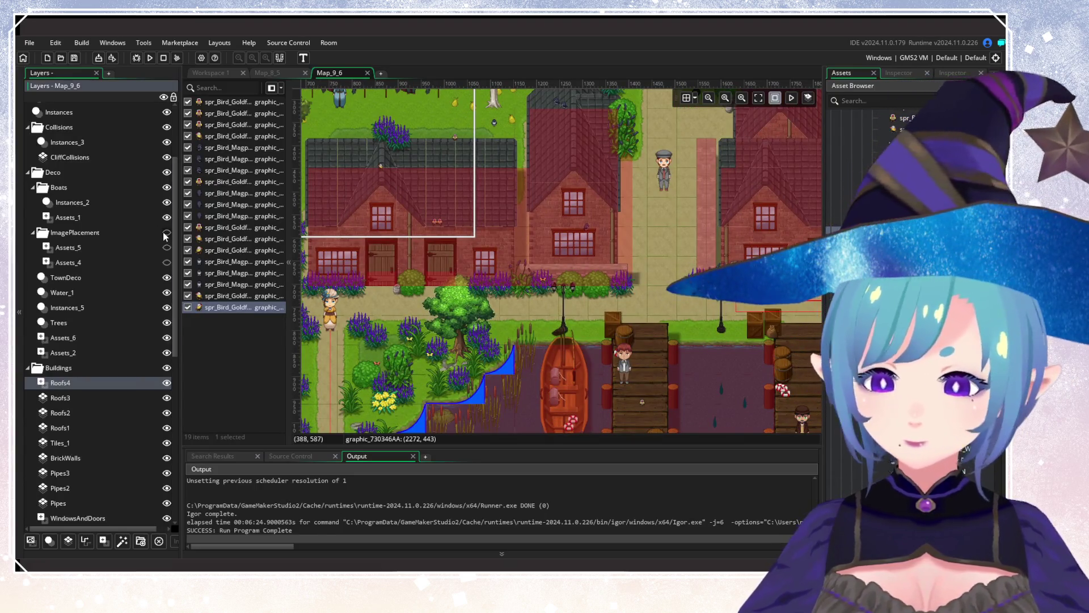
{"action": "left_click", "coordinate": [166, 232]}
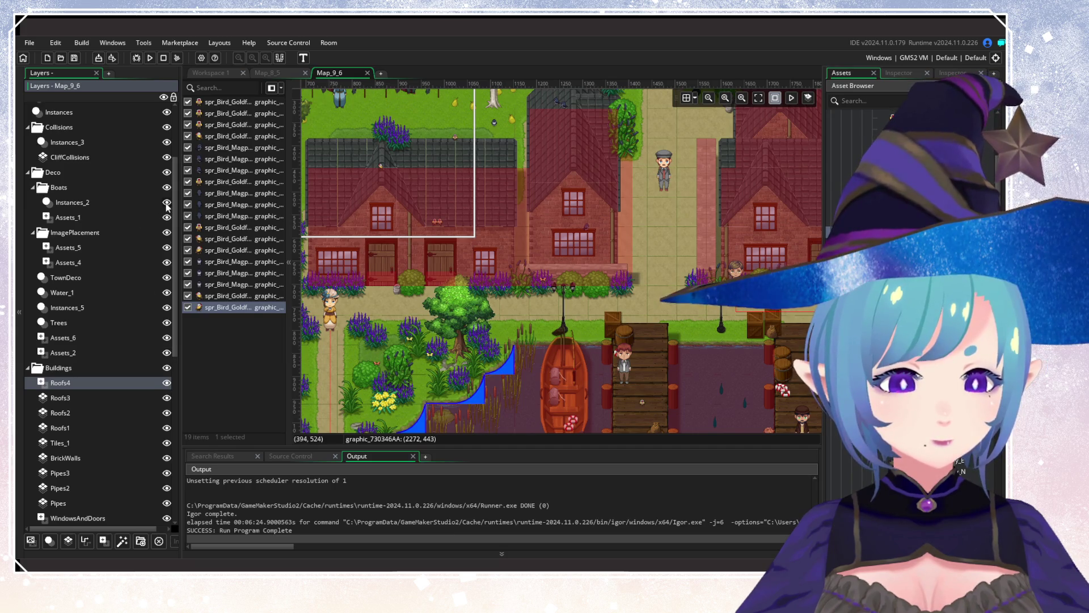
{"action": "left_click", "coordinate": [167, 233]}
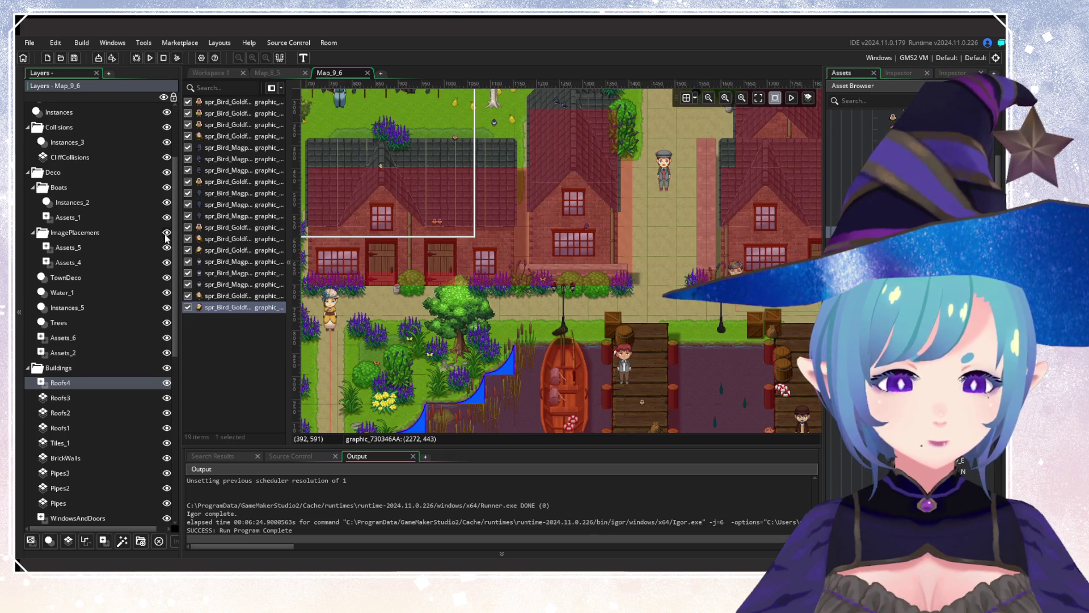
{"action": "left_click", "coordinate": [166, 383]}
{"action": "left_click", "coordinate": [166, 382]}
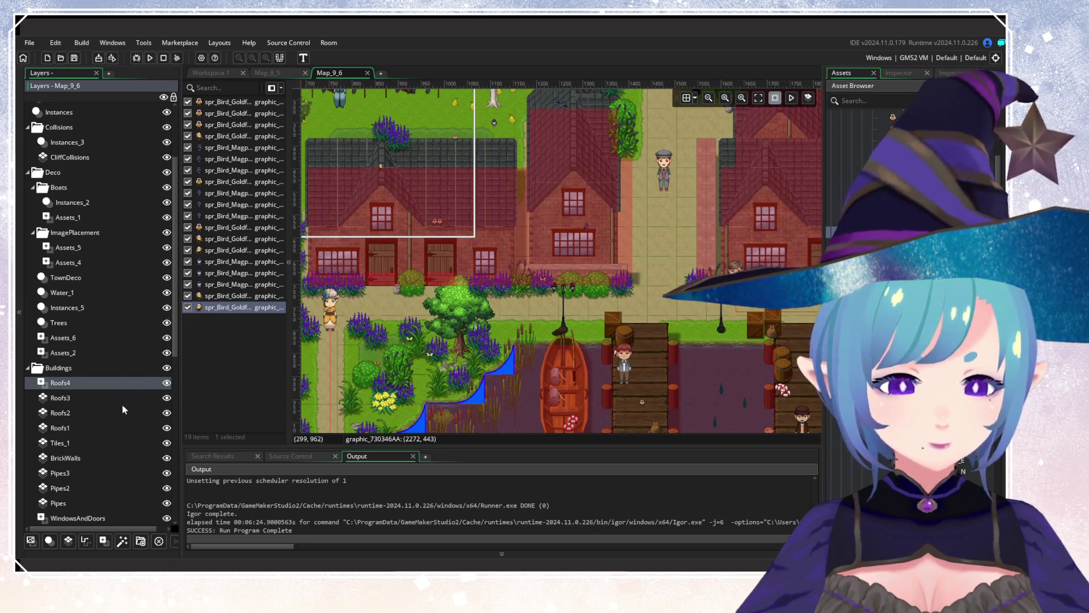
{"action": "left_click", "coordinate": [109, 462]}
{"action": "left_click", "coordinate": [166, 460]}
{"action": "left_click", "coordinate": [166, 459]}
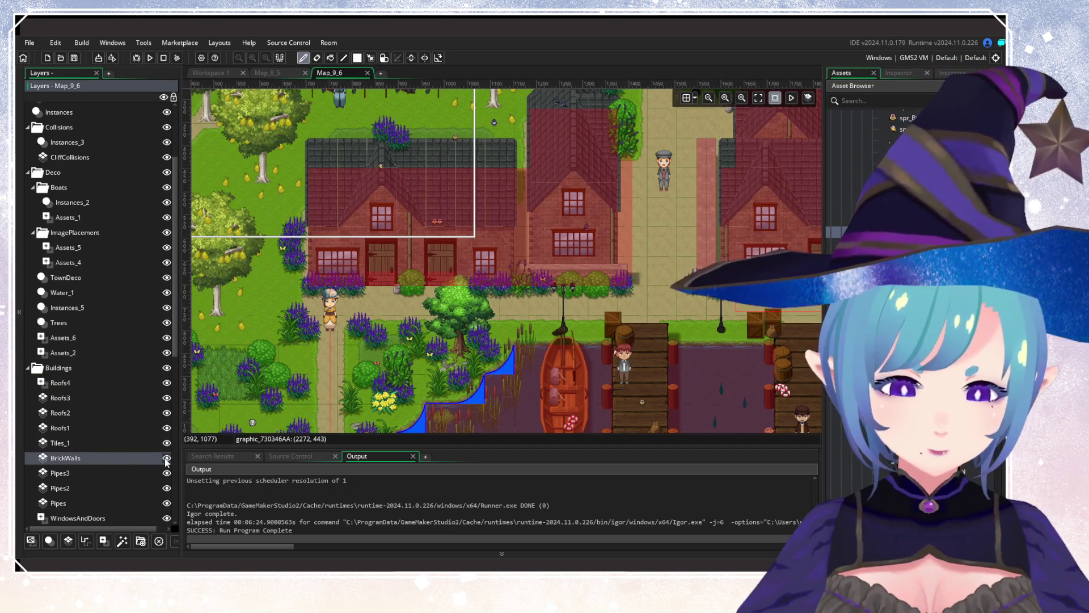
{"action": "left_click", "coordinate": [166, 460]}
{"action": "left_click", "coordinate": [166, 459]}
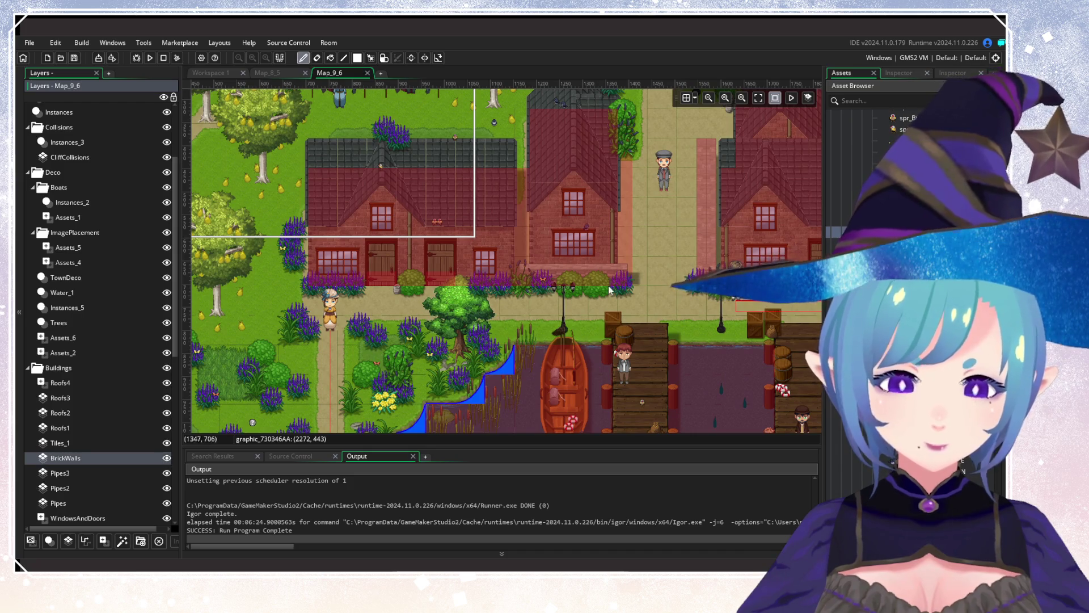
{"action": "scroll", "coordinate": [610, 290], "scroll_direction": "right", "scroll_amount": 10}
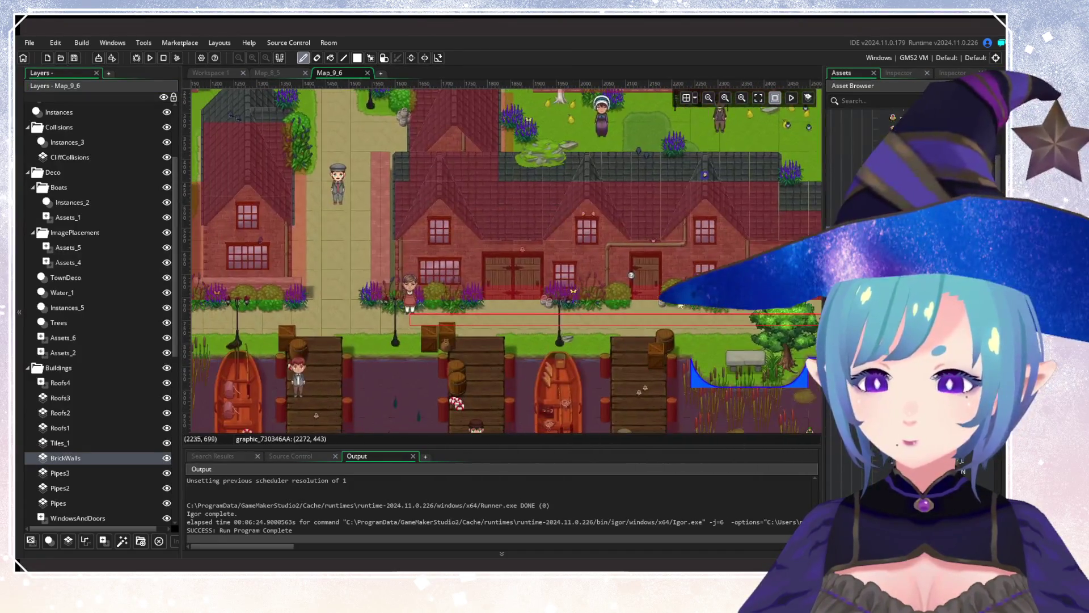
{"action": "scroll", "coordinate": [608, 298], "scroll_direction": "up", "scroll_amount": 5}
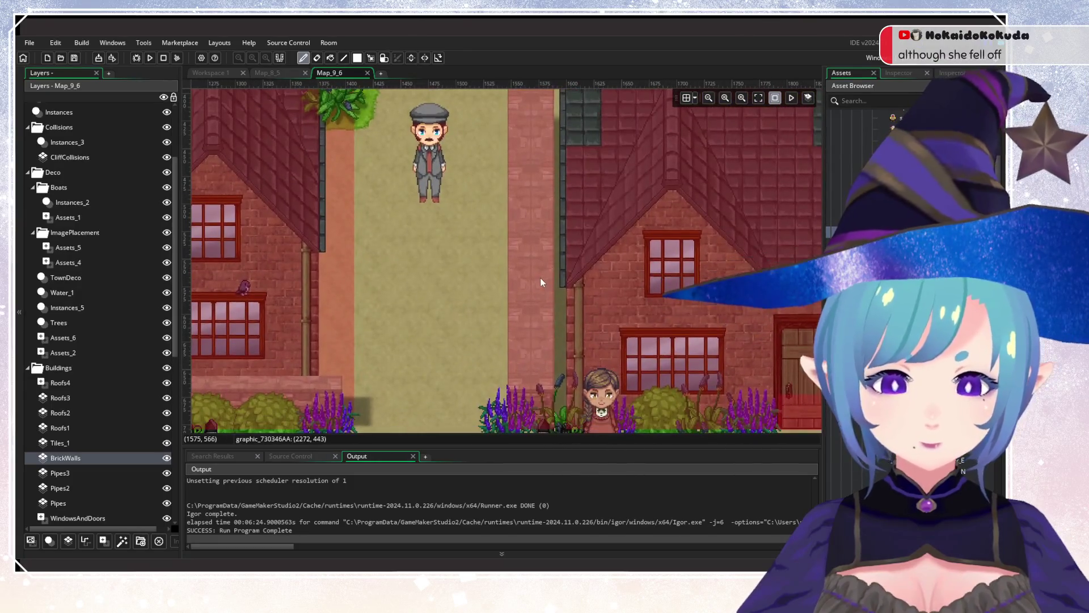
{"action": "scroll", "coordinate": [541, 282], "scroll_direction": "down", "scroll_amount": 1}
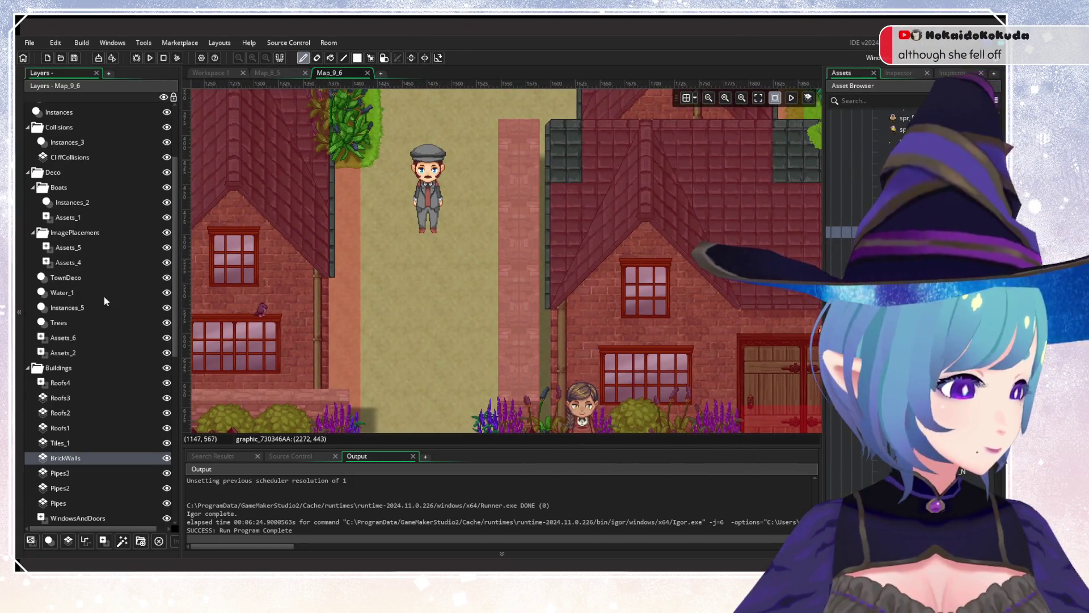
Create asset layer Assets_7 and place two birds on the path plus a magpie nearby.
{"action": "left_click", "coordinate": [105, 247]}
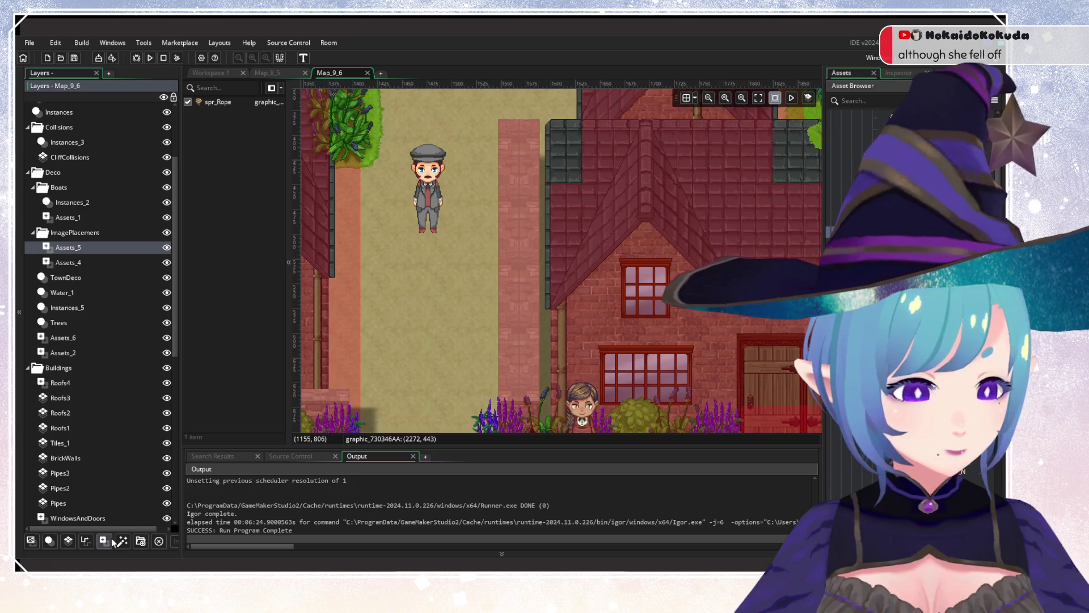
{"action": "left_click", "coordinate": [104, 540]}
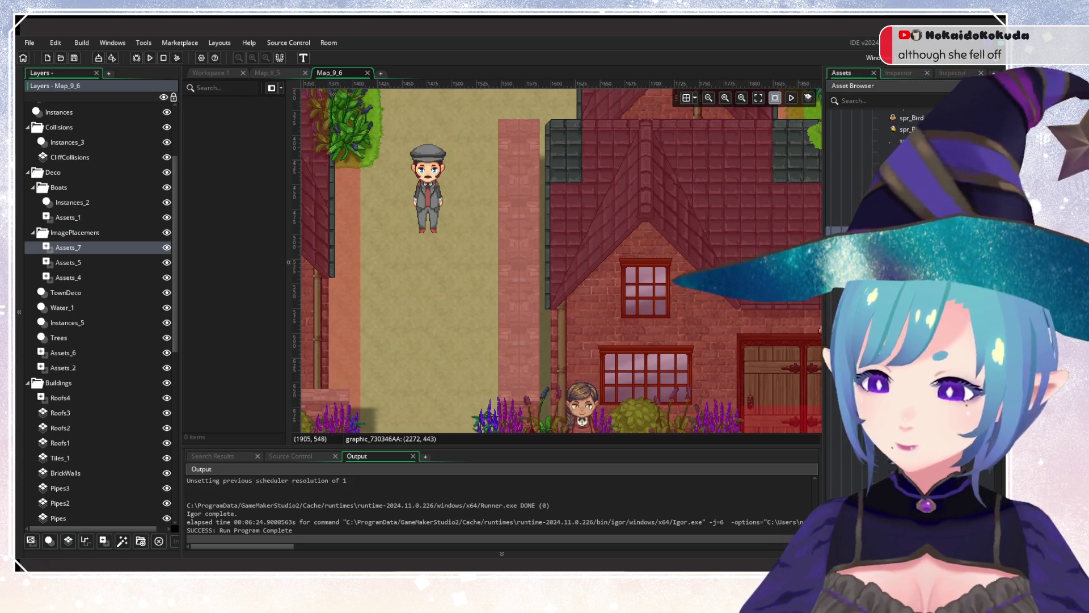
{"action": "left_click", "coordinate": [908, 118]}
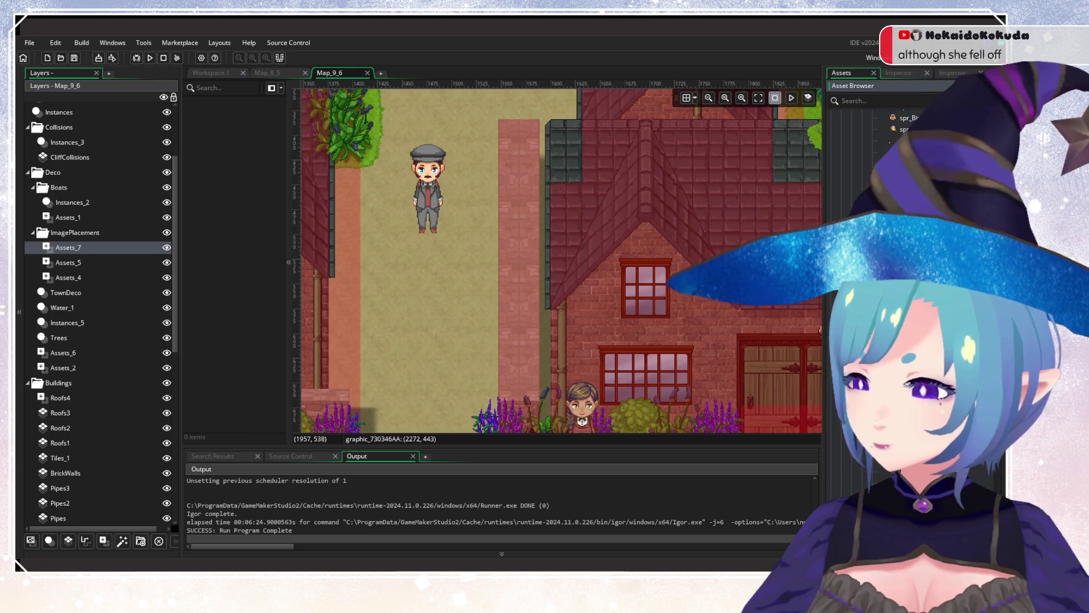
{"action": "left_click", "coordinate": [522, 189]}
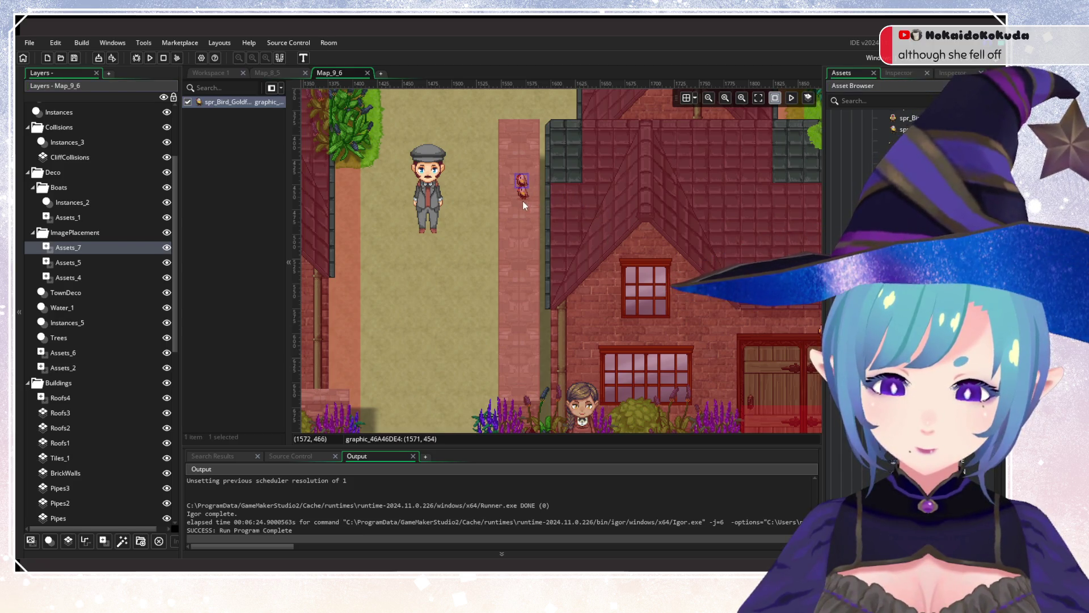
{"action": "left_click", "coordinate": [520, 202]}
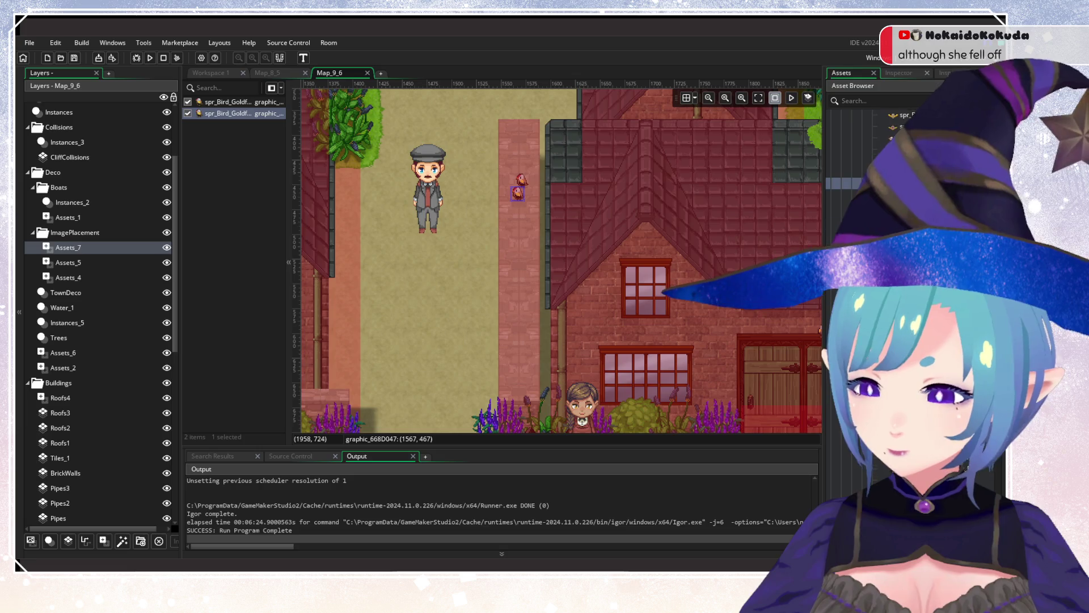
{"action": "left_click", "coordinate": [520, 397]}
Check the placed bird's properties, then add a new asset layer Assets_8 to ImagePlacement.
{"action": "mouse_move", "coordinate": [453, 384]}
{"action": "left_mouse_down"}
{"action": "mouse_move", "coordinate": [495, 311]}
{"action": "mouse_move", "coordinate": [465, 329]}
{"action": "mouse_move", "coordinate": [468, 340]}
{"action": "left_mouse_up"}
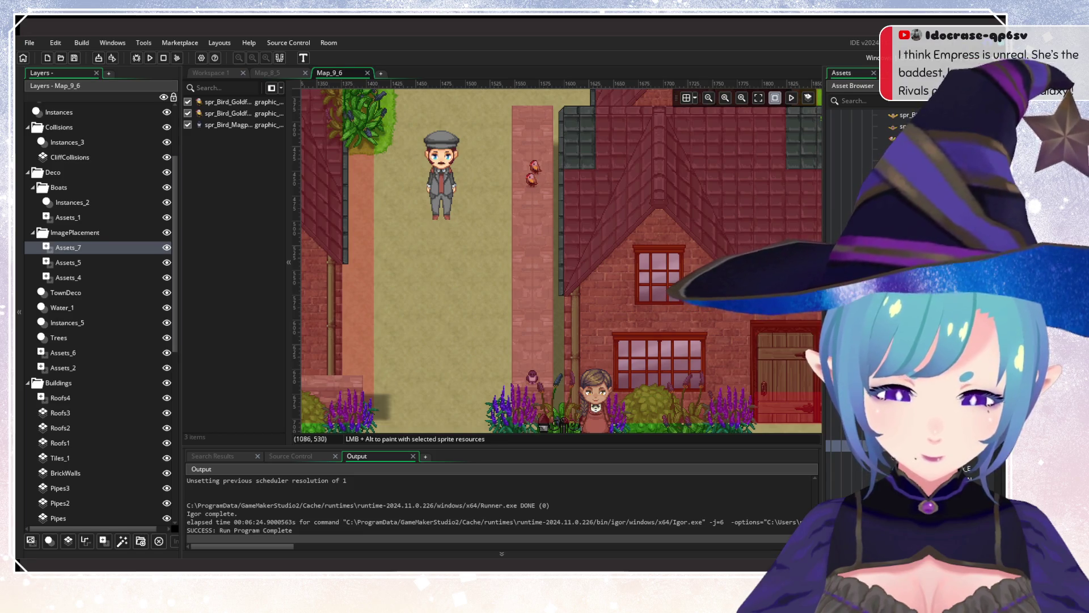
{"action": "left_click", "coordinate": [316, 273]}
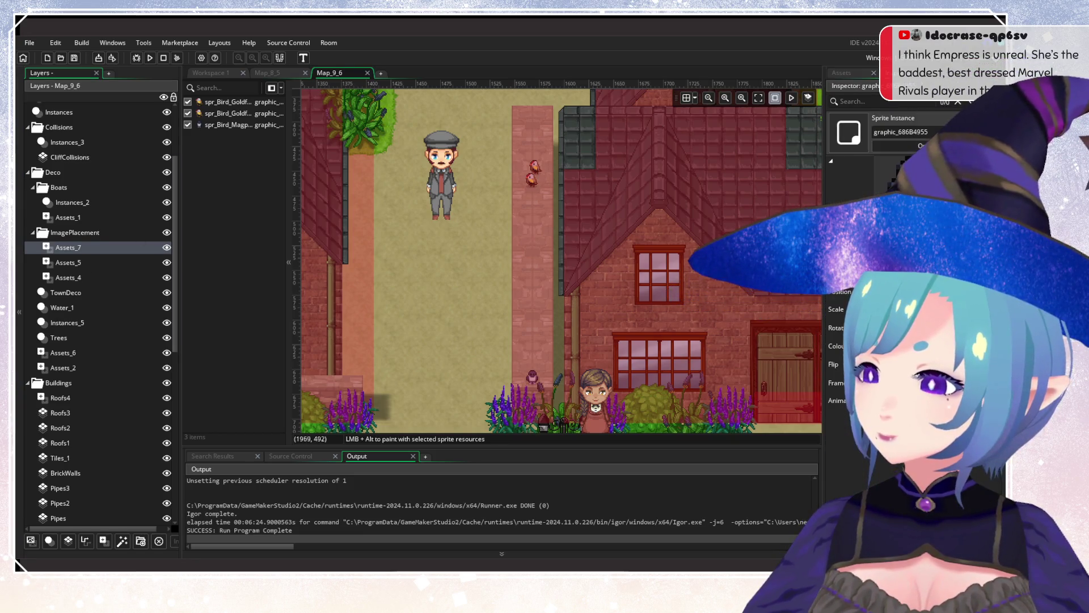
{"action": "key", "text": "Escape"}
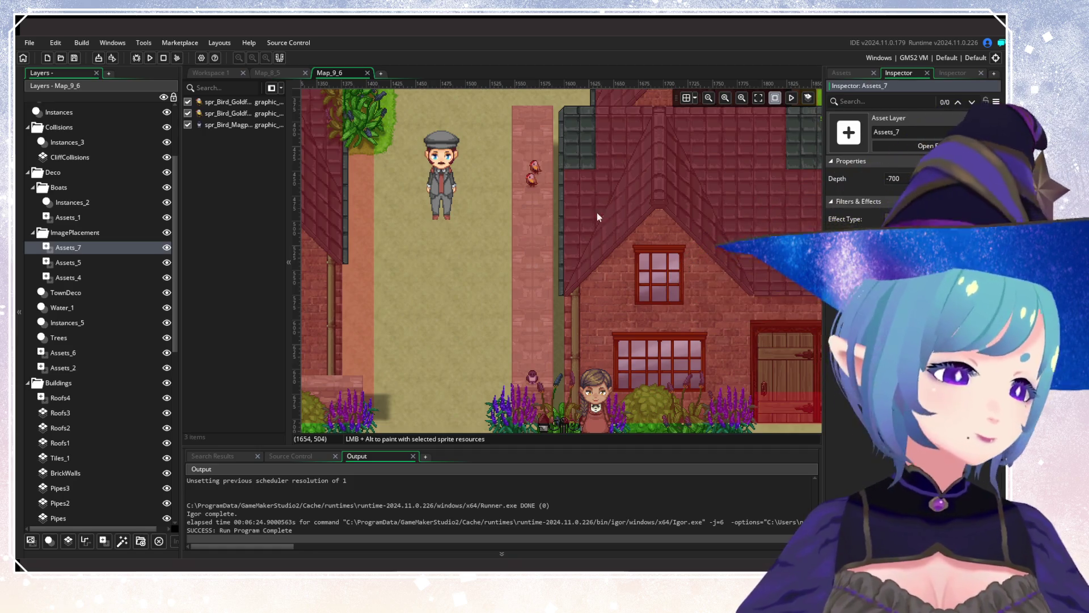
{"action": "left_click_drag", "start_coordinate": [452, 219], "coordinate": [765, 185]}
{"action": "scroll", "coordinate": [660, 234], "scroll_direction": "down", "scroll_amount": 1}
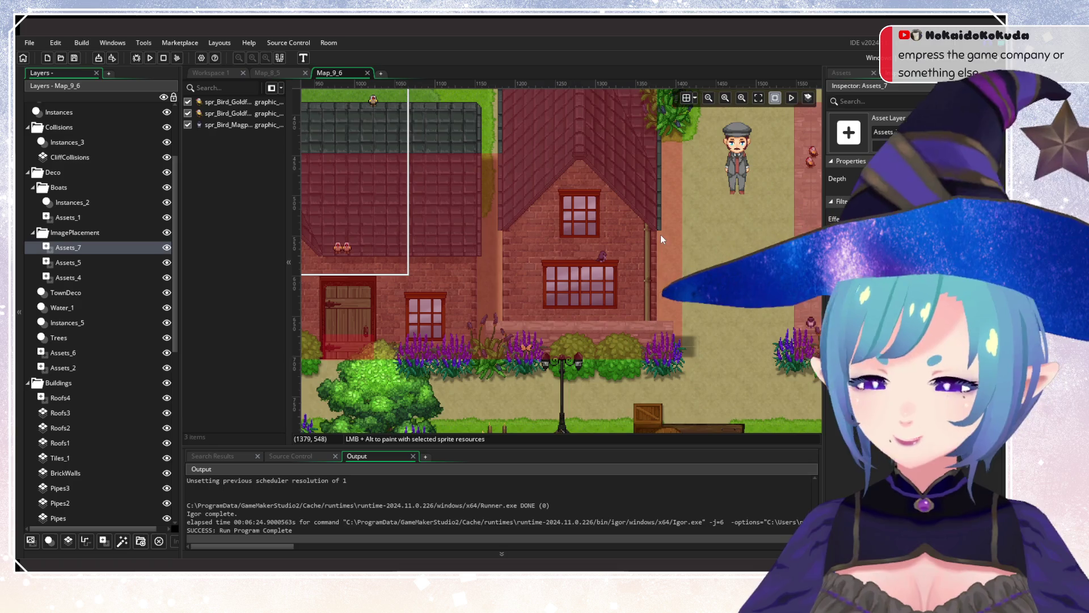
{"action": "scroll", "coordinate": [577, 275], "scroll_direction": "down", "scroll_amount": 1}
{"action": "left_click_drag", "start_coordinate": [577, 274], "coordinate": [669, 245]}
{"action": "scroll", "coordinate": [669, 246], "scroll_direction": "down", "scroll_amount": 4}
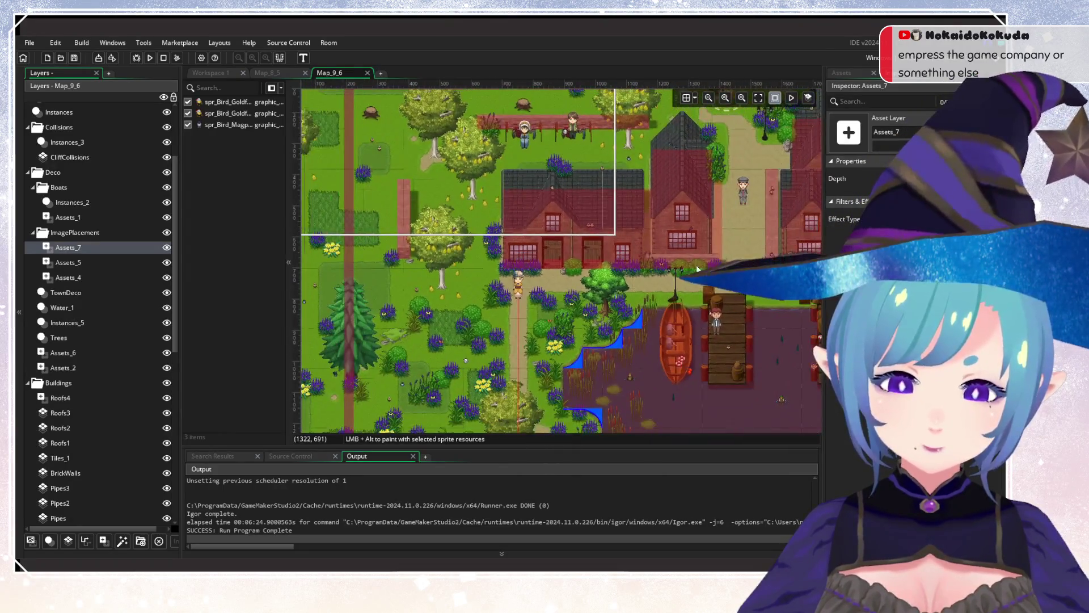
{"action": "scroll", "coordinate": [559, 248], "scroll_direction": "up", "scroll_amount": 10}
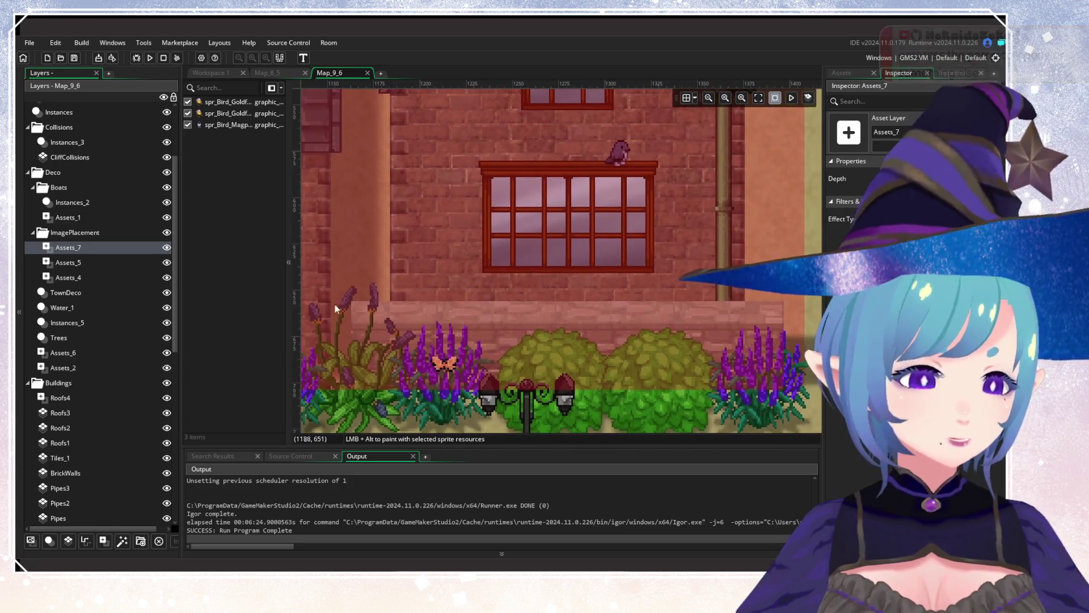
{"action": "left_click", "coordinate": [102, 541]}
Place a Goldfinch sprite on layer Assets_8 below the brick-wall window by the flowers.
{"action": "left_click", "coordinate": [842, 73]}
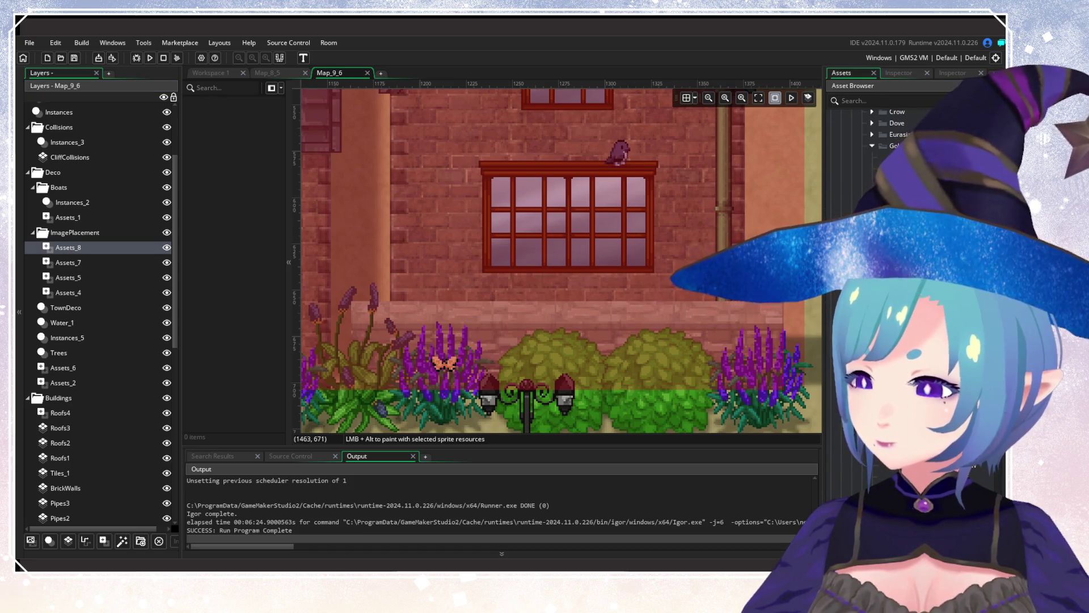
{"action": "mouse_move", "coordinate": [897, 157]}
{"action": "left_mouse_down"}
{"action": "mouse_move", "coordinate": [485, 334]}
{"action": "mouse_move", "coordinate": [408, 322]}
{"action": "left_mouse_up"}
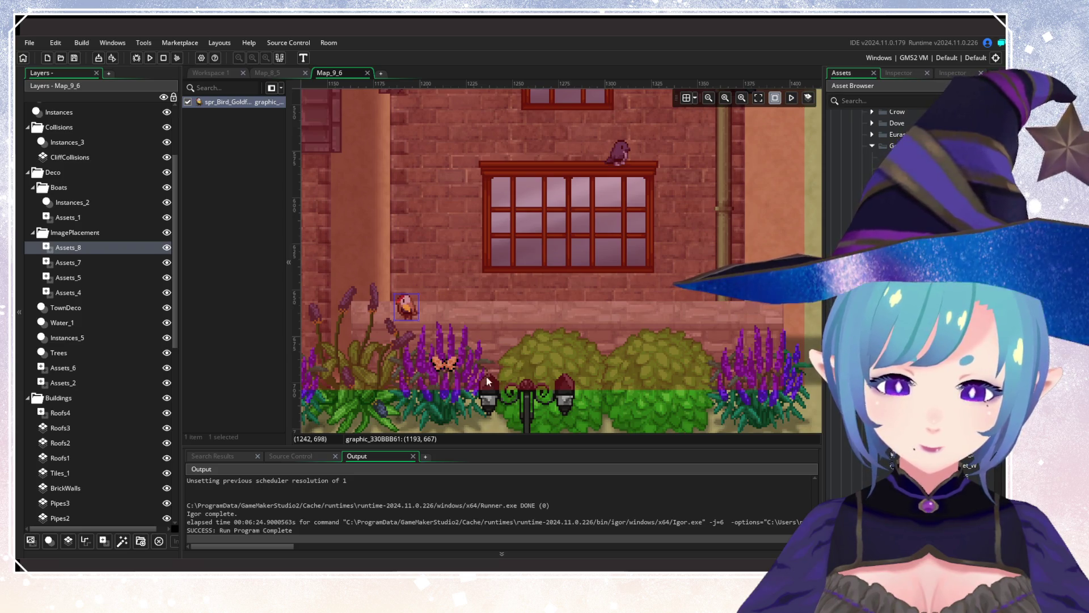
{"action": "left_click", "coordinate": [902, 73]}
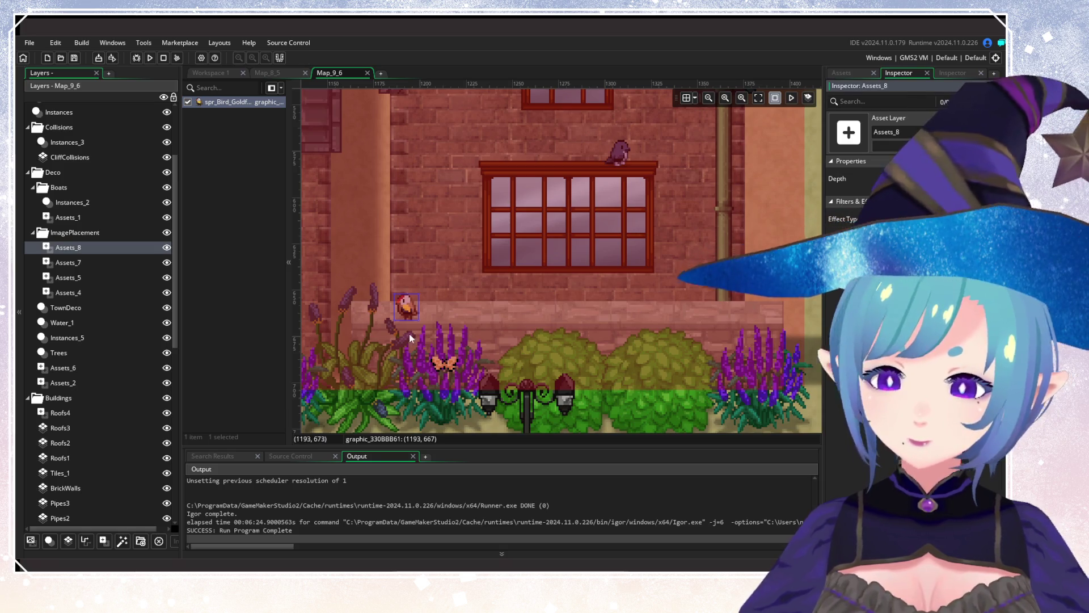
Pan over to the clothesline and add a new empty asset layer, Assets_9.
{"action": "left_click_drag", "start_coordinate": [384, 337], "coordinate": [617, 307]}
{"action": "scroll", "coordinate": [461, 301], "scroll_direction": "down", "scroll_amount": 5}
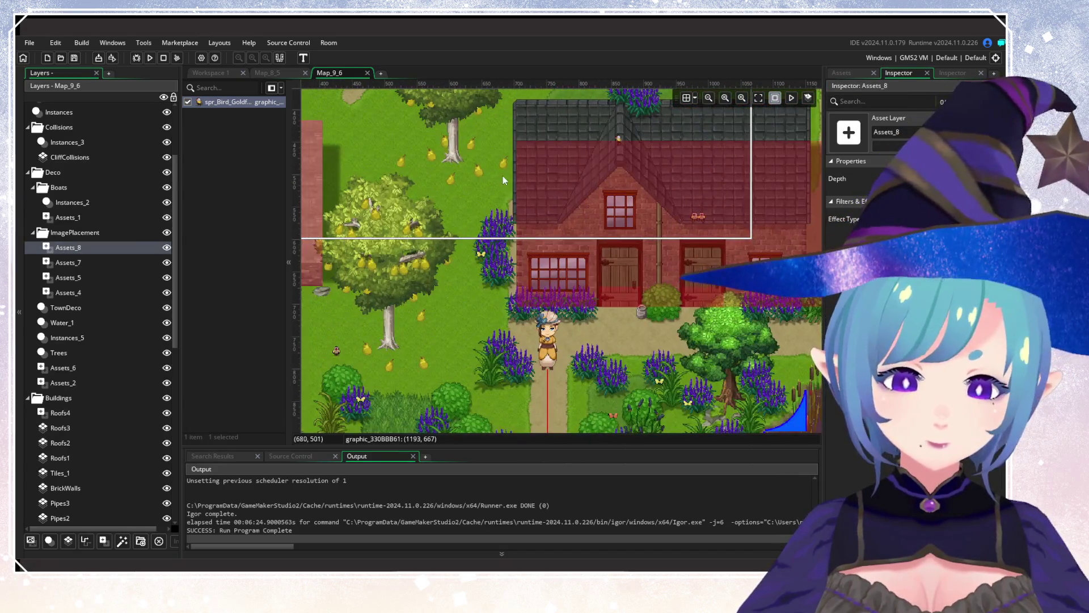
{"action": "left_click_drag", "start_coordinate": [503, 176], "coordinate": [465, 258]}
{"action": "mouse_move", "coordinate": [601, 256]}
{"action": "left_mouse_down"}
{"action": "mouse_move", "coordinate": [601, 308]}
{"action": "mouse_move", "coordinate": [601, 221]}
{"action": "left_mouse_up"}
{"action": "scroll", "coordinate": [601, 309], "scroll_direction": "down", "scroll_amount": 4}
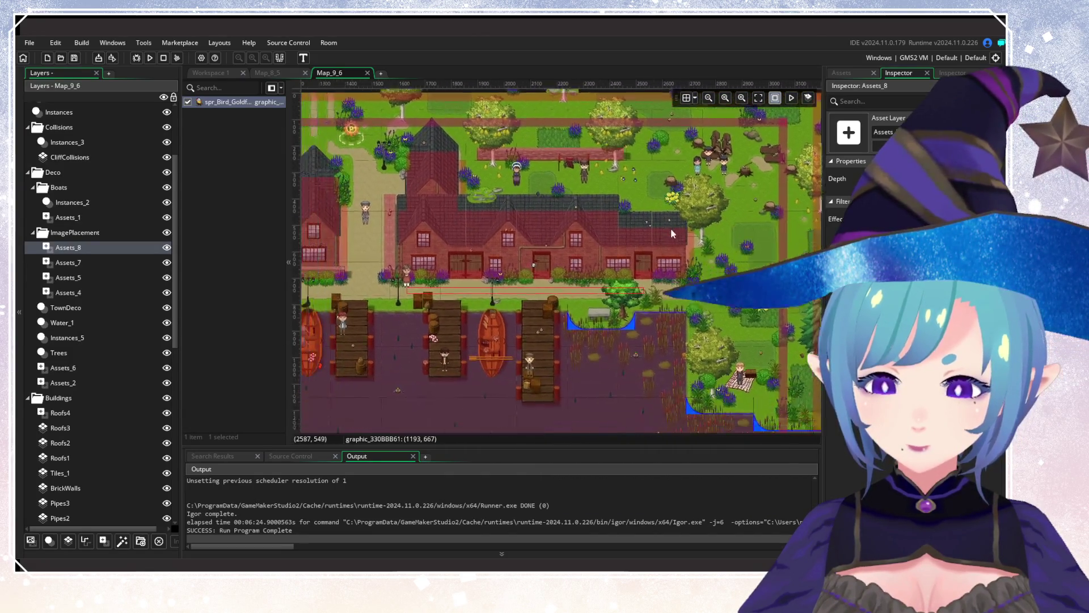
{"action": "left_click_drag", "start_coordinate": [670, 228], "coordinate": [579, 241]}
{"action": "scroll", "coordinate": [539, 318], "scroll_direction": "up", "scroll_amount": 5}
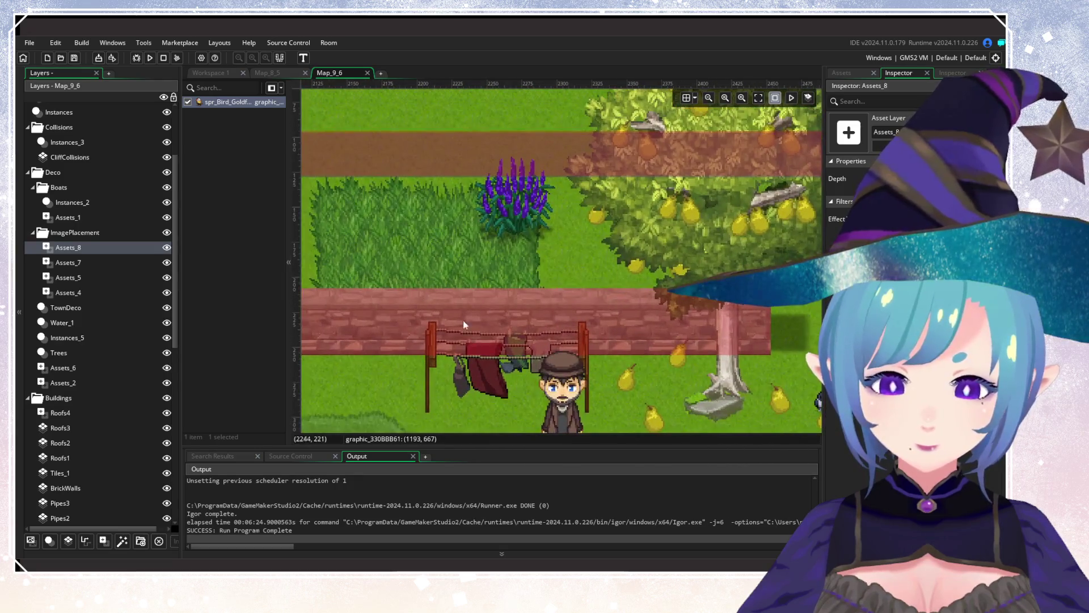
{"action": "left_click", "coordinate": [102, 541]}
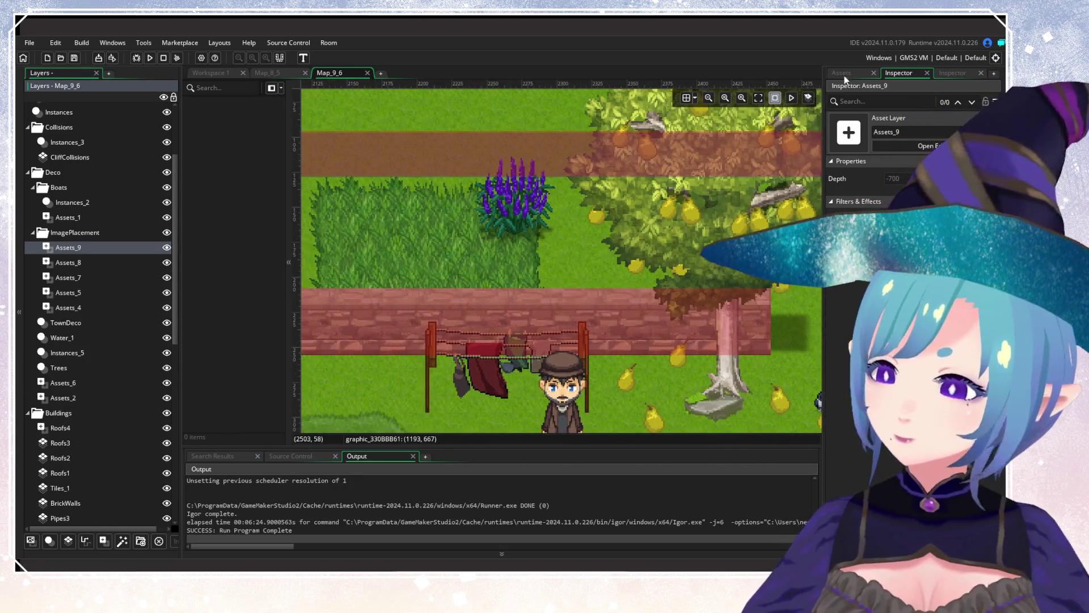
Perch magpie sprites on the brick wall above the clothesline on Assets_9, then pan toward the pear trees.
{"action": "left_click", "coordinate": [841, 73]}
{"action": "scroll", "coordinate": [886, 142], "scroll_direction": "down", "scroll_amount": 2}
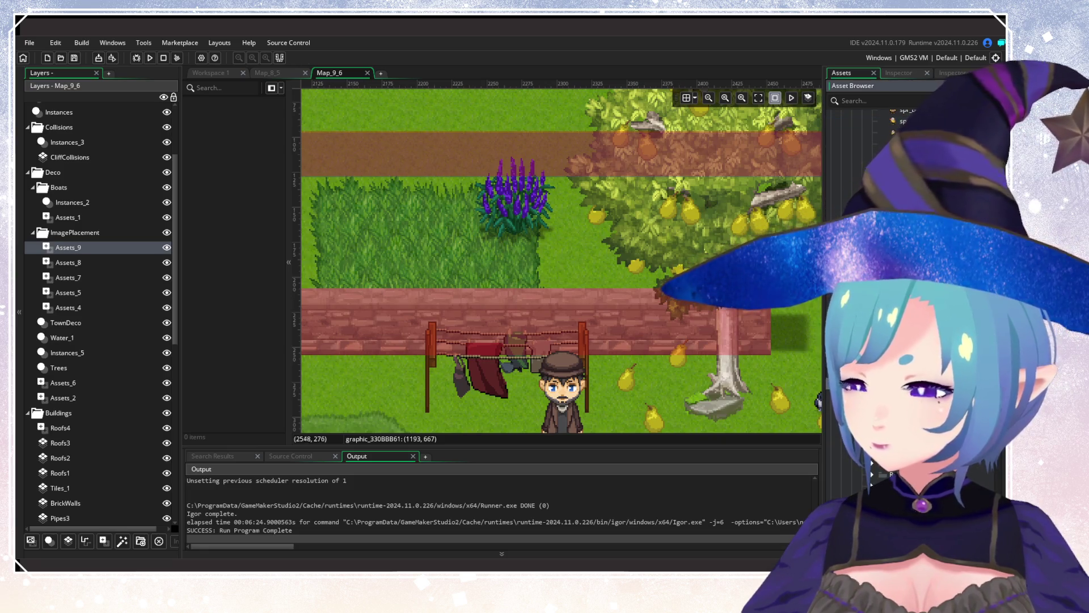
{"action": "mouse_move", "coordinate": [908, 120]}
{"action": "left_mouse_down"}
{"action": "mouse_move", "coordinate": [567, 298]}
{"action": "mouse_move", "coordinate": [591, 302]}
{"action": "left_mouse_up"}
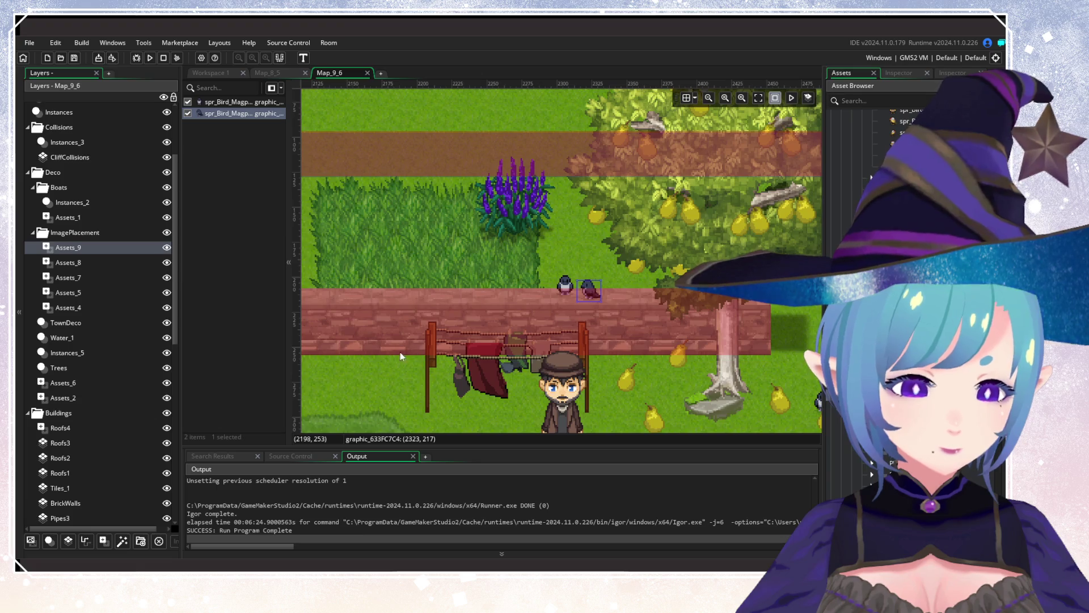
{"action": "left_click", "coordinate": [80, 248]}
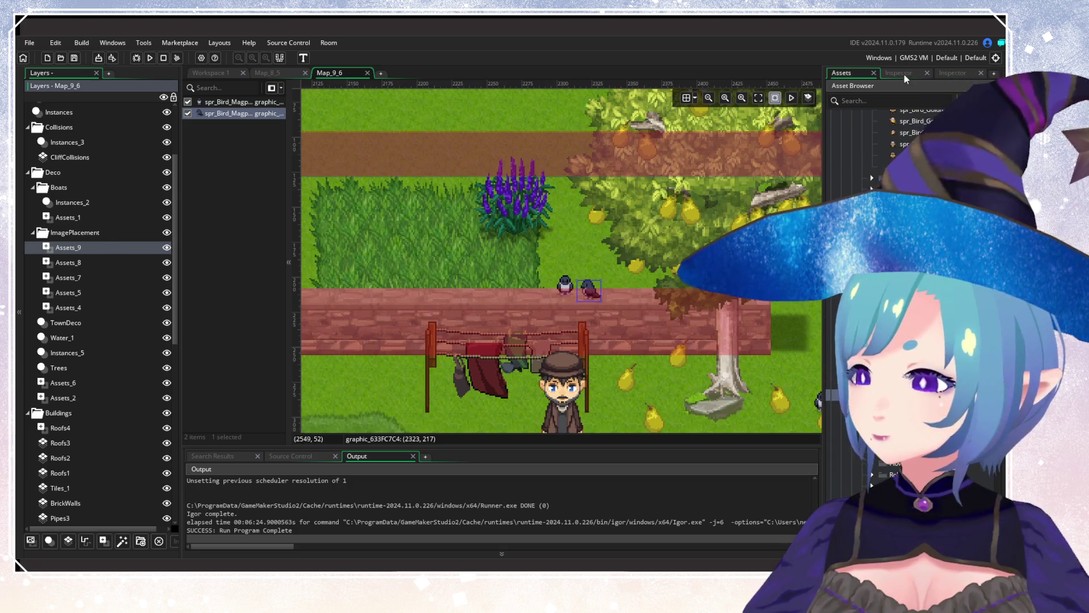
{"action": "double_click", "coordinate": [106, 244]}
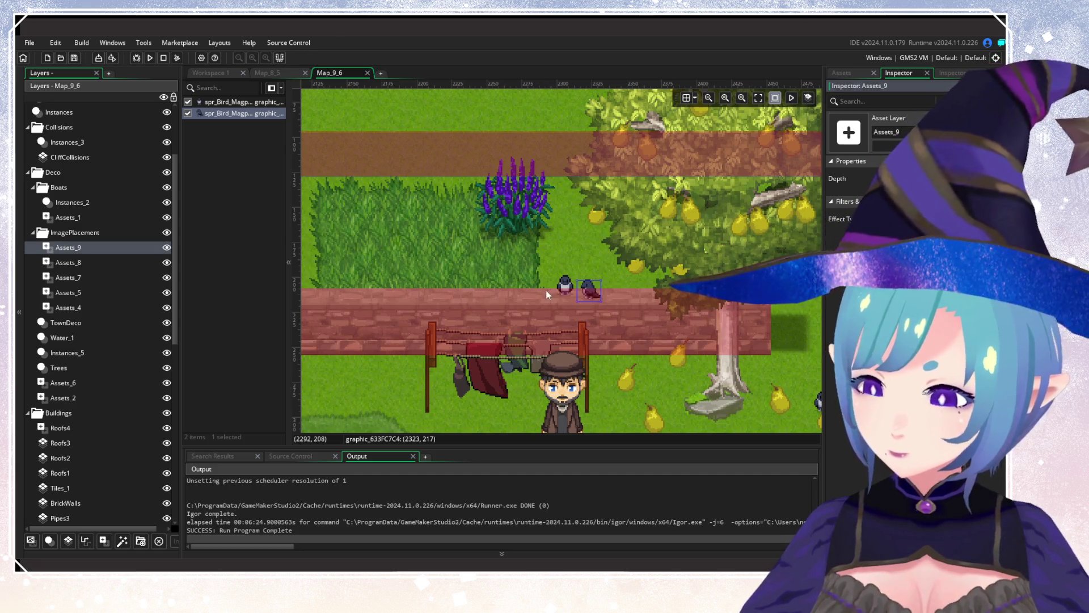
{"action": "scroll", "coordinate": [546, 290], "scroll_direction": "left", "scroll_amount": 10}
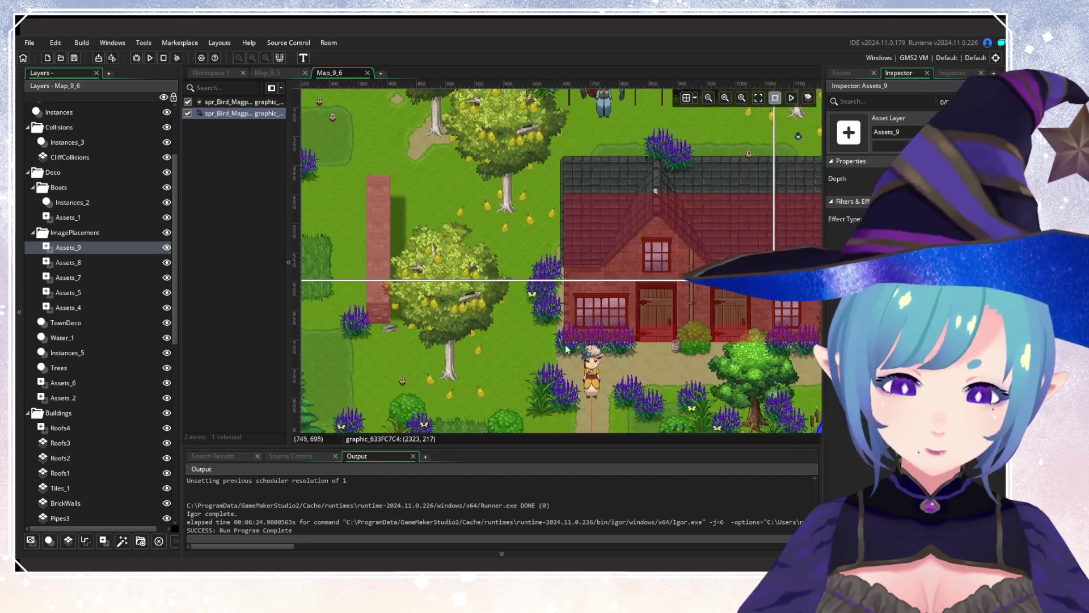
{"action": "scroll", "coordinate": [566, 348], "scroll_direction": "down", "scroll_amount": 5}
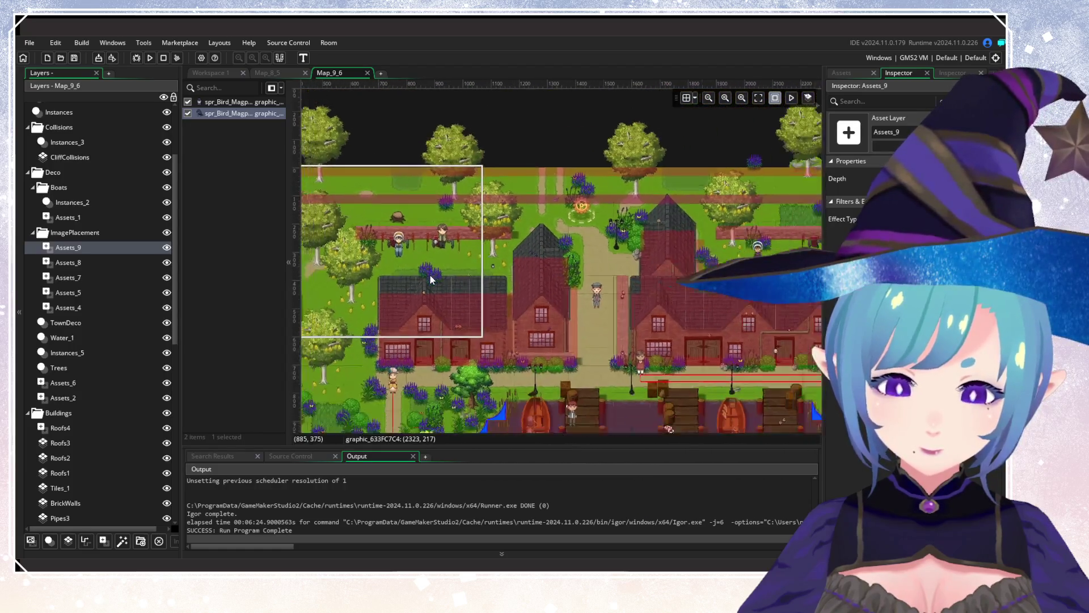
{"action": "scroll", "coordinate": [431, 279], "scroll_direction": "left", "scroll_amount": 10}
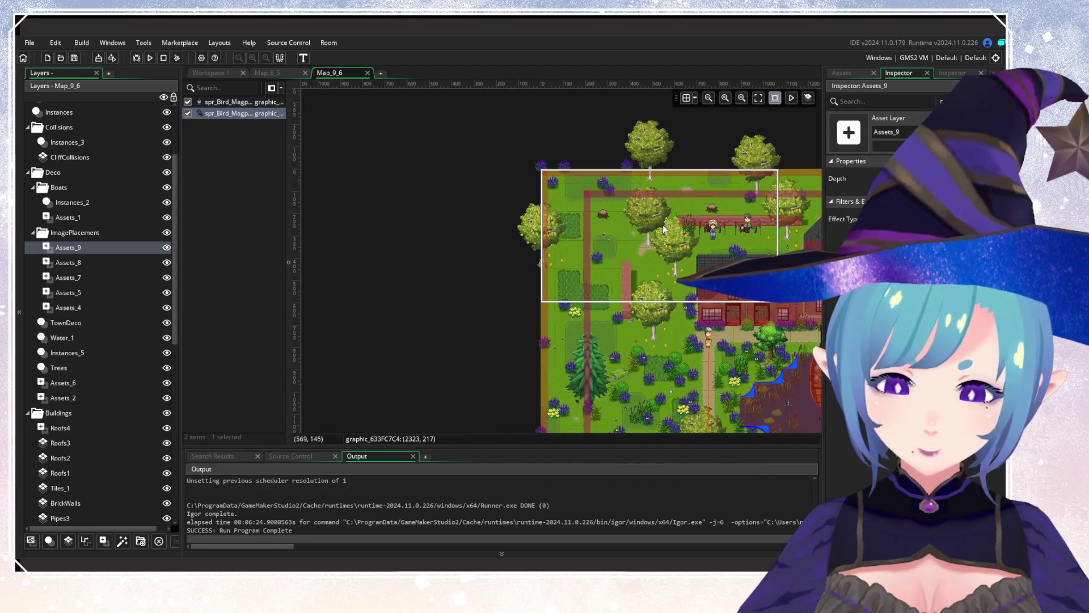
{"action": "scroll", "coordinate": [627, 254], "scroll_direction": "up", "scroll_amount": 5}
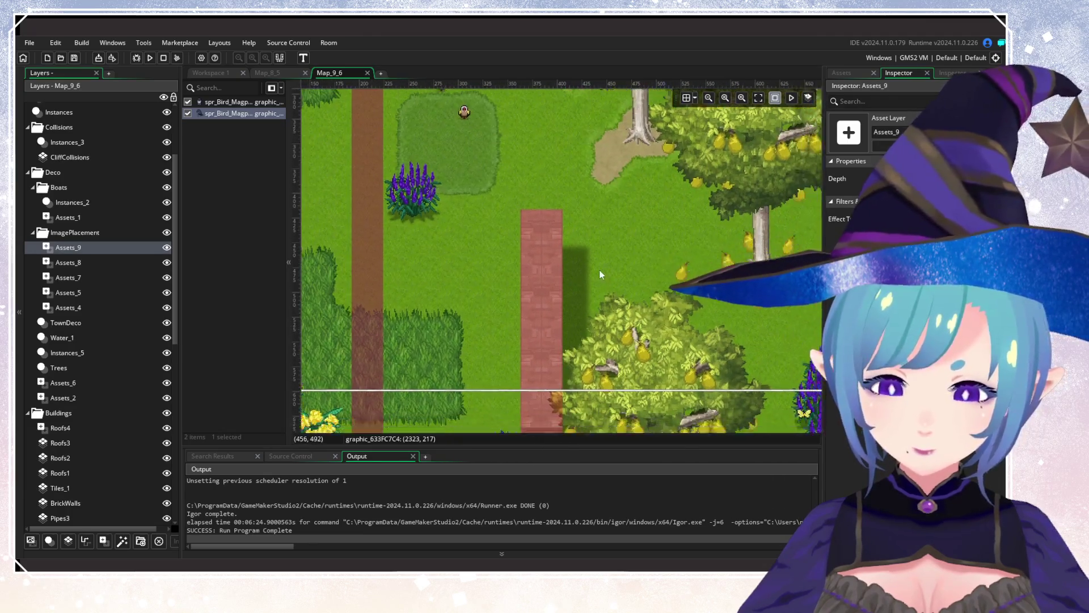
Add asset layer Assets_10, then delete the trial goldfinch placed on the brick path.
{"action": "left_click", "coordinate": [103, 540]}
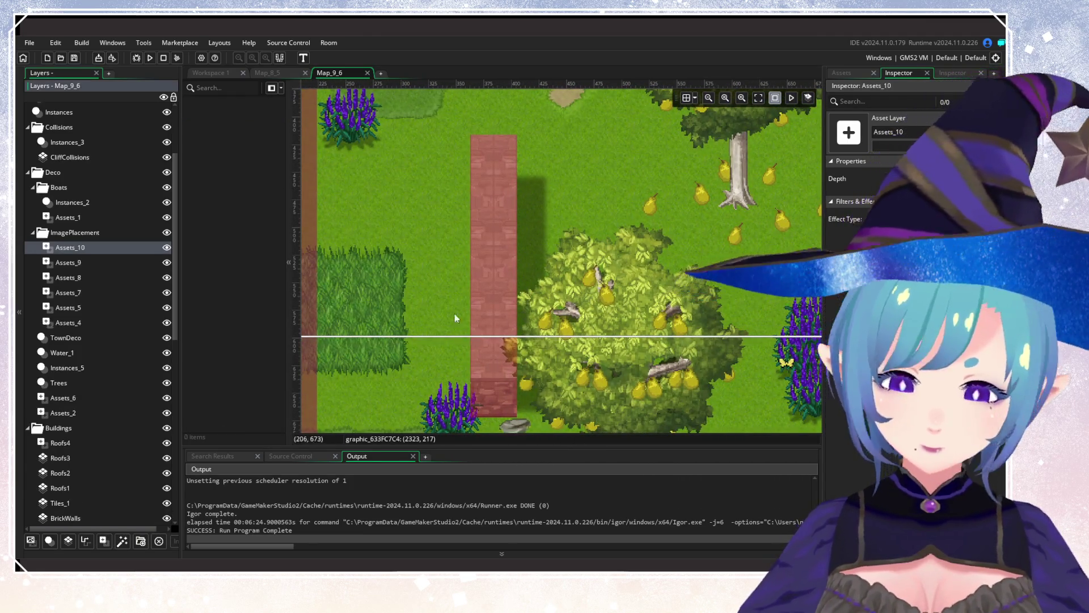
{"action": "left_click", "coordinate": [842, 72]}
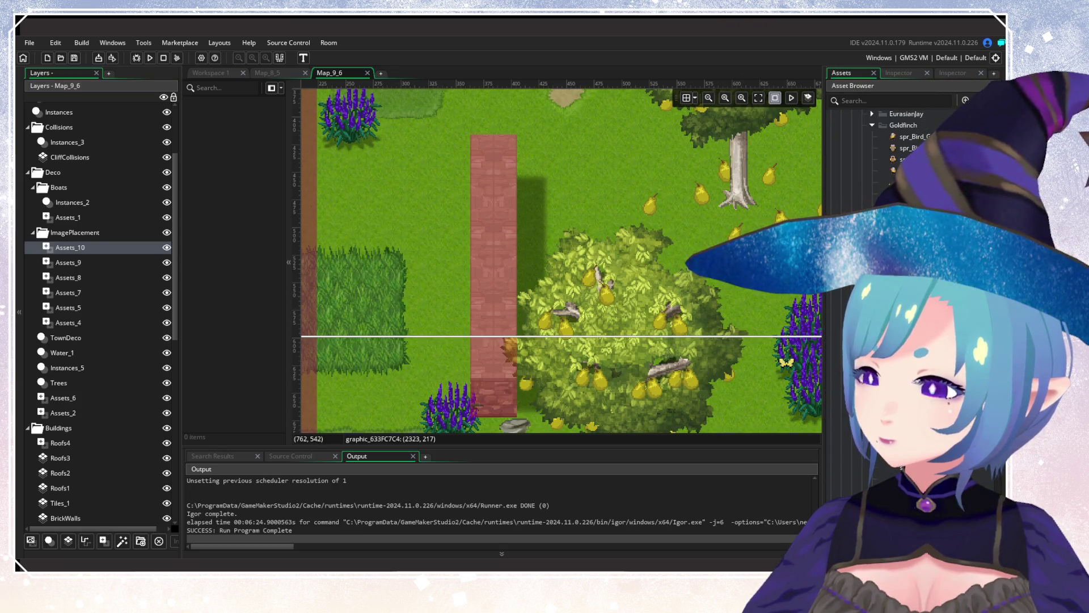
{"action": "left_click", "coordinate": [880, 278]}
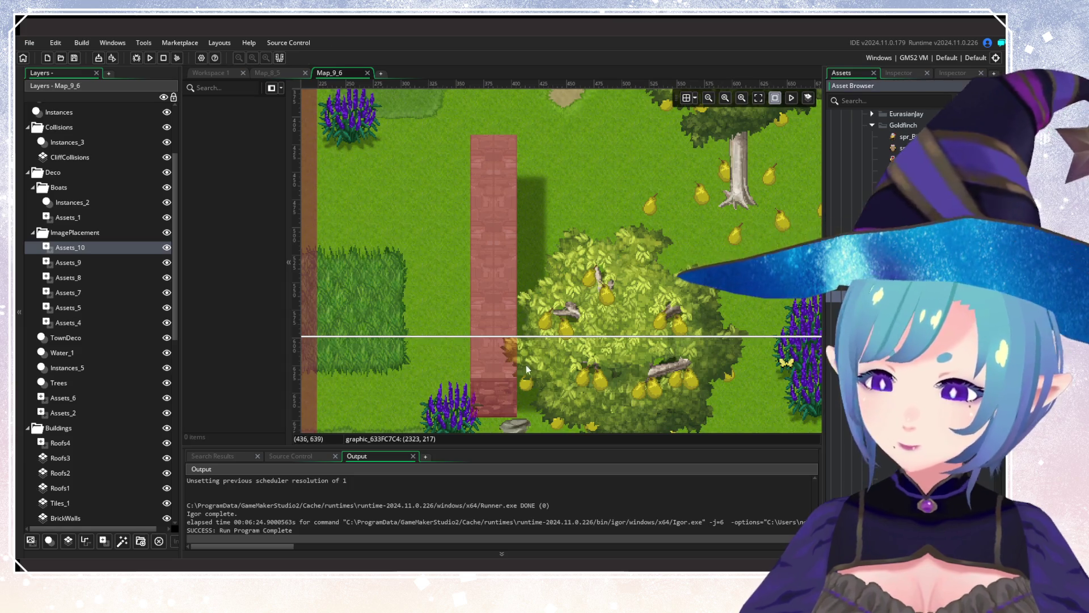
{"action": "left_click", "coordinate": [485, 379]}
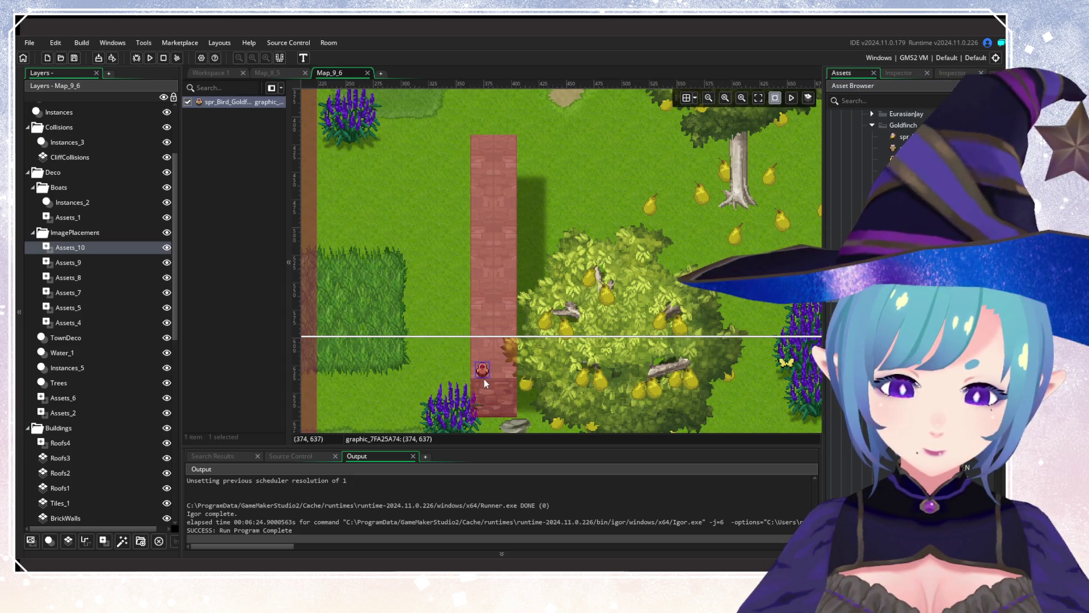
{"action": "scroll", "coordinate": [465, 366], "scroll_direction": "down", "scroll_amount": 3}
{"action": "scroll", "coordinate": [466, 366], "scroll_direction": "right", "scroll_amount": 2}
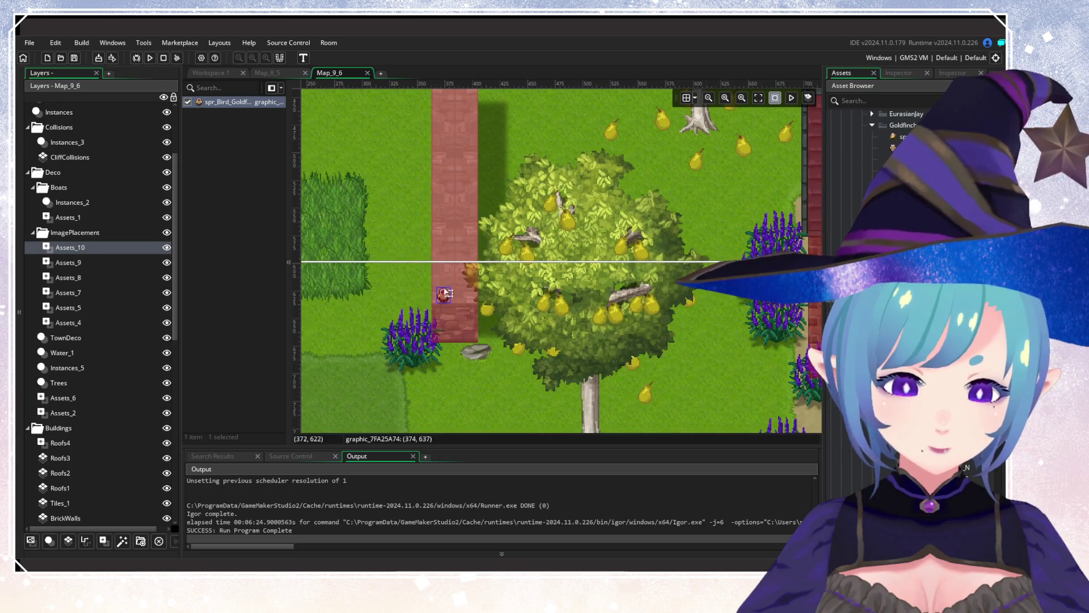
{"action": "key", "text": "Delete"}
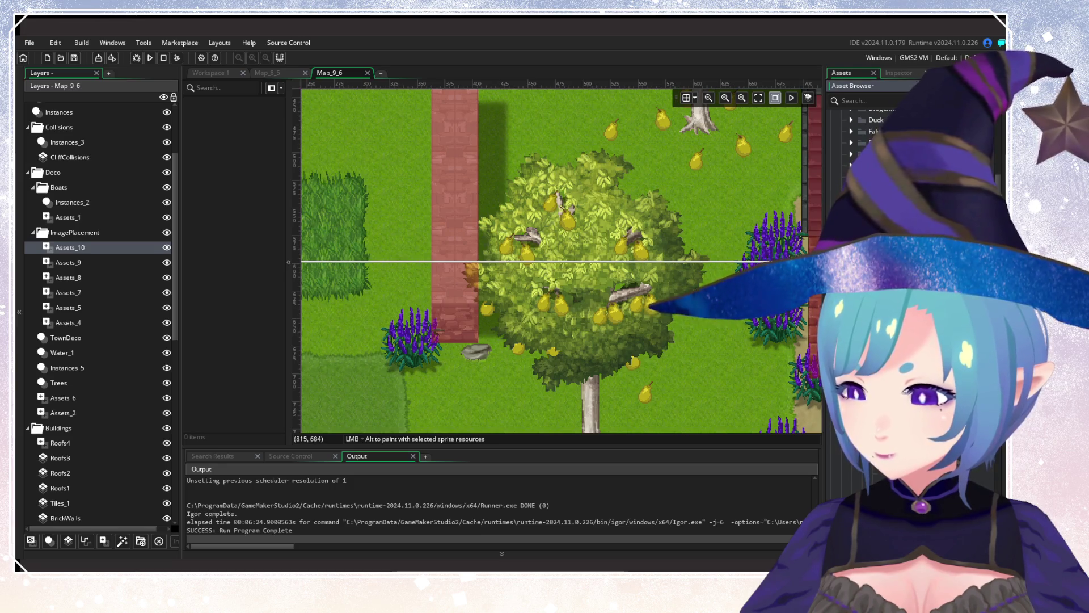
Preview the squirrel sprite's idle animation, then return to Map_9_6.
{"action": "key", "text": "ctrl+Tab"}
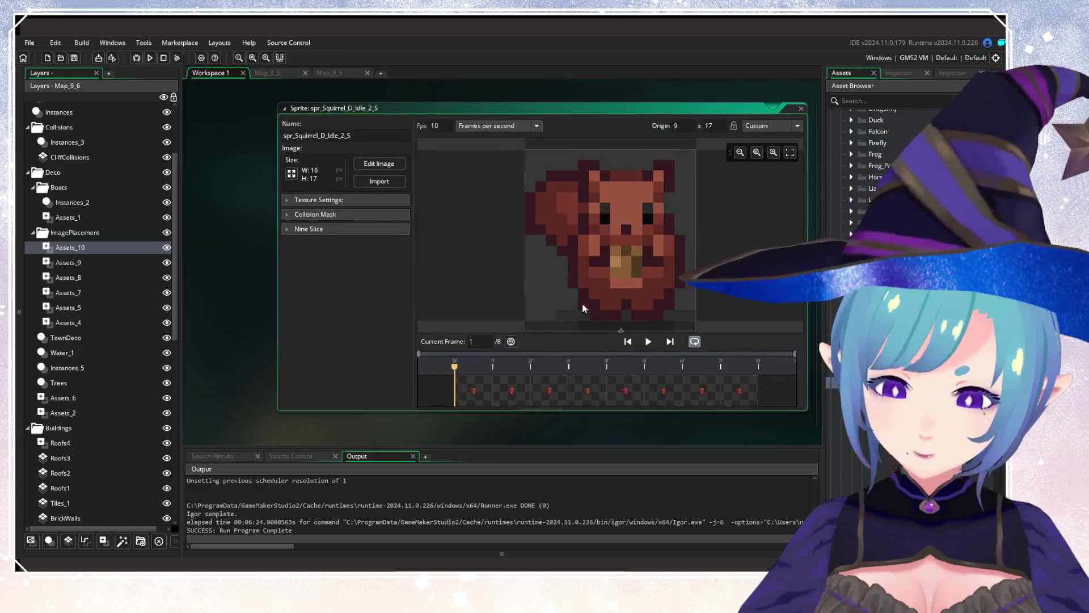
{"action": "left_click", "coordinate": [648, 341]}
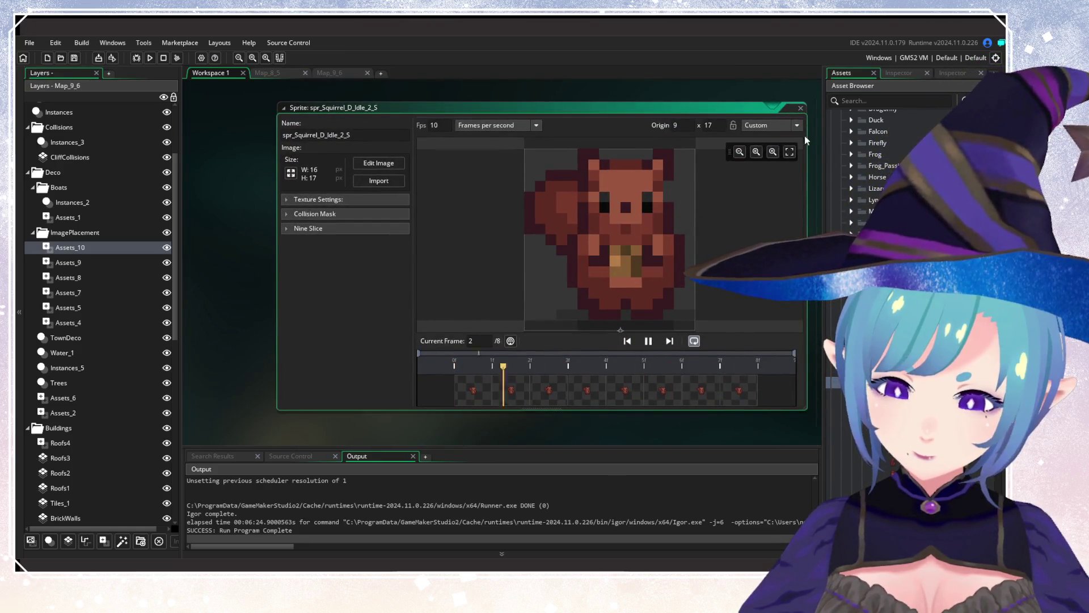
{"action": "left_click", "coordinate": [349, 73]}
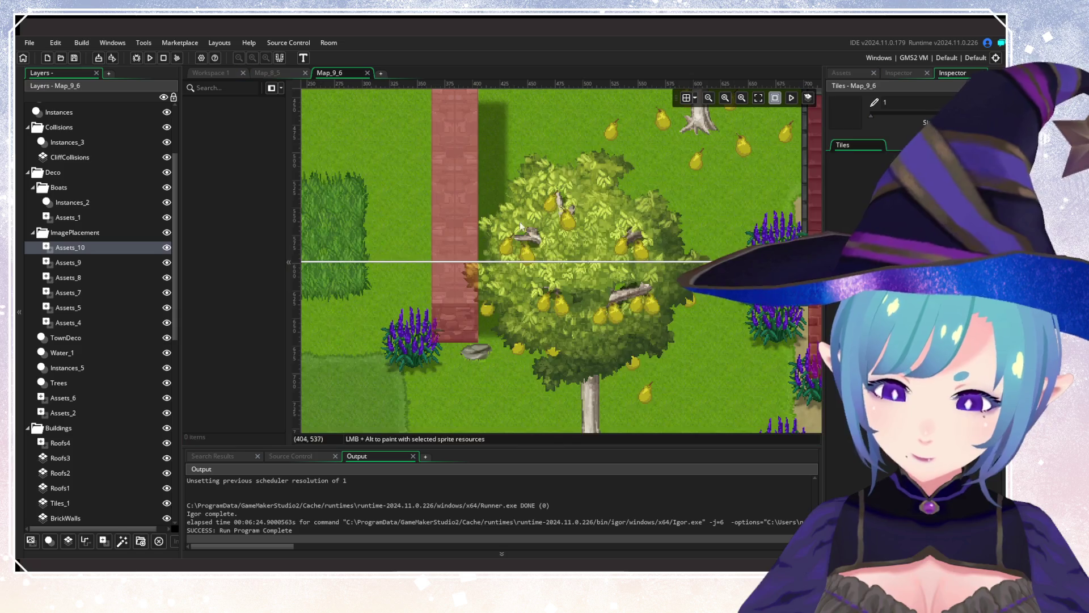
Place spr_Squirrel on Assets_10 beside the brick path near the pear tree.
{"action": "left_click", "coordinate": [844, 73]}
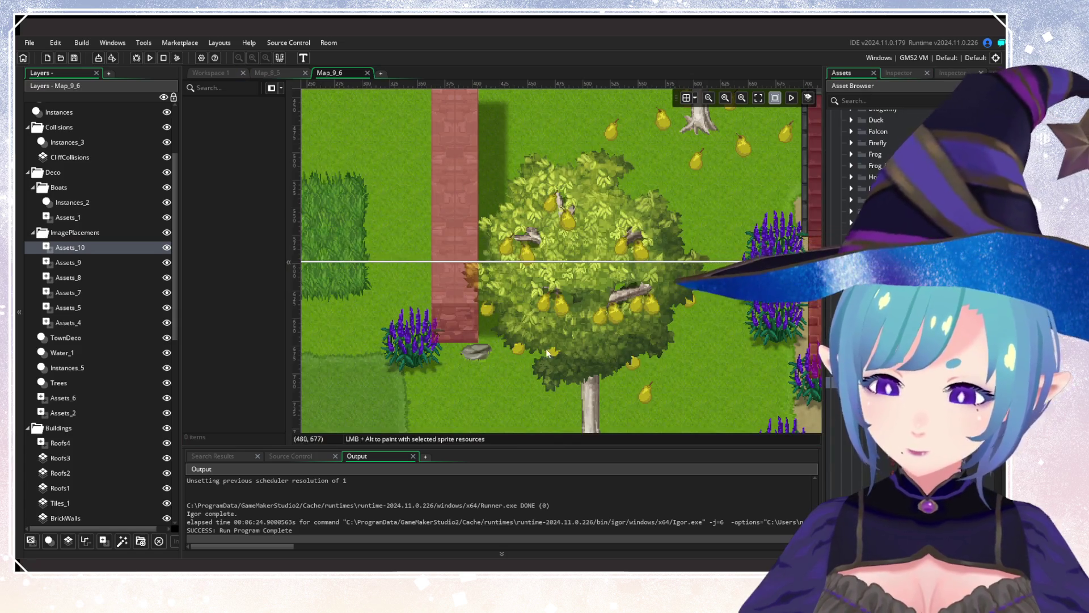
{"action": "left_click_drag", "start_coordinate": [874, 225], "coordinate": [447, 304]}
{"action": "left_click", "coordinate": [440, 304]}
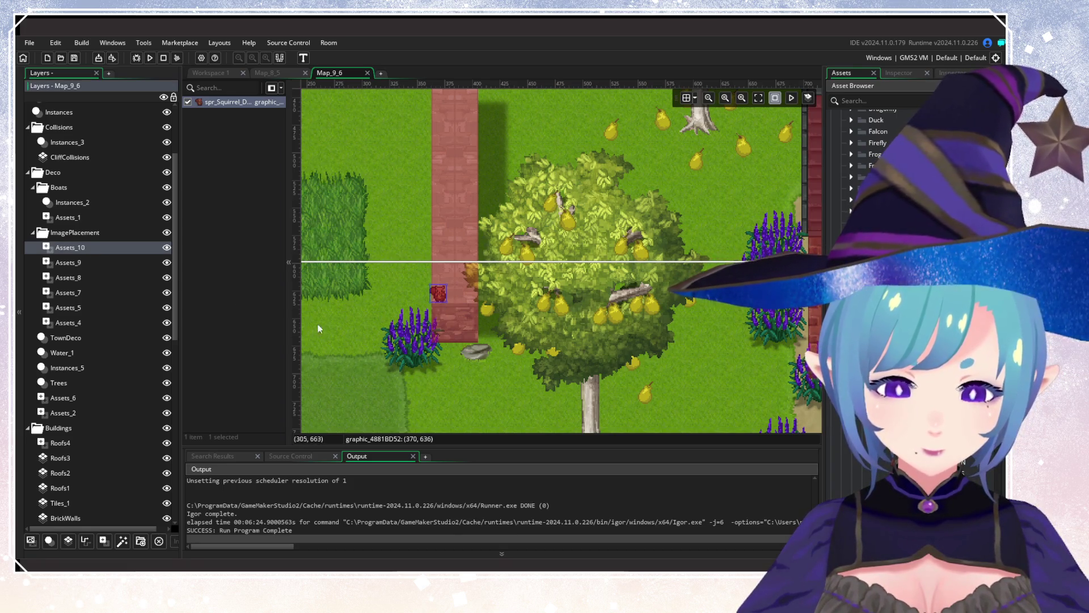
{"action": "left_click", "coordinate": [905, 76]}
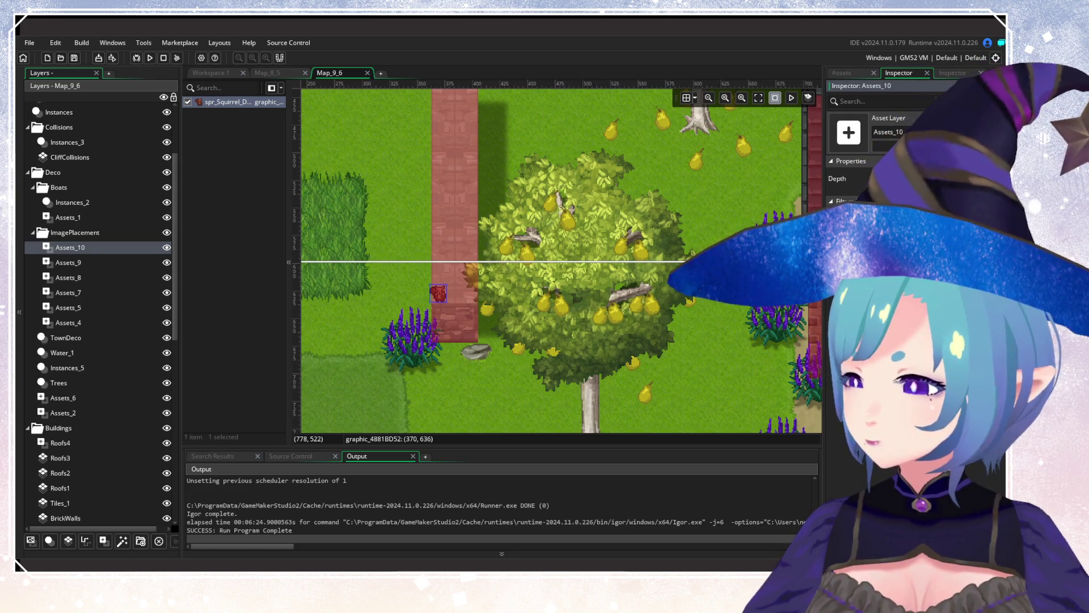
Zoom out over the room and bring up the Asset Browser listing the project's objects.
{"action": "scroll", "coordinate": [670, 328], "scroll_direction": "down", "scroll_amount": 3}
{"action": "scroll", "coordinate": [670, 328], "scroll_direction": "down", "scroll_amount": 3}
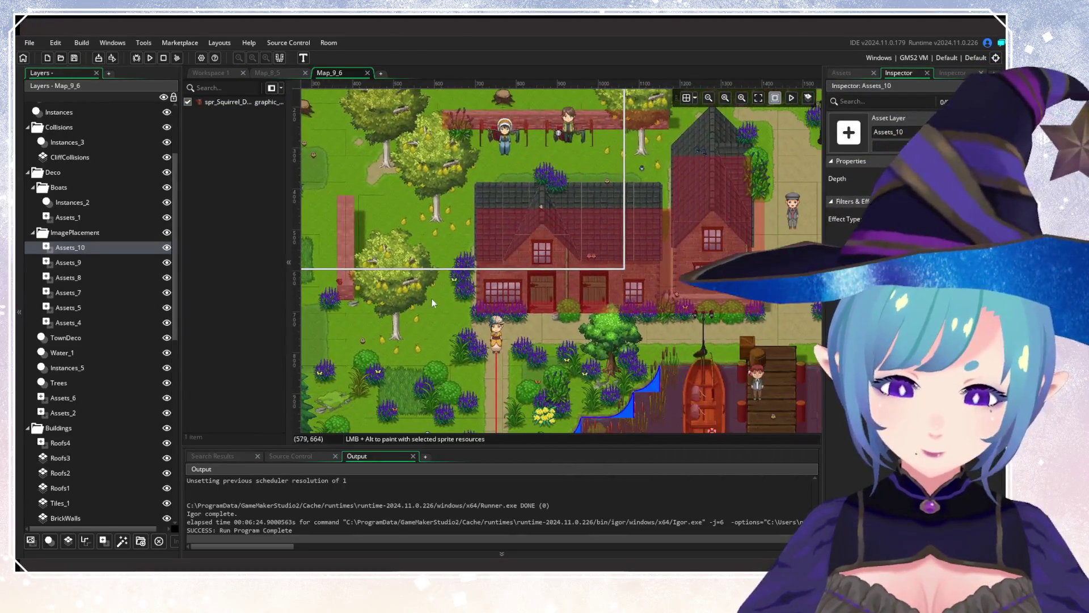
{"action": "scroll", "coordinate": [475, 318], "scroll_direction": "down", "scroll_amount": 3}
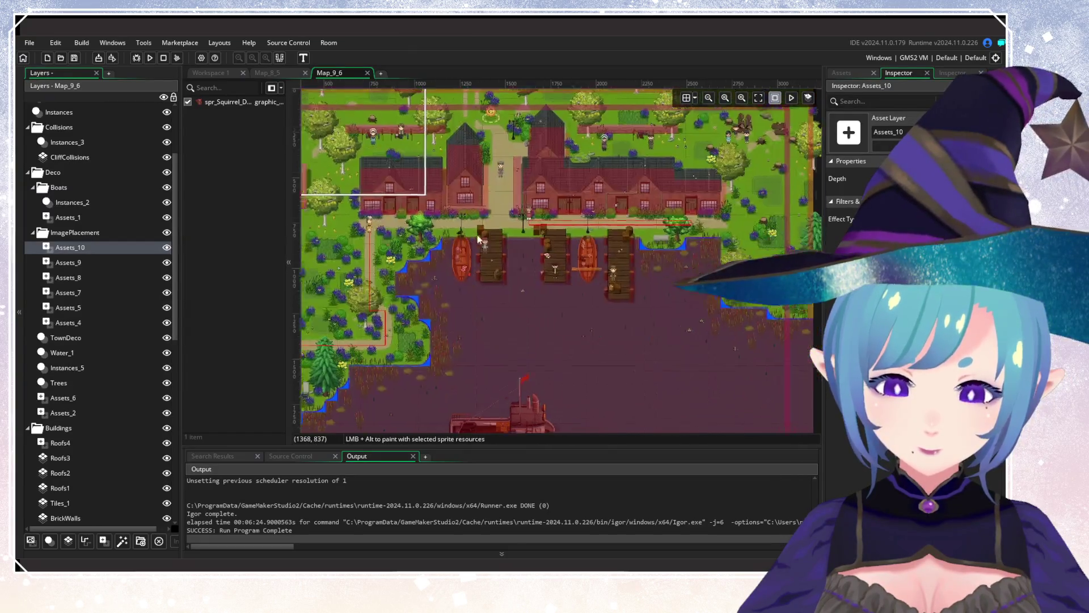
{"action": "scroll", "coordinate": [589, 299], "scroll_direction": "down", "scroll_amount": 2}
{"action": "scroll", "coordinate": [325, 154], "scroll_direction": "right", "scroll_amount": 3}
{"action": "scroll", "coordinate": [325, 155], "scroll_direction": "up", "scroll_amount": 1}
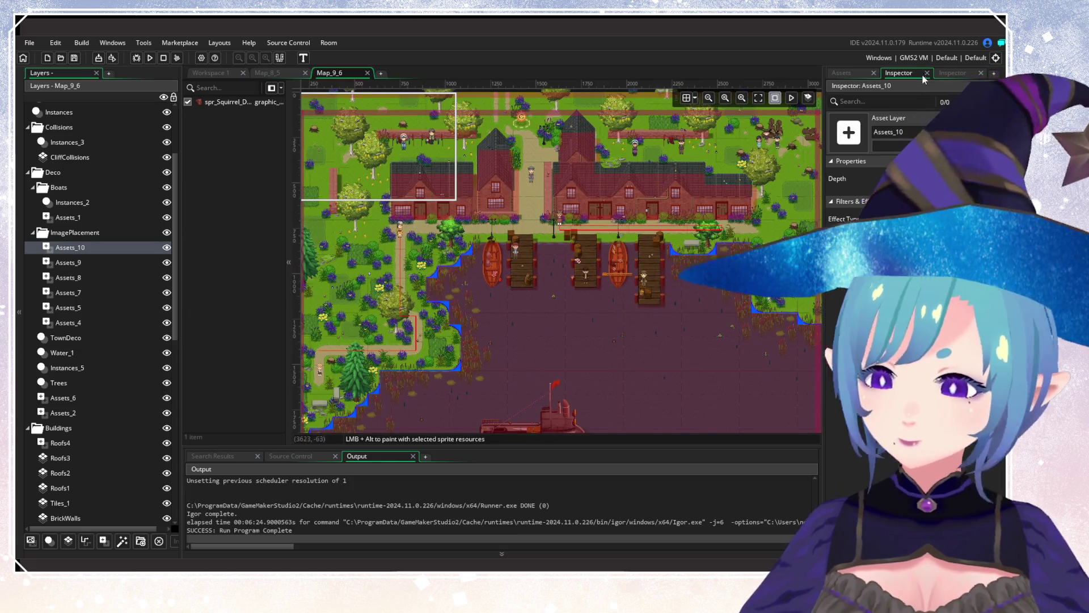
{"action": "left_click", "coordinate": [948, 75]}
{"action": "left_click", "coordinate": [843, 76]}
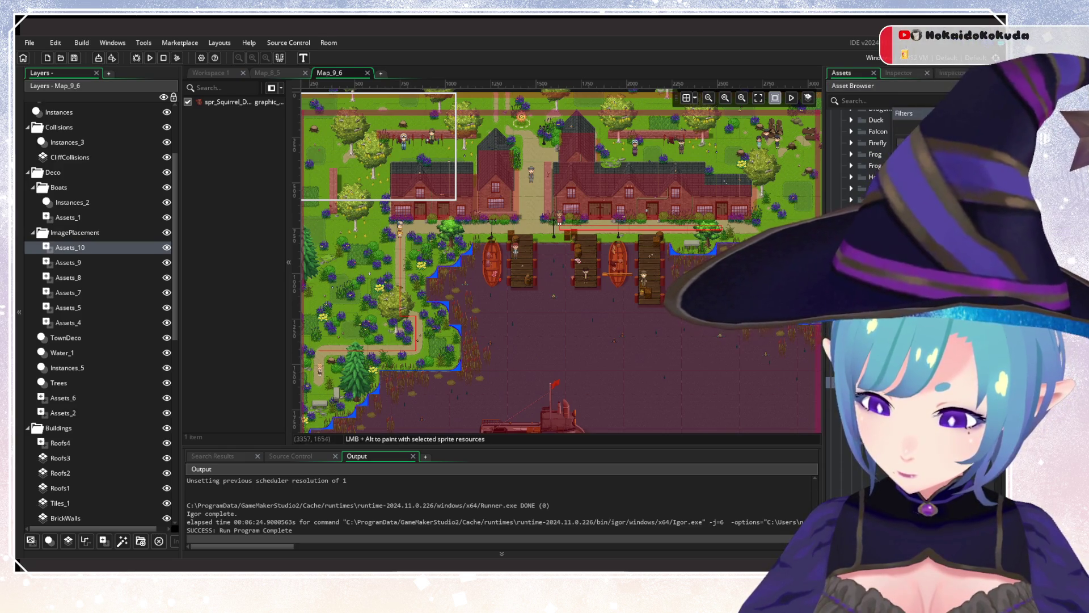
{"action": "scroll", "coordinate": [874, 148], "scroll_direction": "down", "scroll_amount": 5}
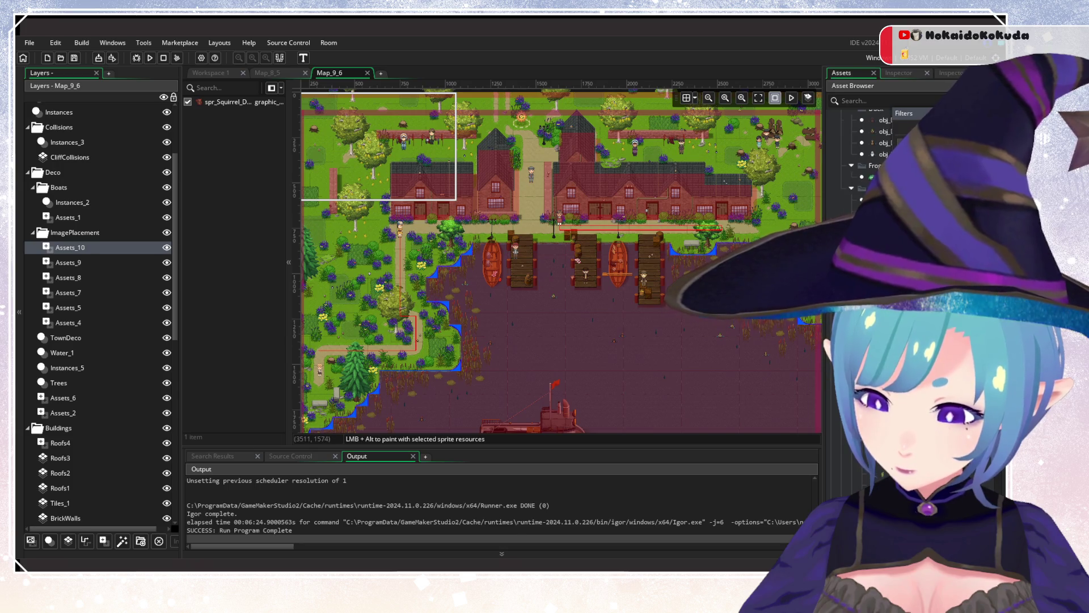
{"action": "scroll", "coordinate": [704, 323], "scroll_direction": "up", "scroll_amount": 8}
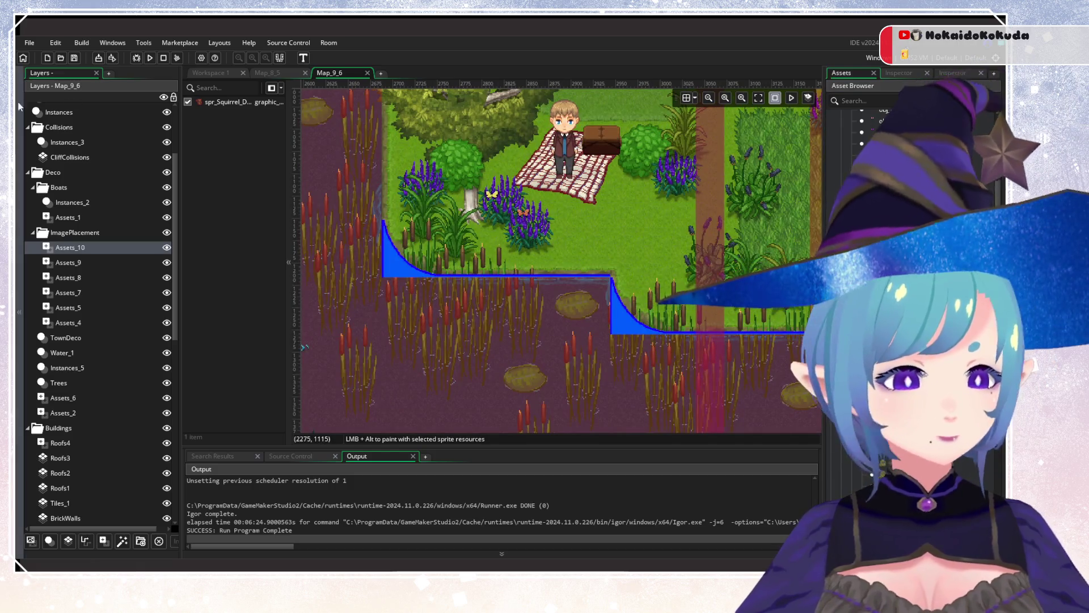
{"action": "scroll", "coordinate": [126, 230], "scroll_direction": "up", "scroll_amount": 4}
On the PassiveAnimals layer, place an animal instance beside the tree near the town docks.
{"action": "left_click", "coordinate": [90, 112]}
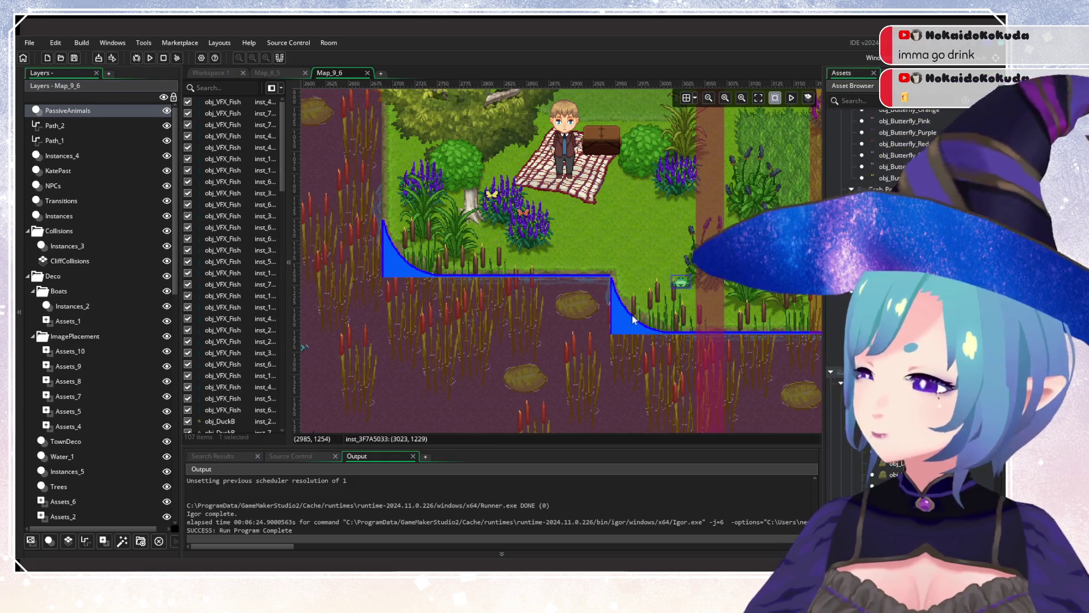
{"action": "left_click_drag", "start_coordinate": [551, 335], "coordinate": [686, 368]}
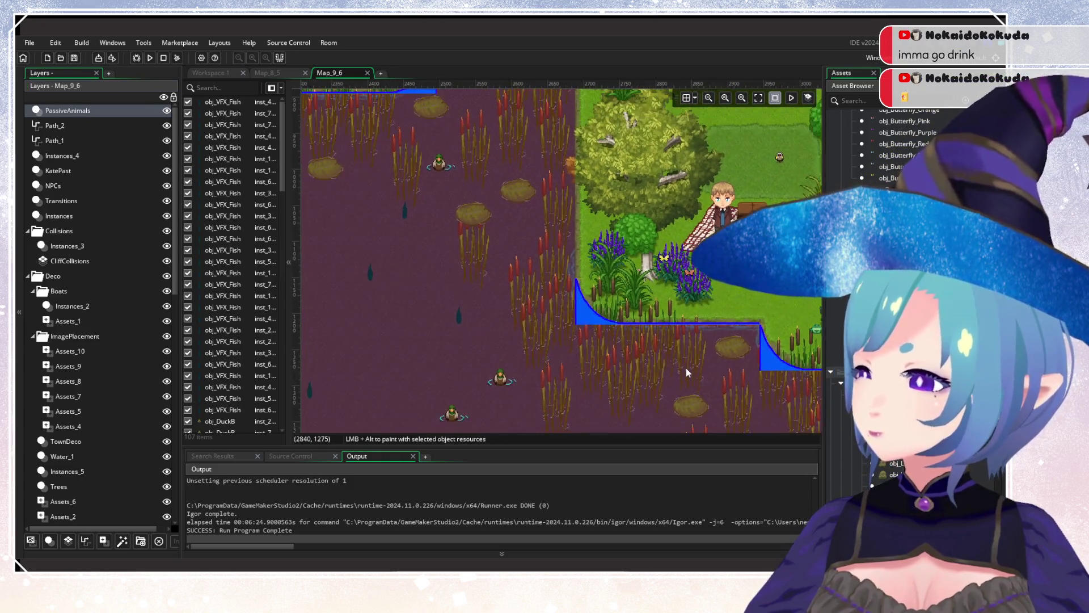
{"action": "scroll", "coordinate": [543, 344], "scroll_direction": "down", "scroll_amount": 3}
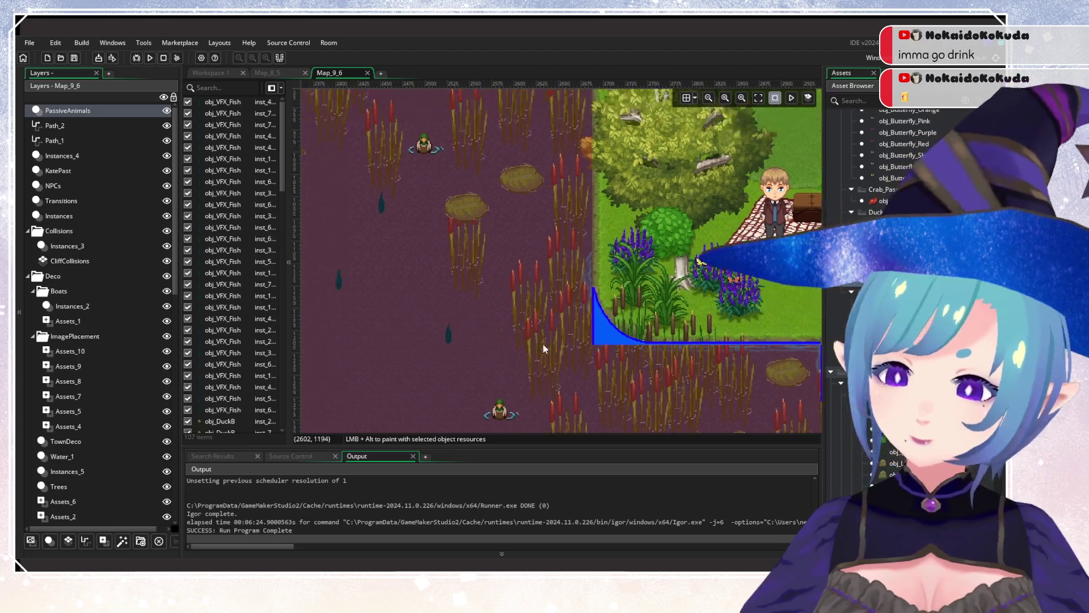
{"action": "scroll", "coordinate": [541, 346], "scroll_direction": "up", "scroll_amount": 3}
{"action": "scroll", "coordinate": [510, 348], "scroll_direction": "left", "scroll_amount": 5}
{"action": "left_click_drag", "start_coordinate": [485, 349], "coordinate": [741, 313]}
{"action": "scroll", "coordinate": [652, 335], "scroll_direction": "up", "scroll_amount": 2}
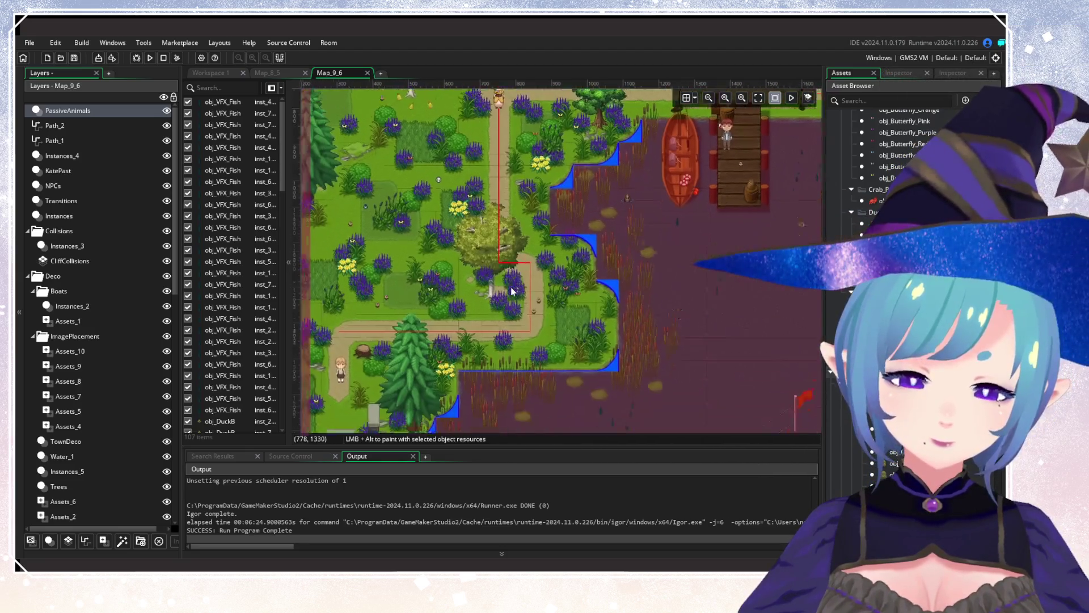
{"action": "scroll", "coordinate": [595, 346], "scroll_direction": "down", "scroll_amount": 2}
{"action": "left_click", "coordinate": [574, 354], "text": "alt"}
{"action": "scroll", "coordinate": [584, 318], "scroll_direction": "up", "scroll_amount": 5}
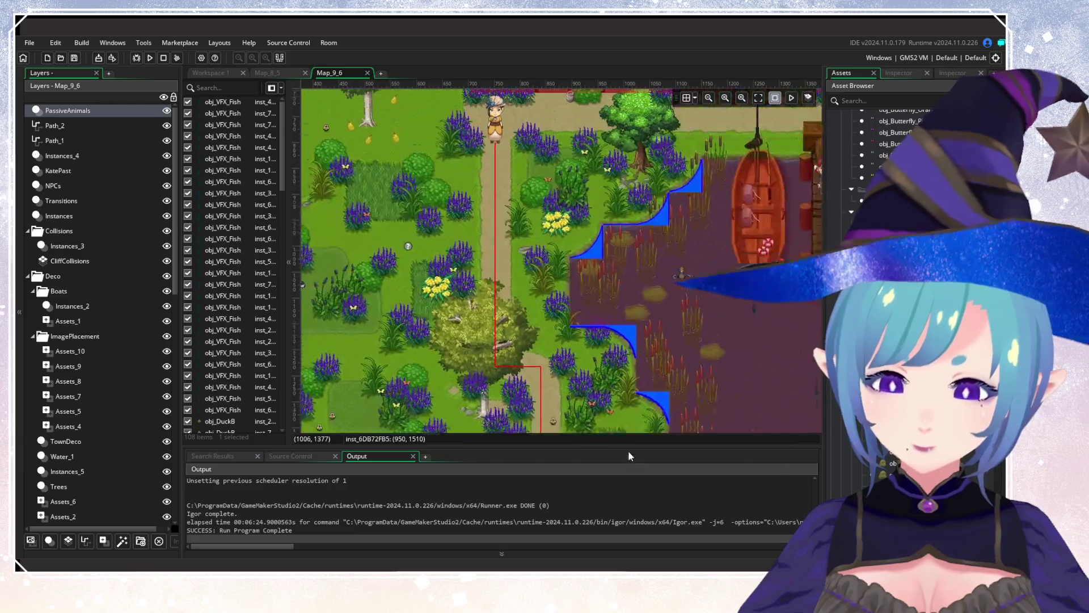
{"action": "scroll", "coordinate": [600, 248], "scroll_direction": "down", "scroll_amount": 5}
{"action": "scroll", "coordinate": [624, 188], "scroll_direction": "left", "scroll_amount": 5}
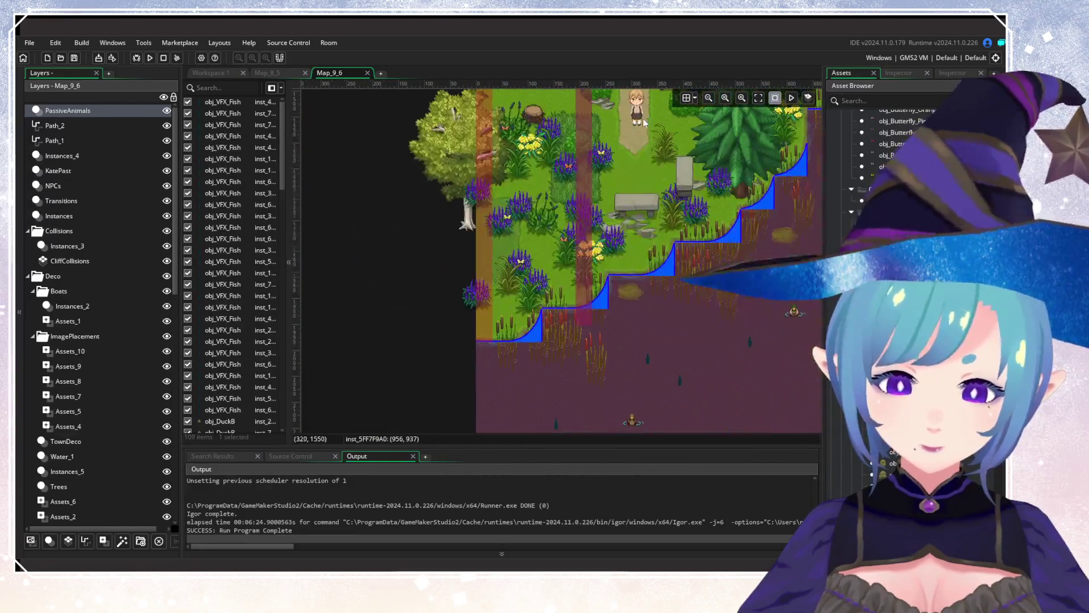
{"action": "scroll", "coordinate": [568, 289], "scroll_direction": "right", "scroll_amount": 3}
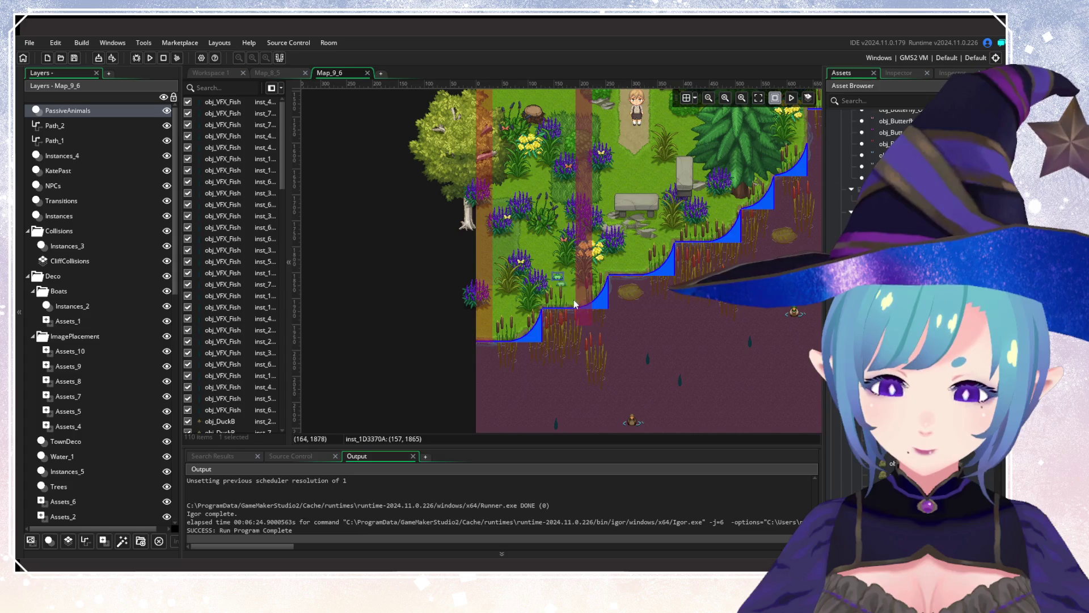
{"action": "scroll", "coordinate": [612, 326], "scroll_direction": "down", "scroll_amount": 2}
{"action": "scroll", "coordinate": [632, 330], "scroll_direction": "down", "scroll_amount": 6}
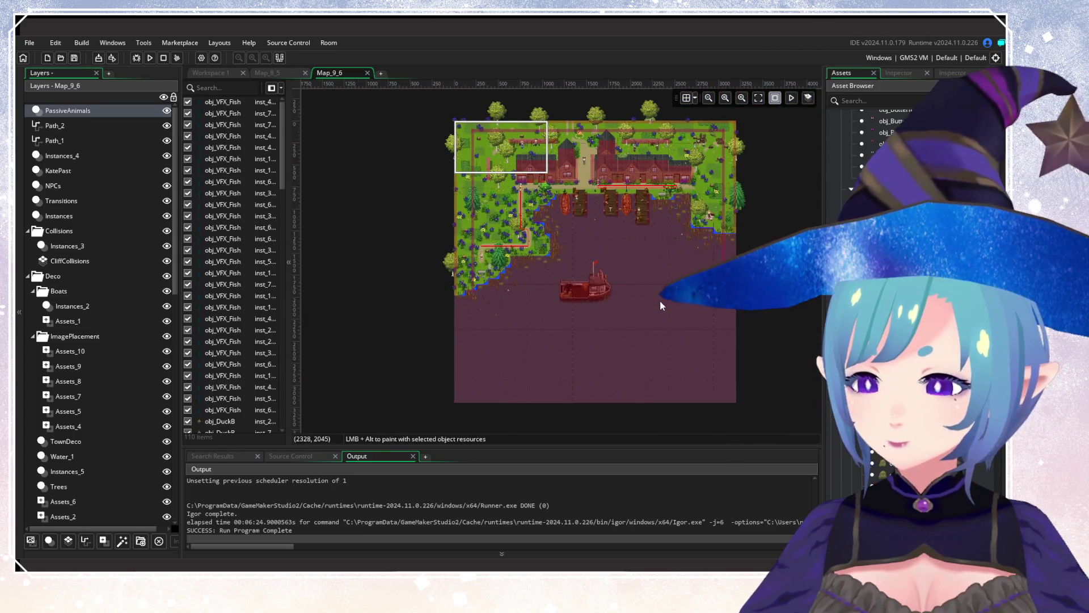
{"action": "scroll", "coordinate": [639, 302], "scroll_direction": "up", "scroll_amount": 5}
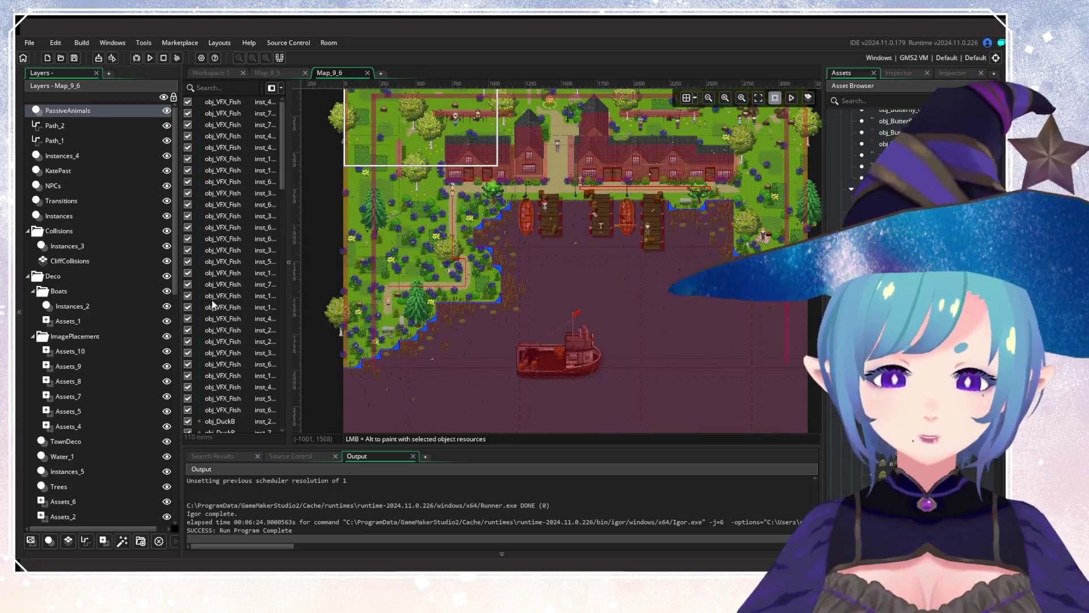
Copy the two obj_Bird_Flight spawners from Map_8_5 and paste them into Map_9_6.
{"action": "left_click", "coordinate": [267, 73]}
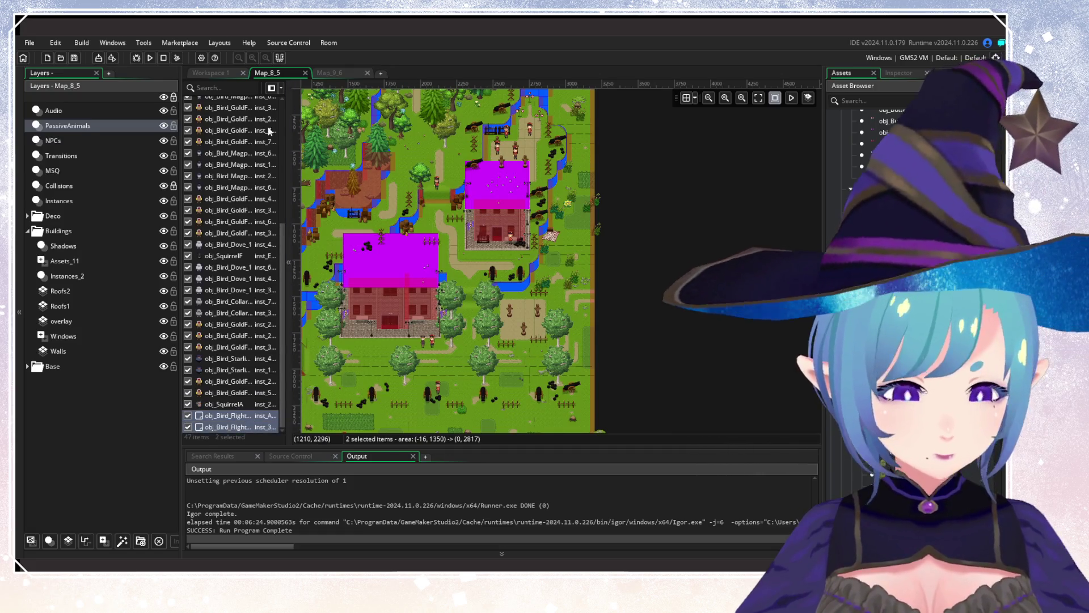
{"action": "left_click", "coordinate": [344, 73]}
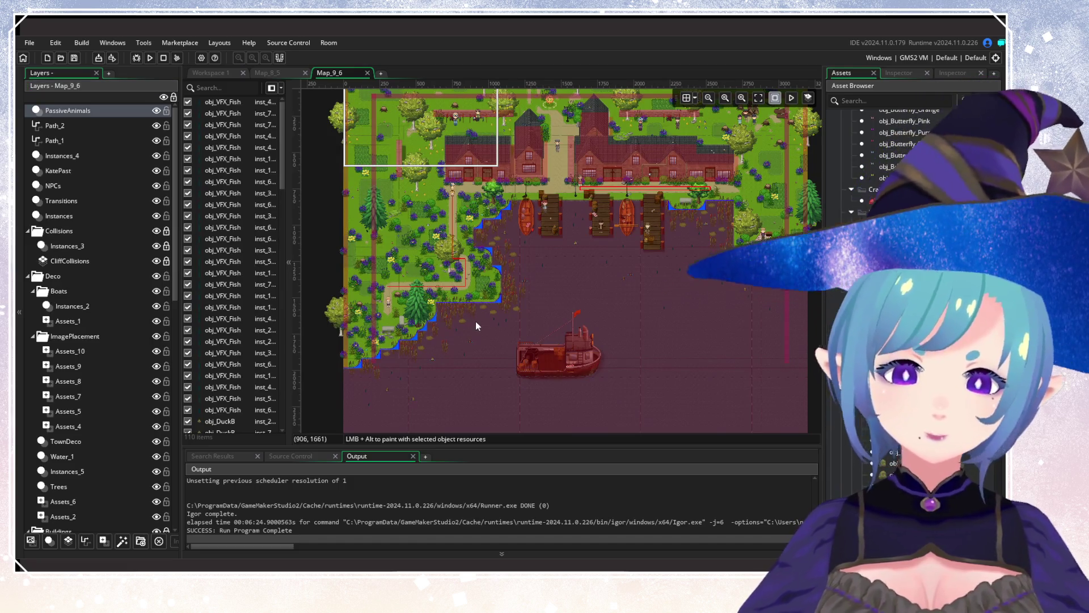
{"action": "key", "text": "ctrl+v"}
{"action": "scroll", "coordinate": [285, 361], "scroll_direction": "down", "scroll_amount": 20}
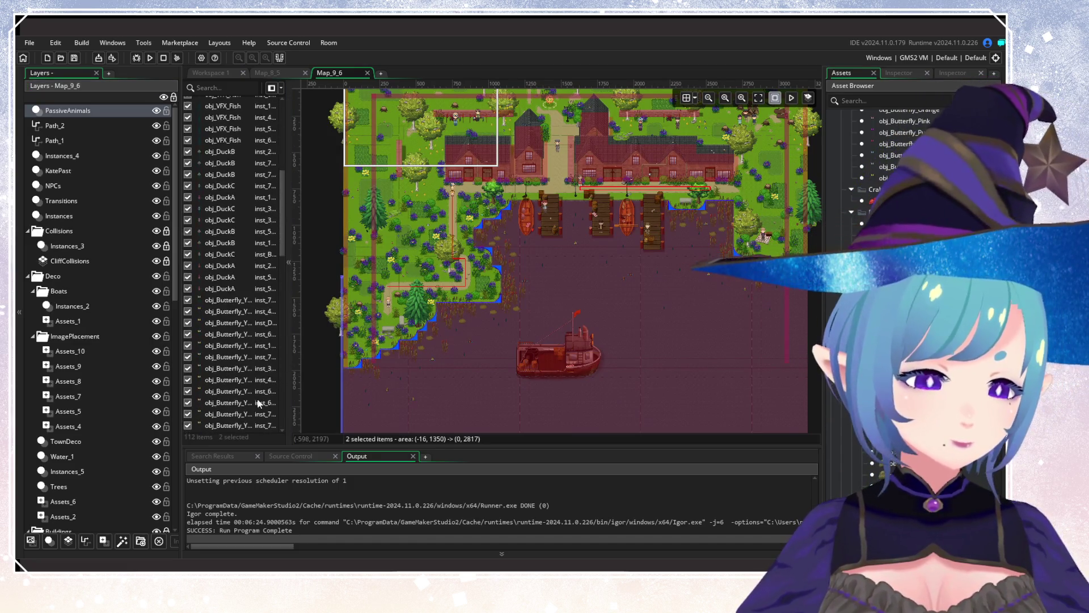
Untick obj_Bird_CollaredDove and obj_Bird_Dove in the first spawner's birdObjs variable.
{"action": "double_click", "coordinate": [227, 415]}
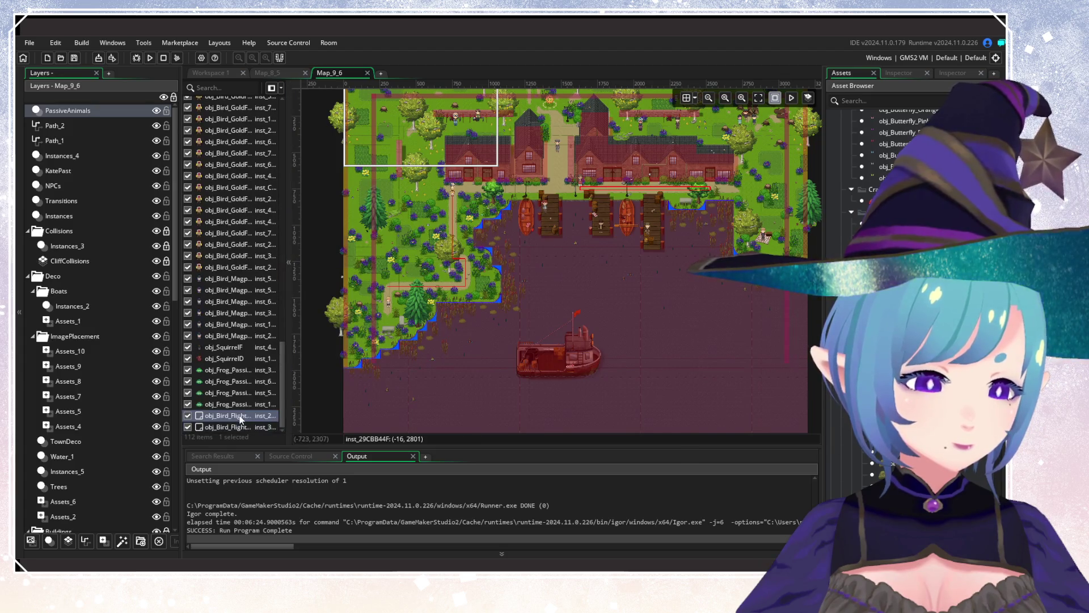
{"action": "left_click", "coordinate": [555, 214]}
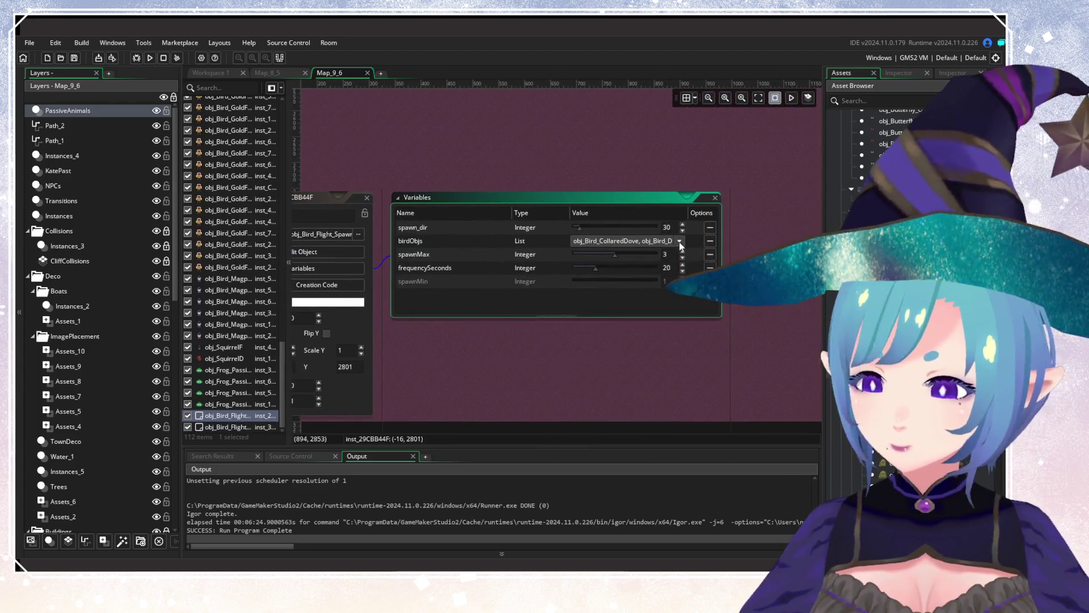
{"action": "left_click", "coordinate": [679, 240]}
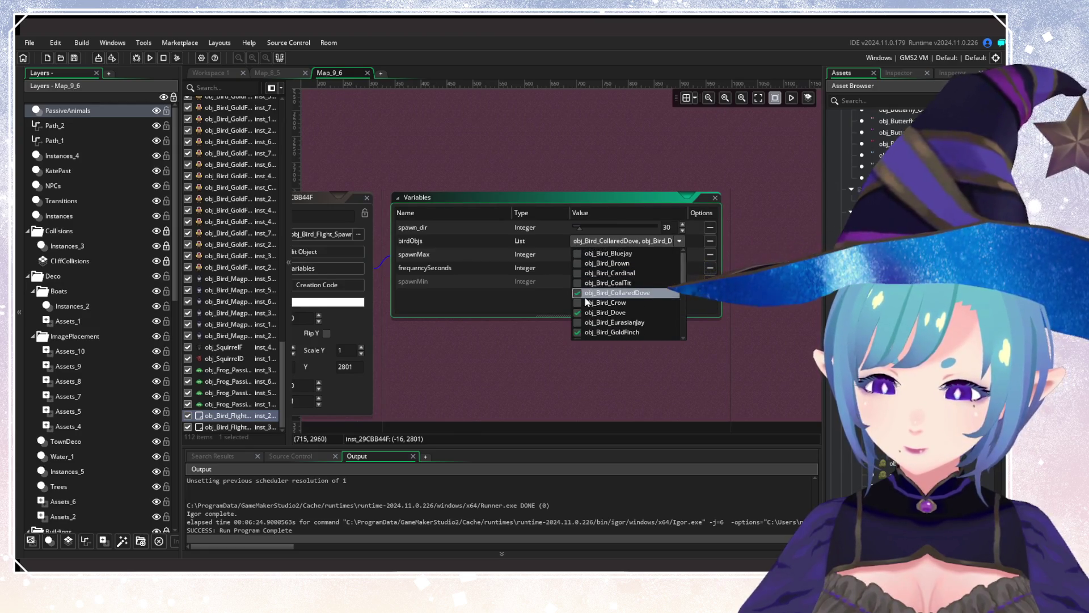
{"action": "left_click", "coordinate": [578, 293]}
{"action": "left_click", "coordinate": [578, 313]}
{"action": "scroll", "coordinate": [588, 312], "scroll_direction": "down", "scroll_amount": 3}
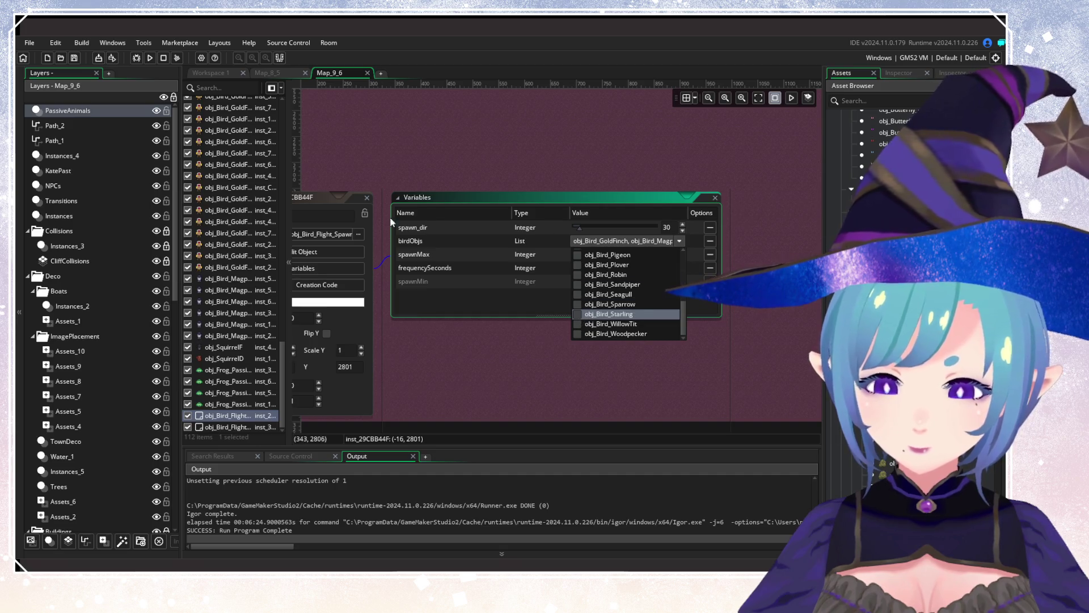
{"action": "left_click", "coordinate": [256, 427]}
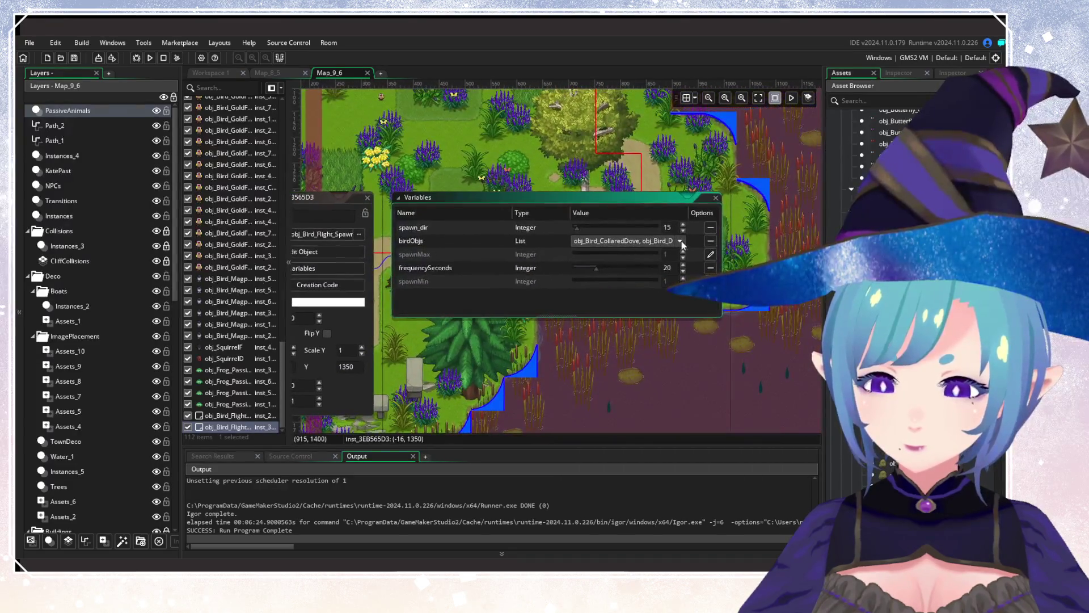
Remove the collared dove from the second spawner's birdObjs list.
{"action": "left_click", "coordinate": [679, 240]}
{"action": "scroll", "coordinate": [624, 295], "scroll_direction": "down", "scroll_amount": 3}
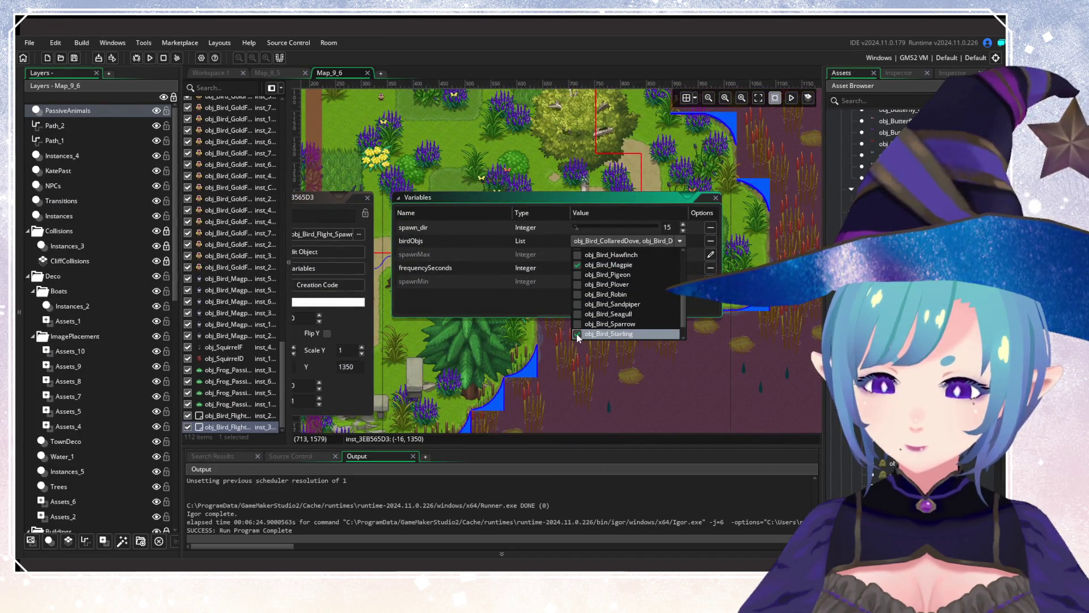
{"action": "scroll", "coordinate": [578, 335], "scroll_direction": "up", "scroll_amount": 3}
{"action": "left_click", "coordinate": [579, 269]}
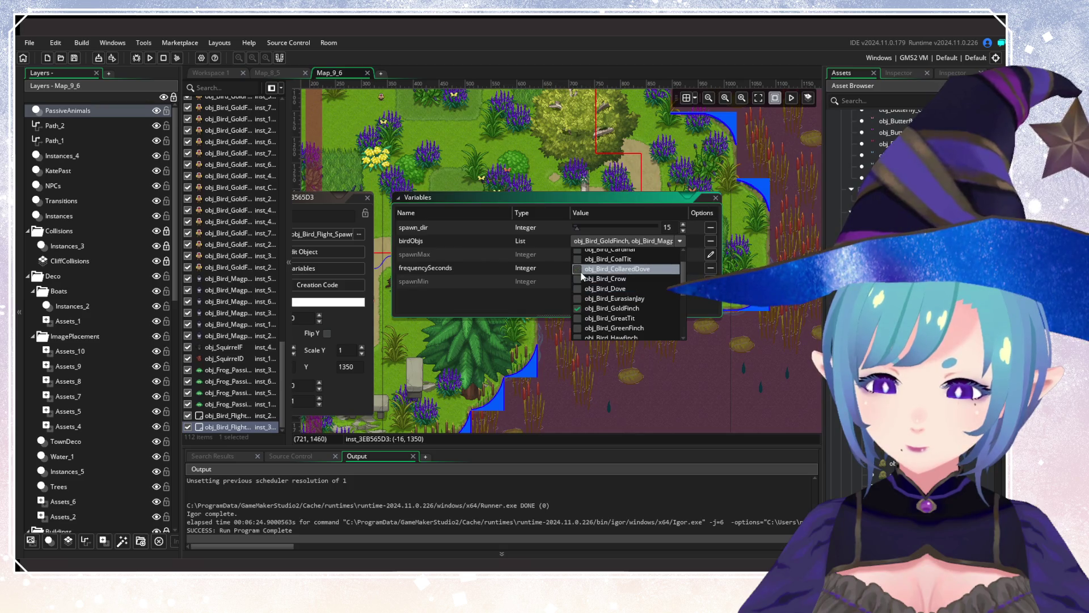
{"action": "scroll", "coordinate": [624, 312], "scroll_direction": "down", "scroll_amount": 3}
{"action": "scroll", "coordinate": [662, 329], "scroll_direction": "up", "scroll_amount": 2}
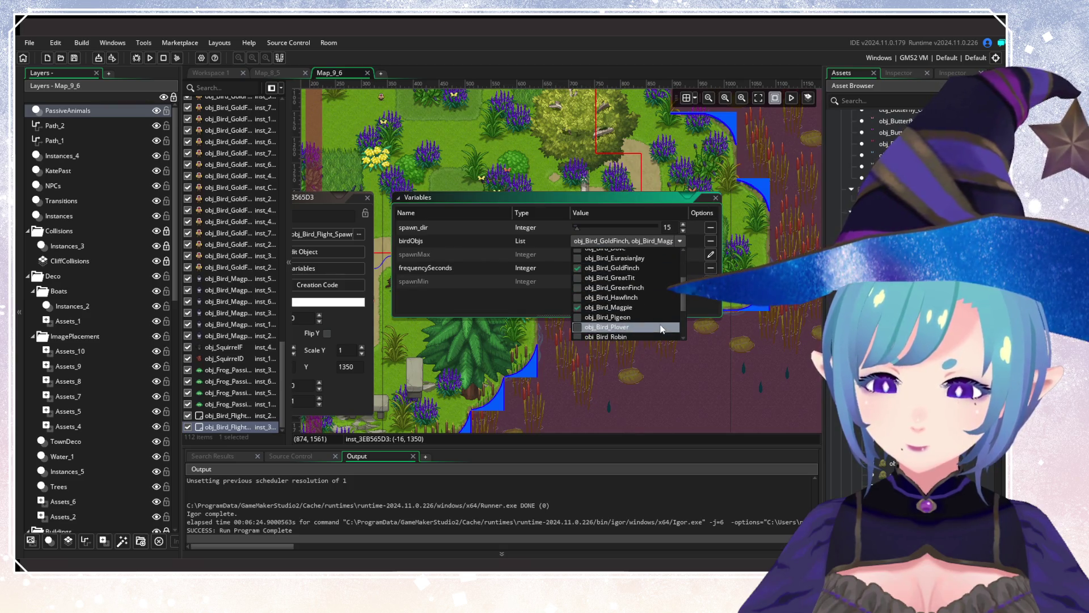
{"action": "left_click", "coordinate": [367, 198]}
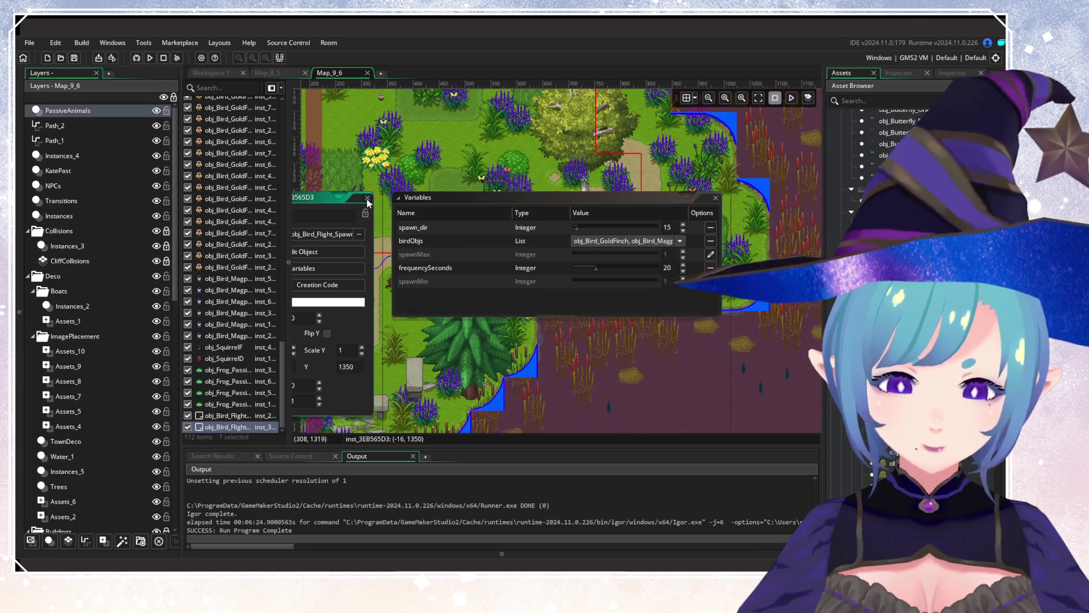
{"action": "scroll", "coordinate": [619, 339], "scroll_direction": "down", "scroll_amount": 5}
Build and run the project to reach the Gataela title screen.
{"action": "scroll", "coordinate": [590, 326], "scroll_direction": "up", "scroll_amount": 3}
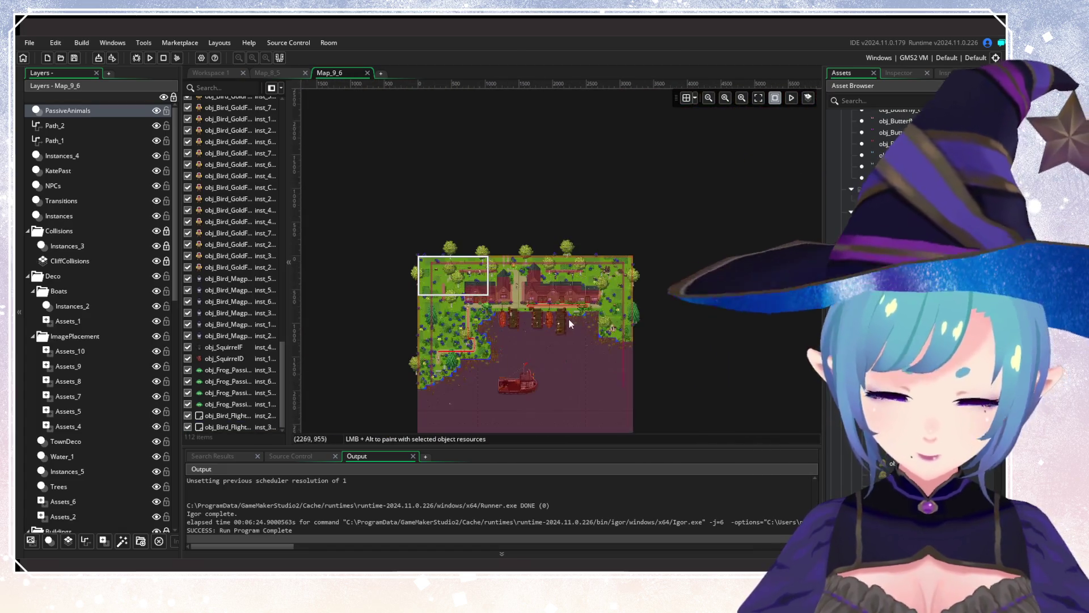
{"action": "scroll", "coordinate": [567, 378], "scroll_direction": "up", "scroll_amount": 2}
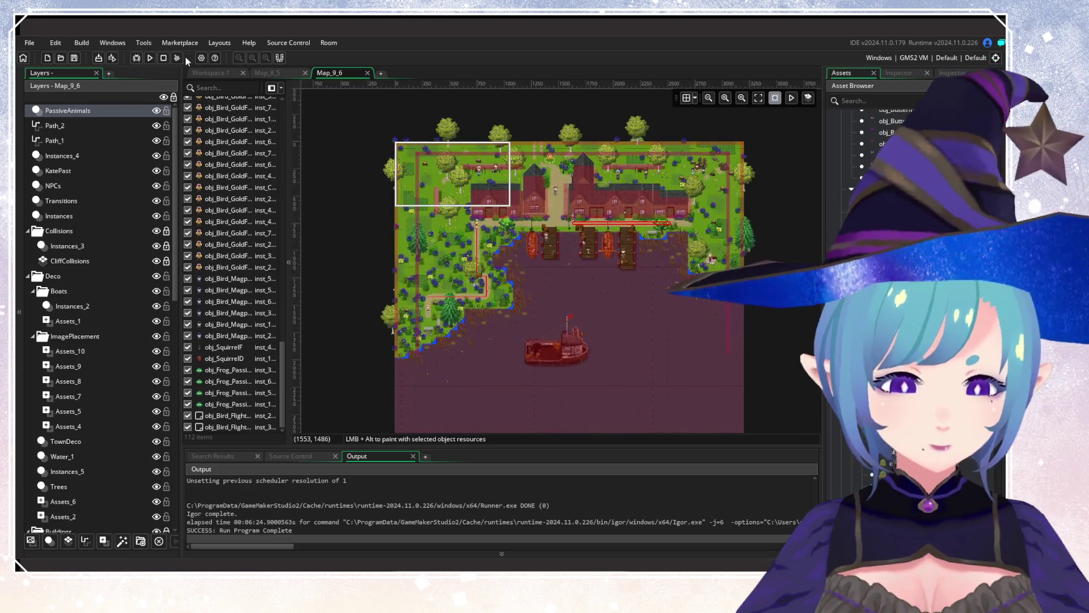
{"action": "left_click", "coordinate": [150, 59]}
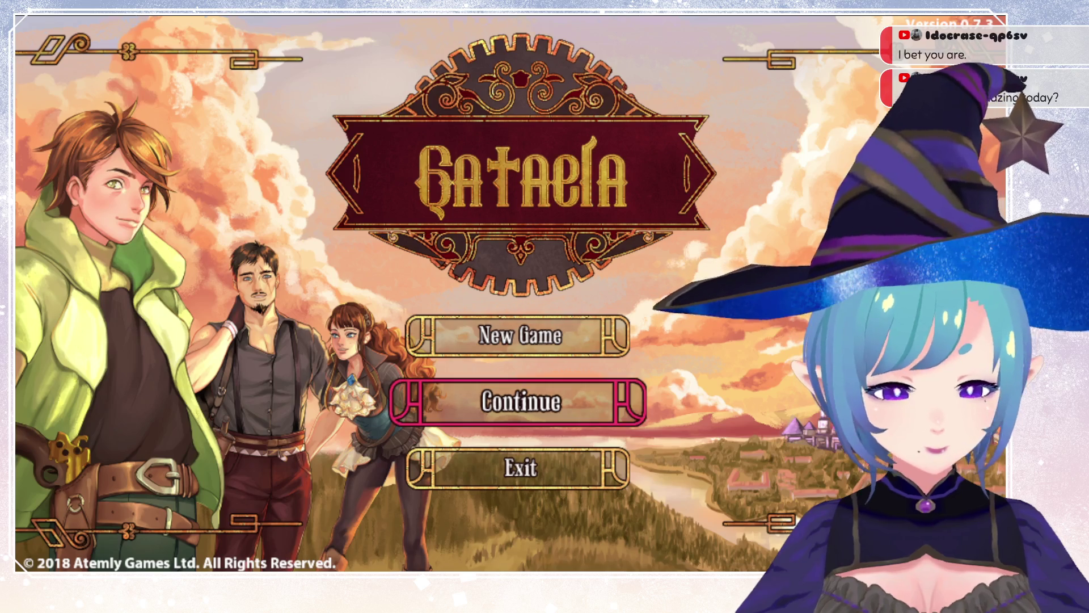
Continue the saved game and run right across the meadows past the pear tree to the harbour.
{"action": "left_click", "coordinate": [521, 401]}
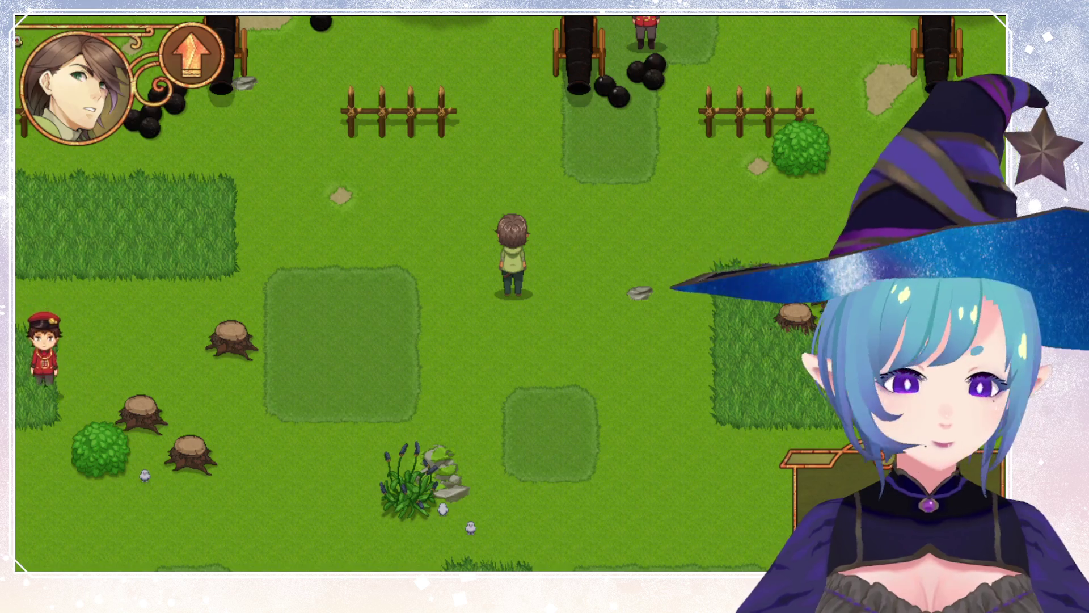
{"action": "key", "text": "Up"}
{"action": "key", "text": "Right"}
{"action": "key", "text": "Right"}
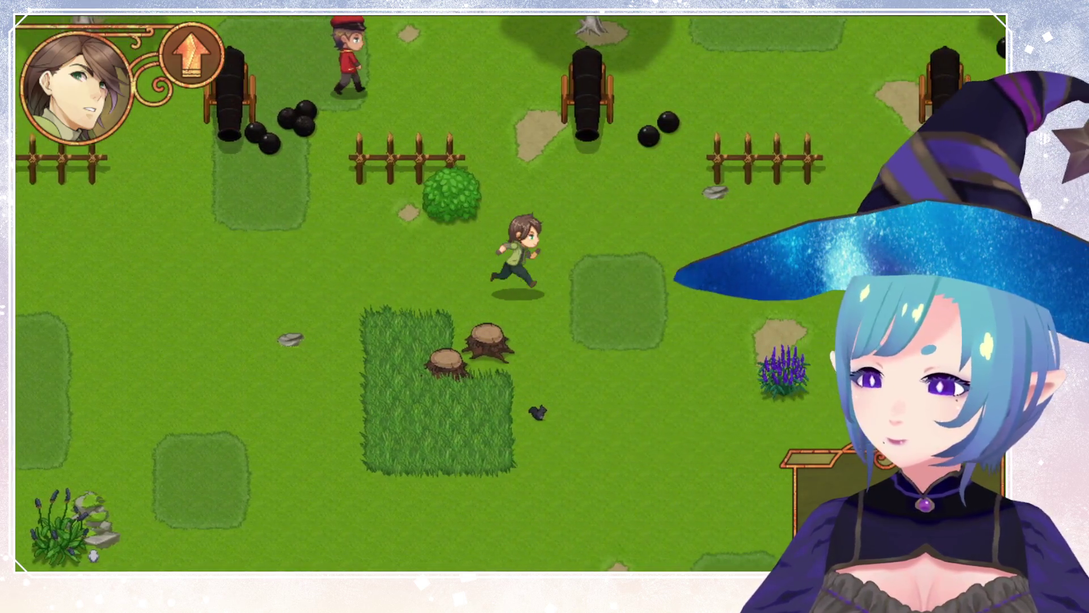
{"action": "key", "text": "Right"}
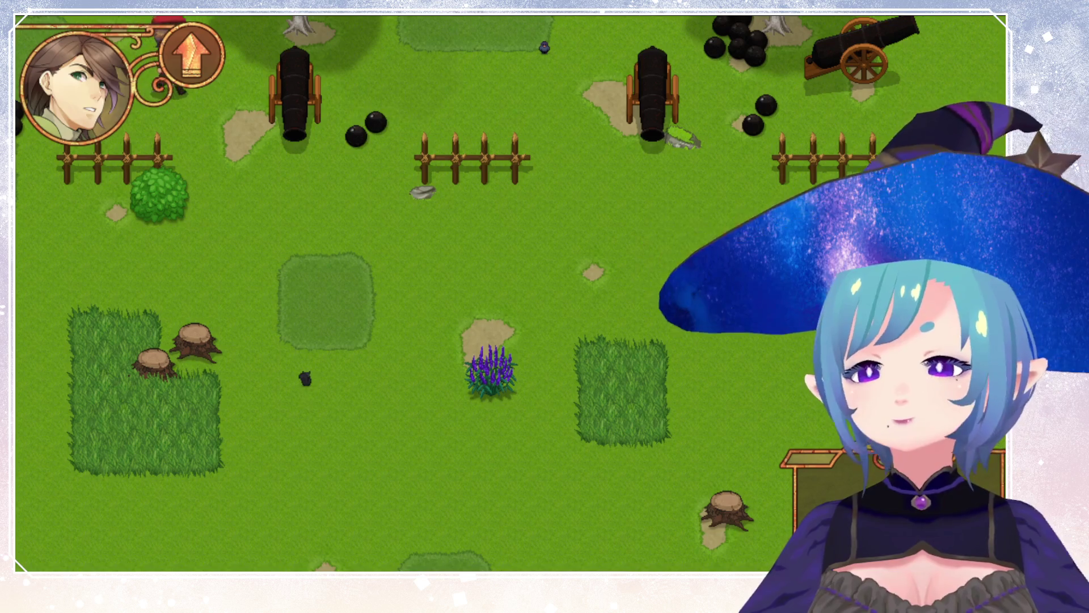
{"action": "key", "text": "Right"}
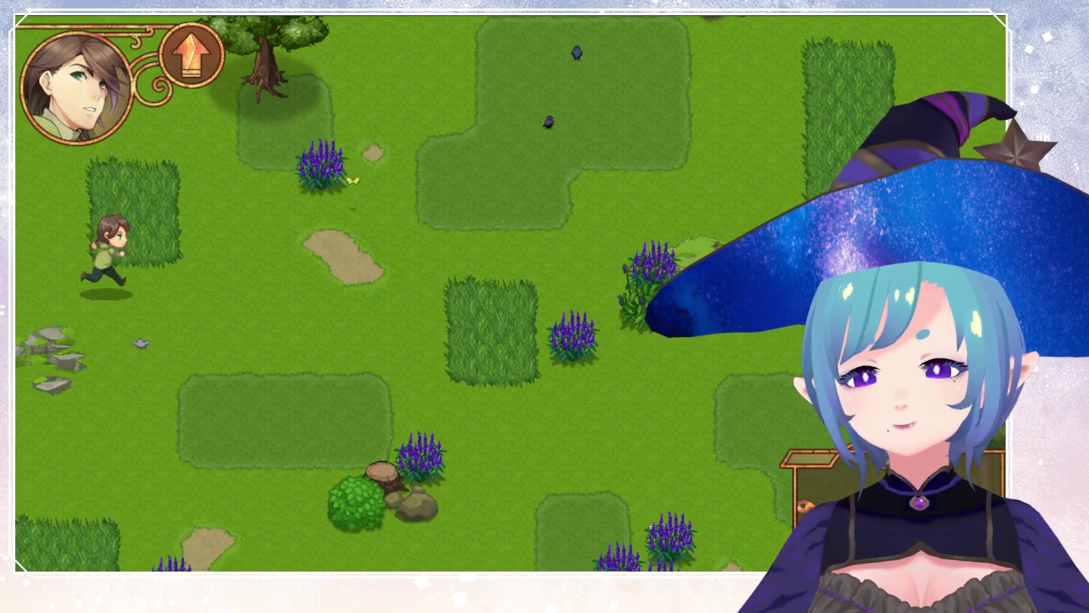
{"action": "key", "text": "Right"}
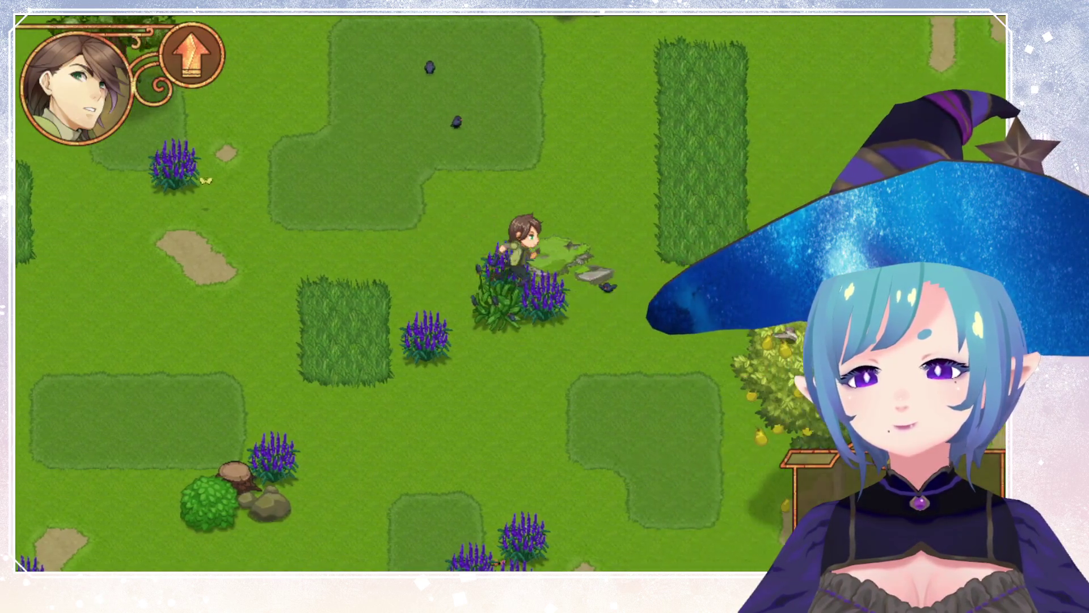
{"action": "key", "text": "Right"}
{"action": "key", "text": "Down"}
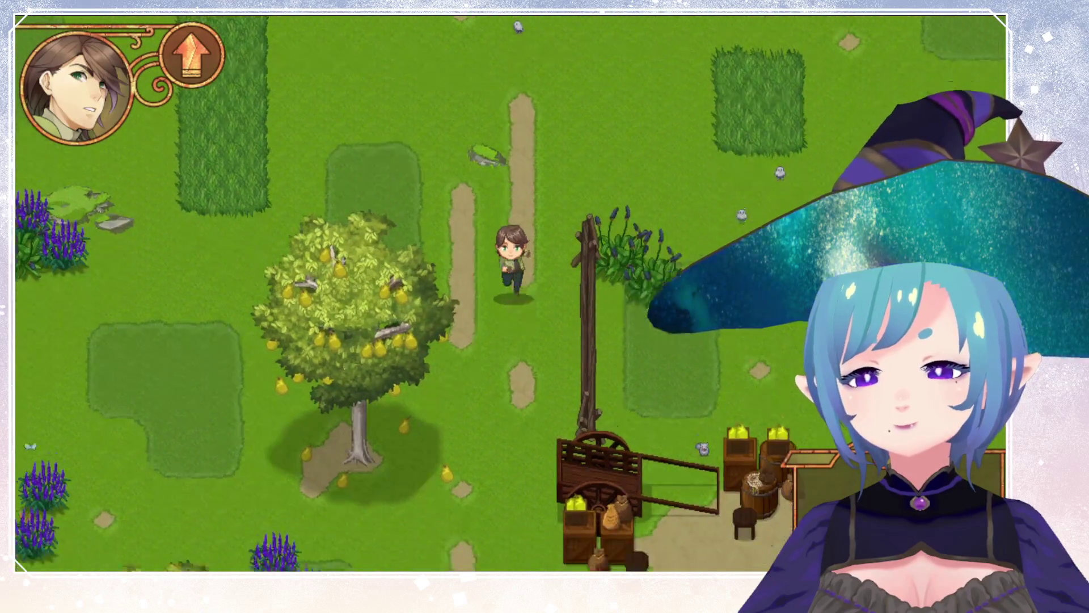
{"action": "key", "text": "Right"}
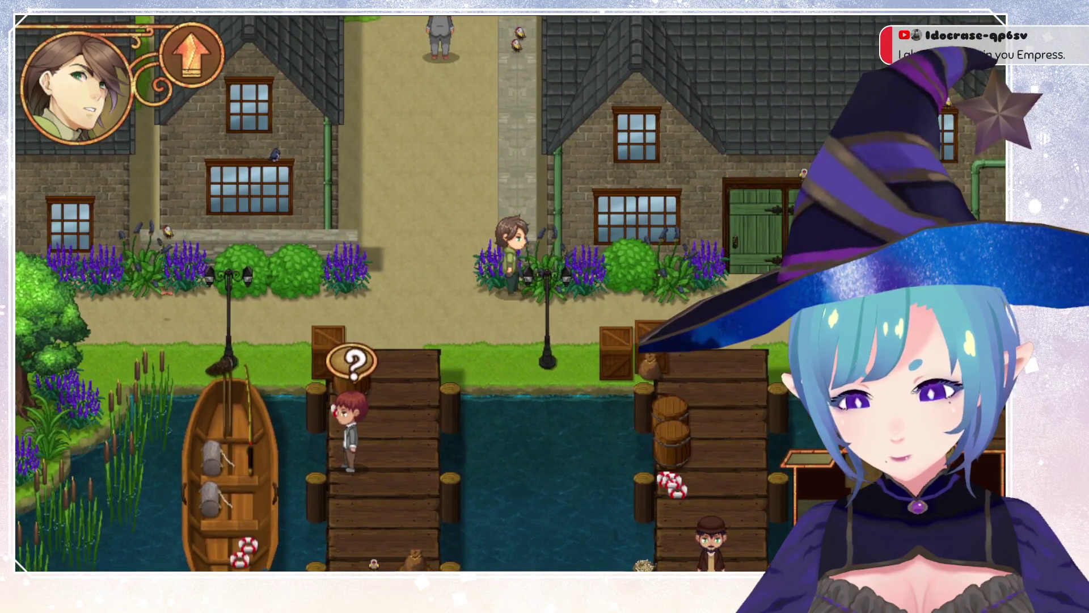
Walk down and right along the harbour street, stopping above the rowboat between the piers.
{"action": "key", "text": "Down"}
{"action": "key", "text": "Right"}
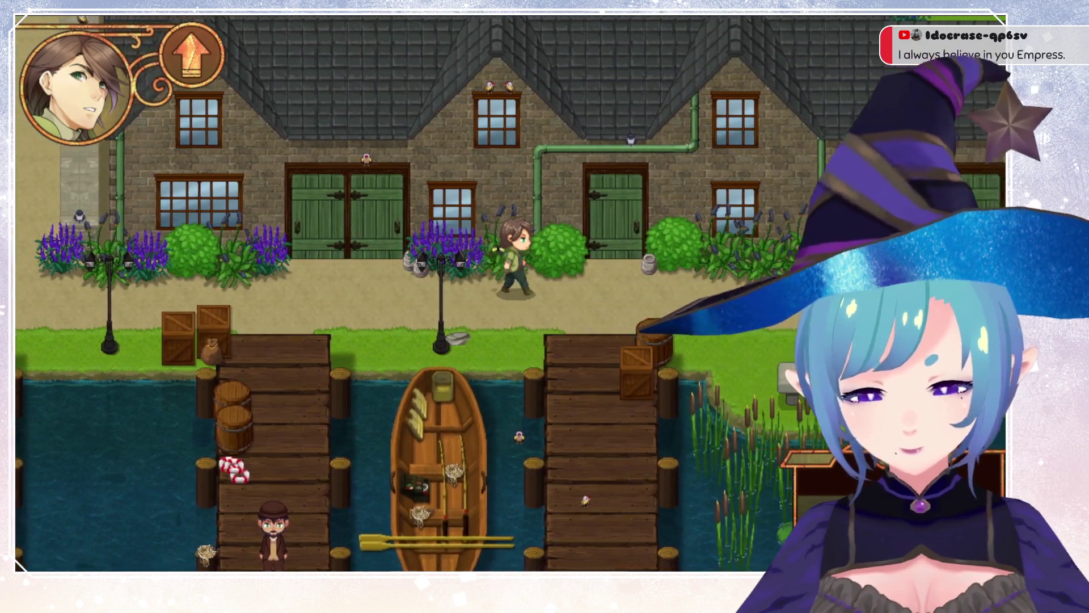
{"action": "key", "text": "Down"}
{"action": "key", "text": "Down"}
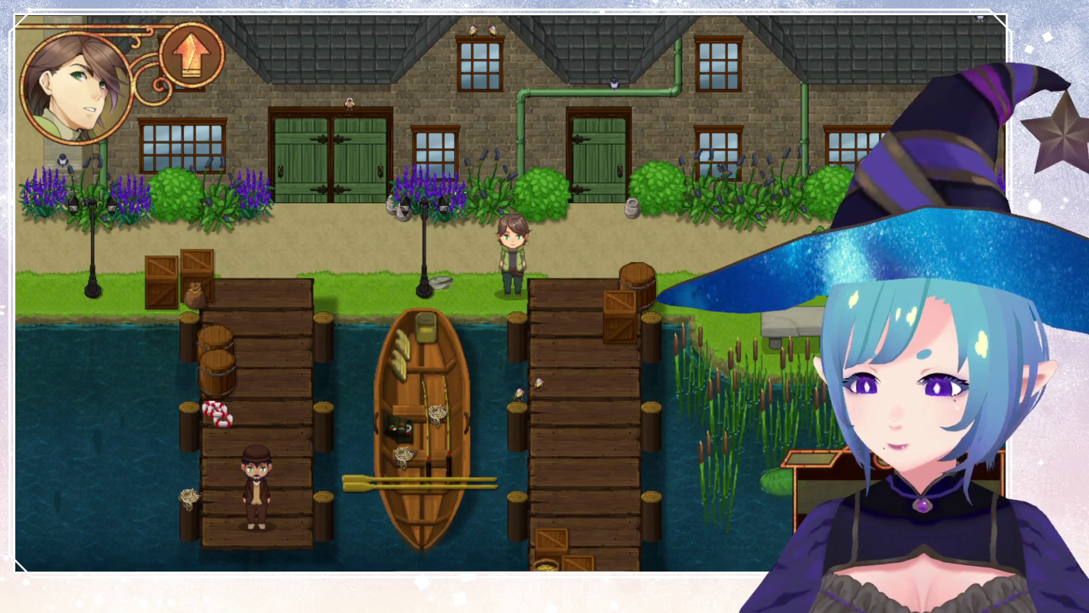
Walk Gataela right along the harbour street past the piers, then down to the reed pond's picnic area.
{"action": "key", "text": "Right"}
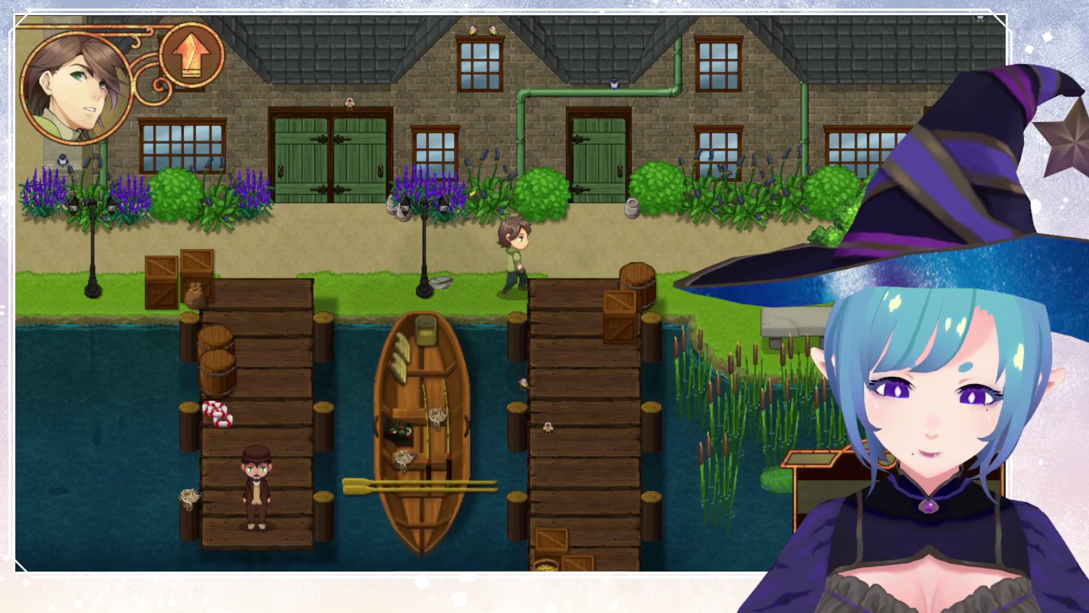
{"action": "key", "text": "Right"}
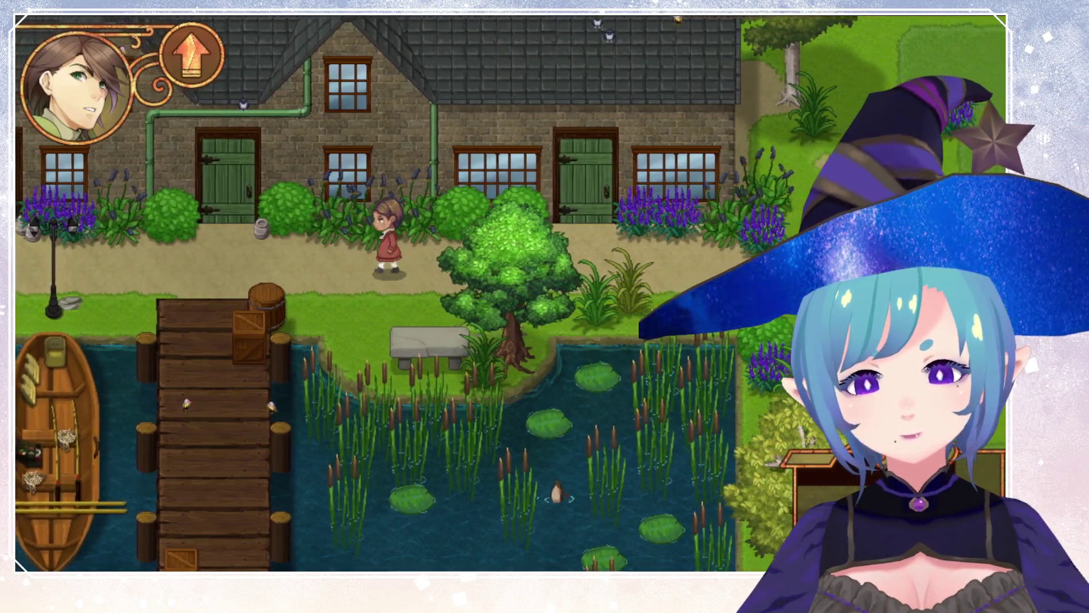
{"action": "key", "text": "Right"}
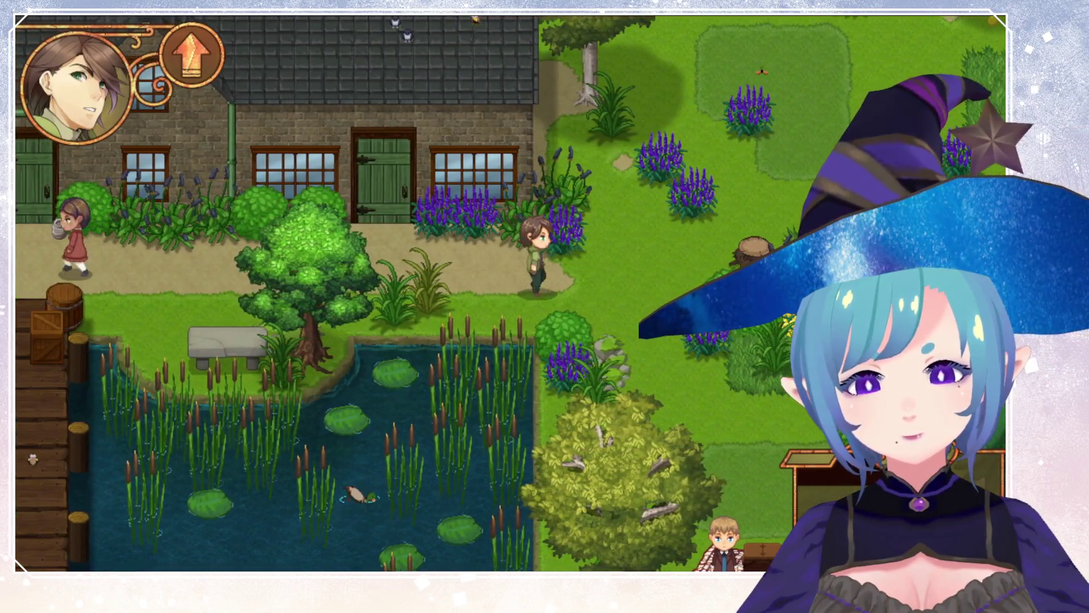
{"action": "key", "text": "Right"}
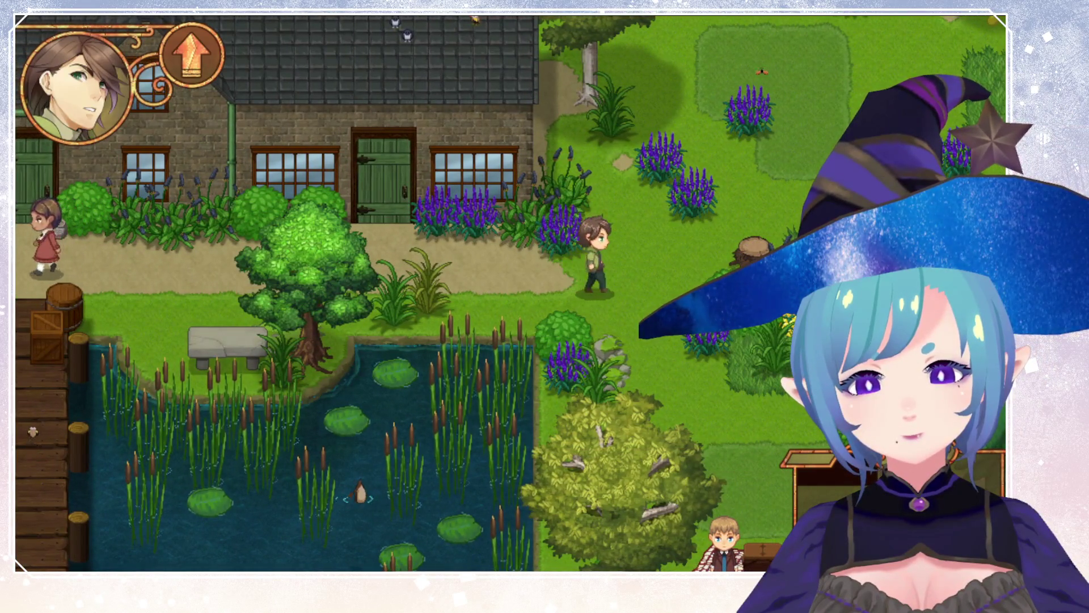
{"action": "key", "text": "Down"}
{"action": "key", "text": "Down"}
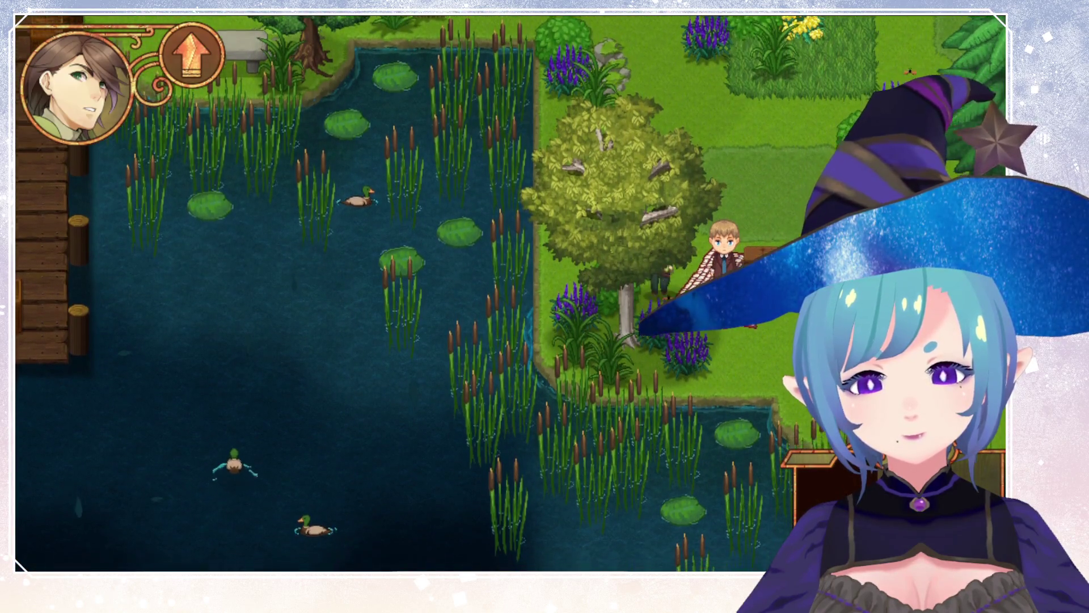
{"action": "key", "text": "Down"}
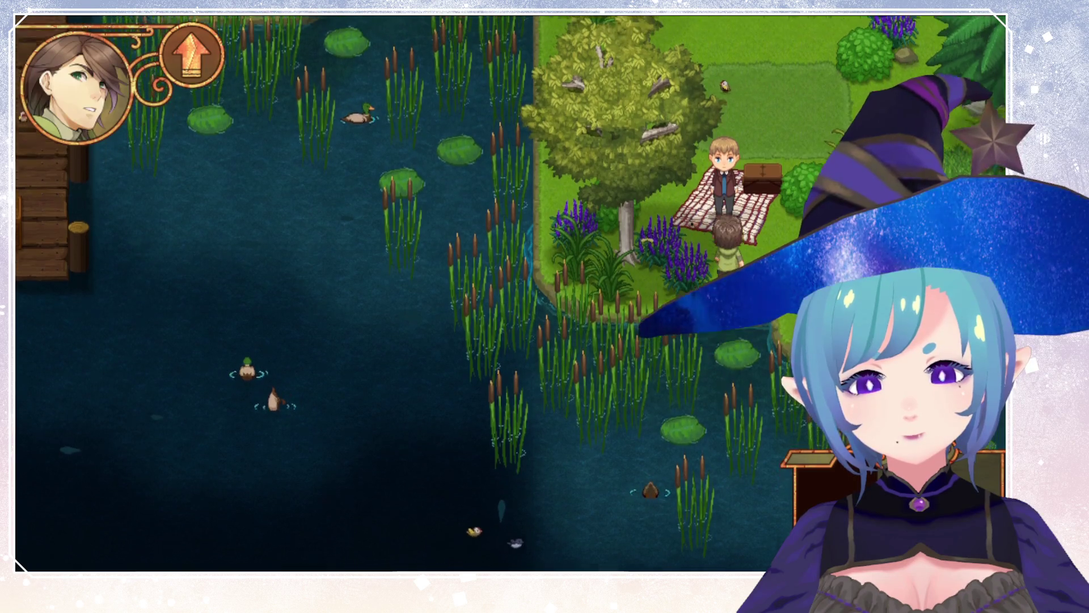
Walk north toward the house, then back south to stand beside the picnic blanket.
{"action": "key", "text": "Up"}
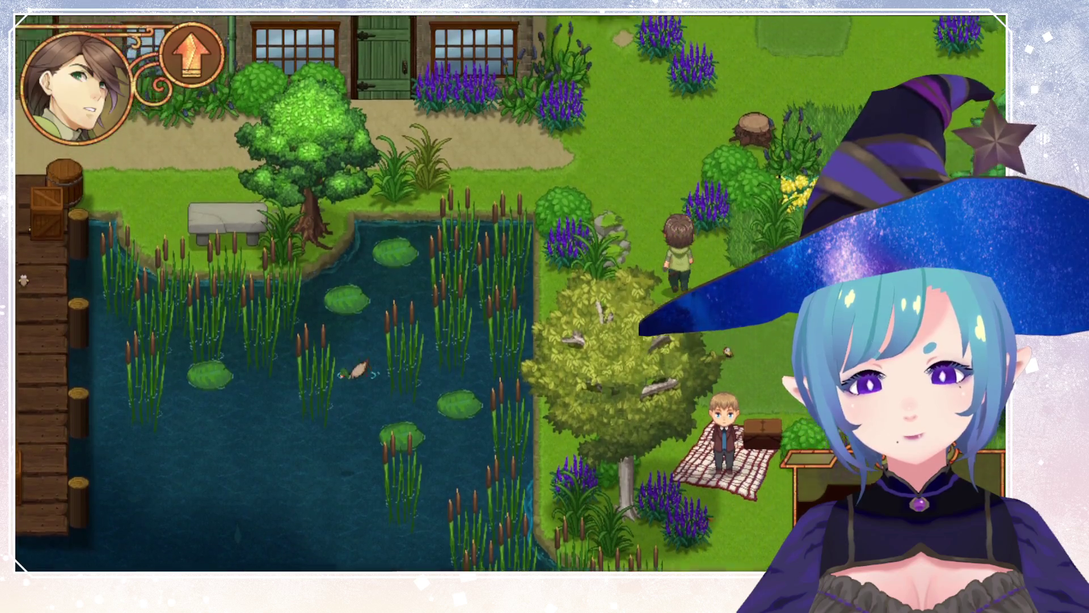
{"action": "key", "text": "Up"}
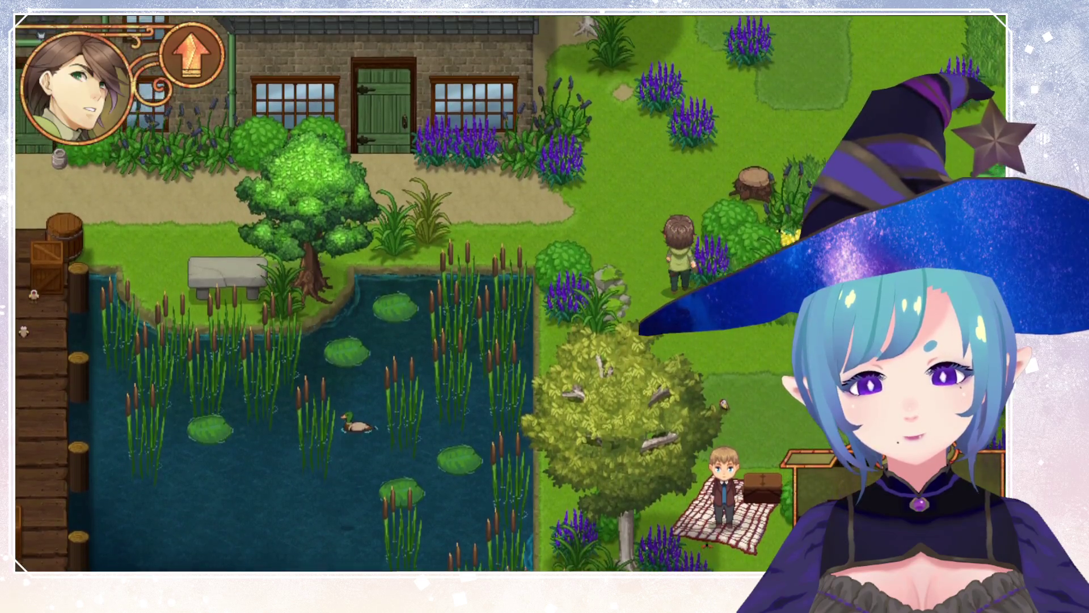
{"action": "key", "text": "Down"}
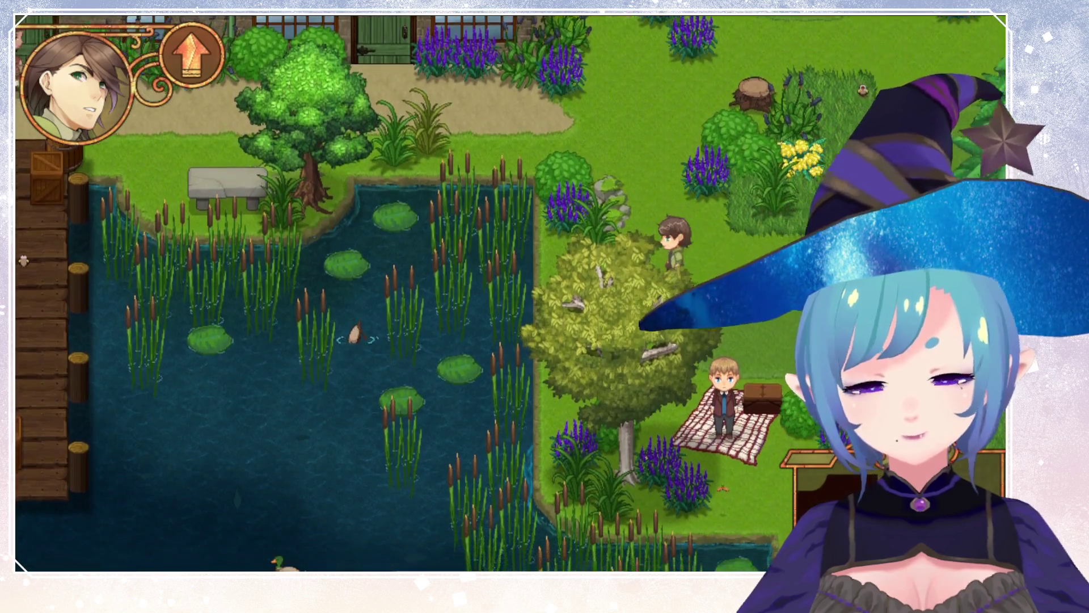
{"action": "key", "text": "Down"}
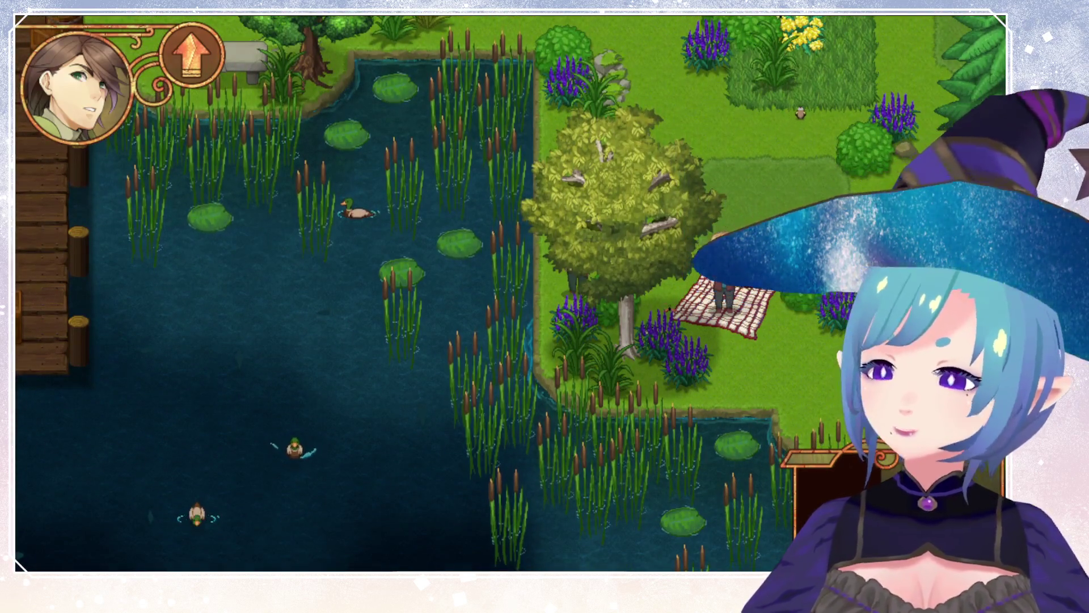
{"action": "key", "text": "Down"}
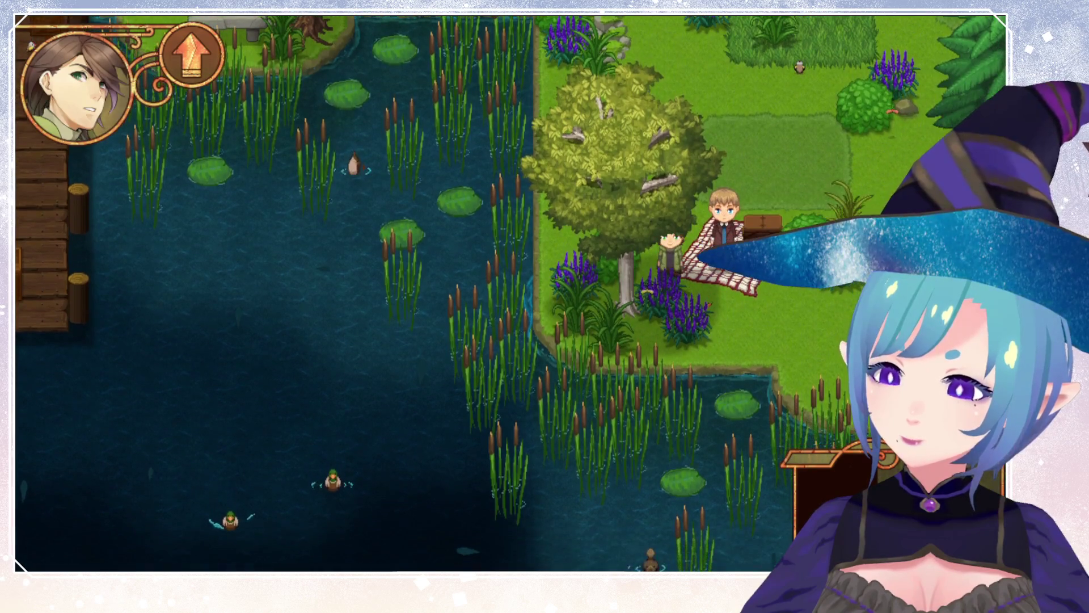
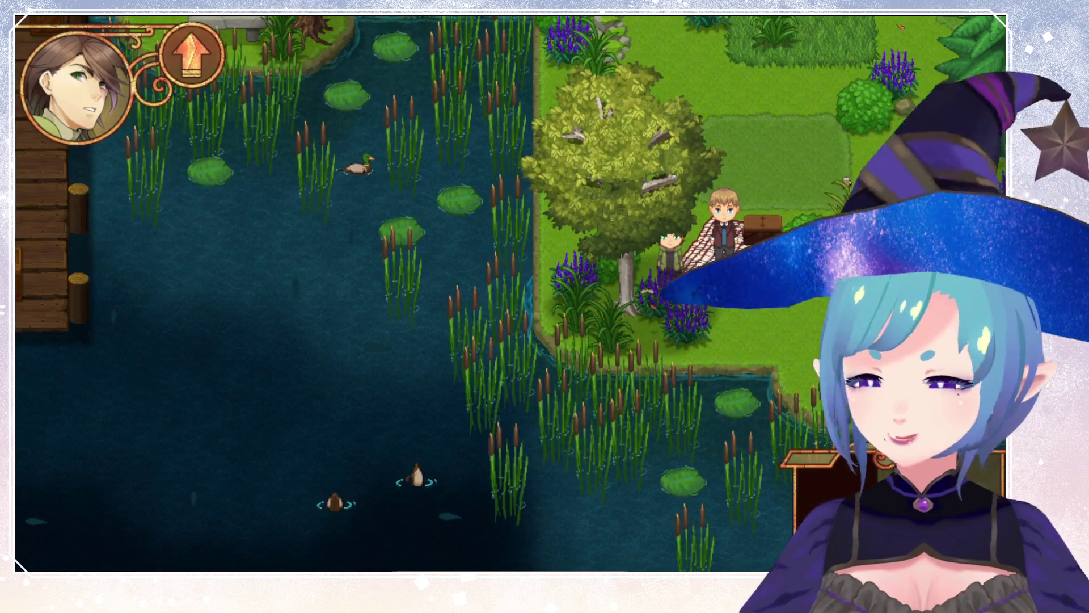
Walk the character north from the pond past the garden, then west along the dockside street.
{"action": "key", "text": "Up"}
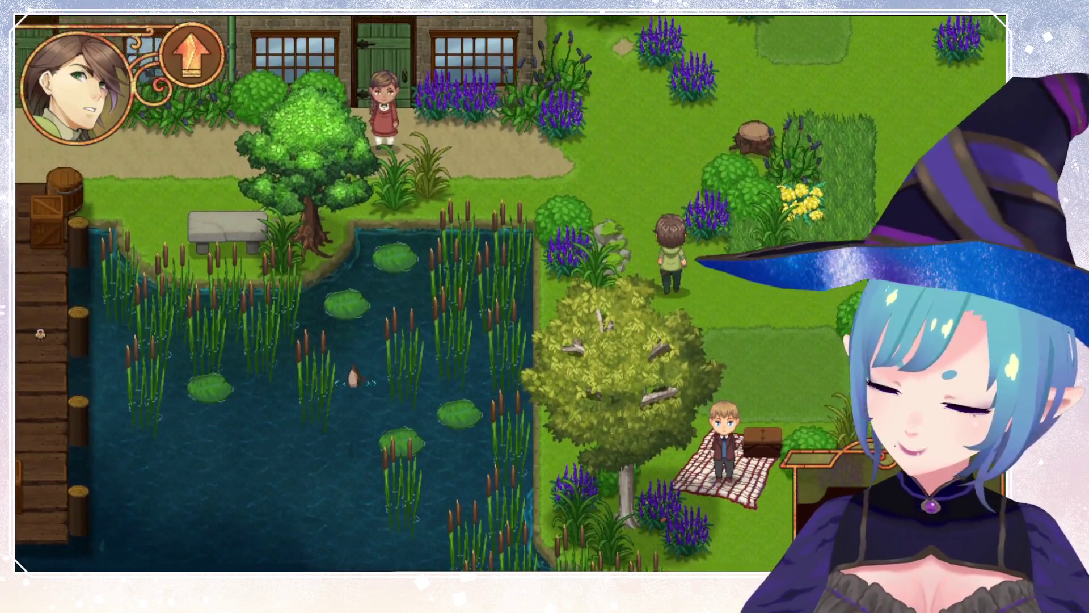
{"action": "key", "text": "Up"}
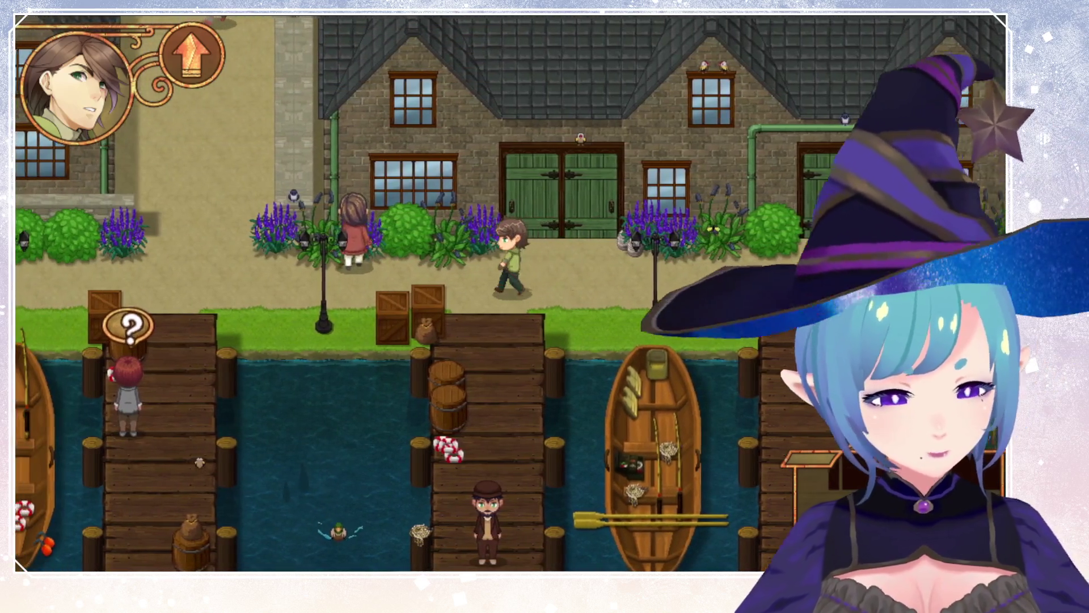
{"action": "key", "text": "Left"}
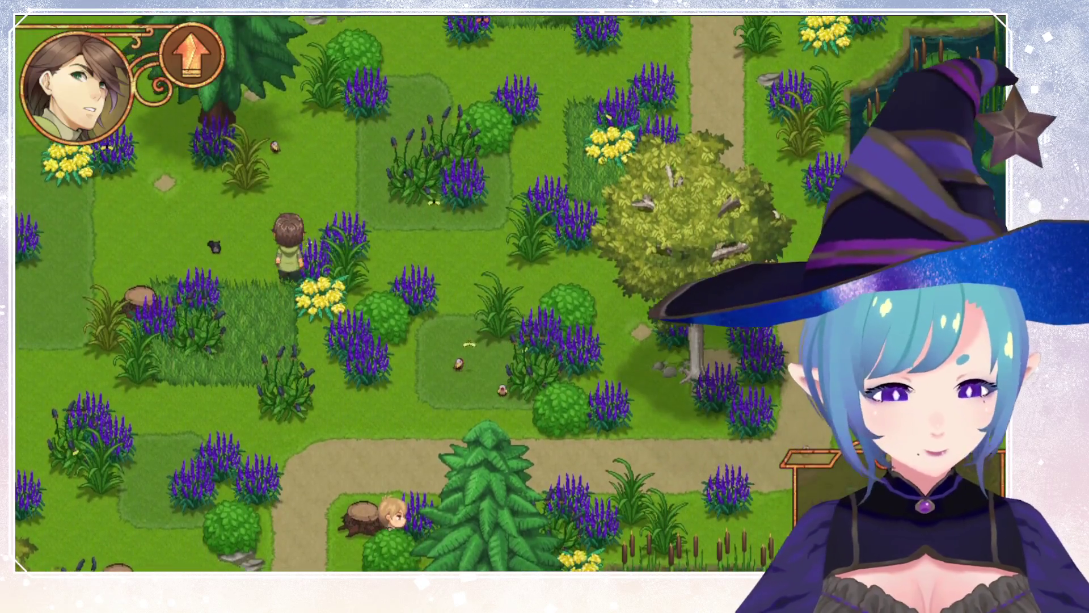
Walk the character north through the meadow into the pear orchard.
{"action": "key", "text": "Up"}
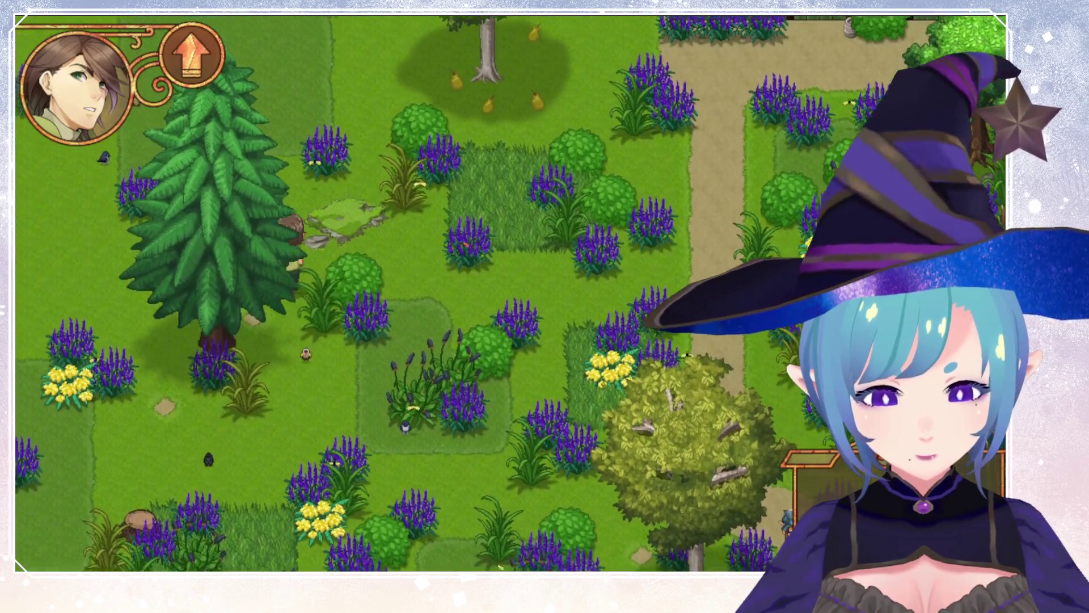
{"action": "key", "text": "Up"}
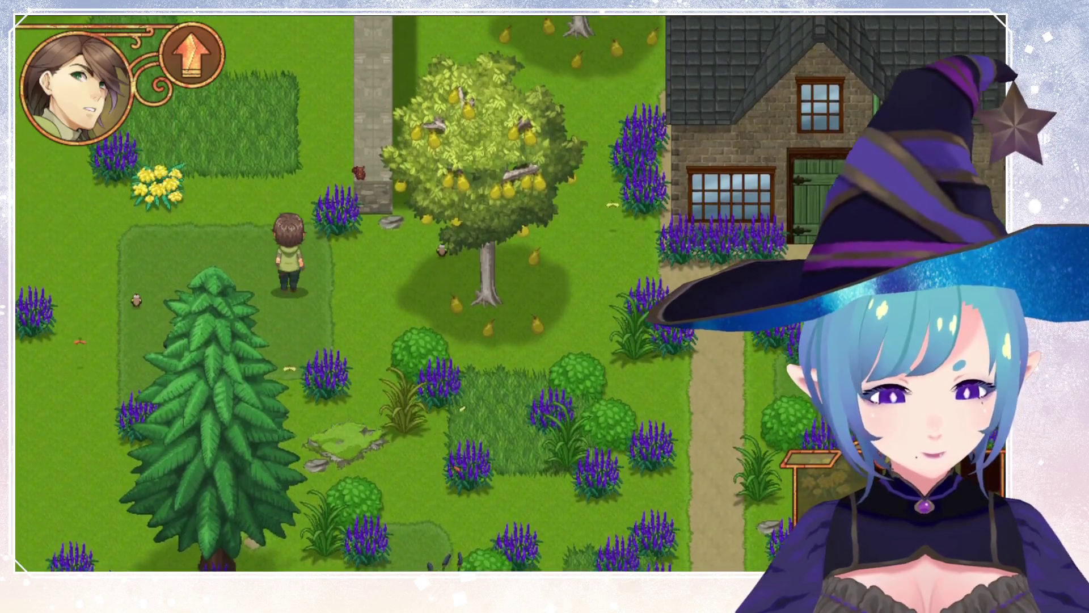
{"action": "key", "text": "Up"}
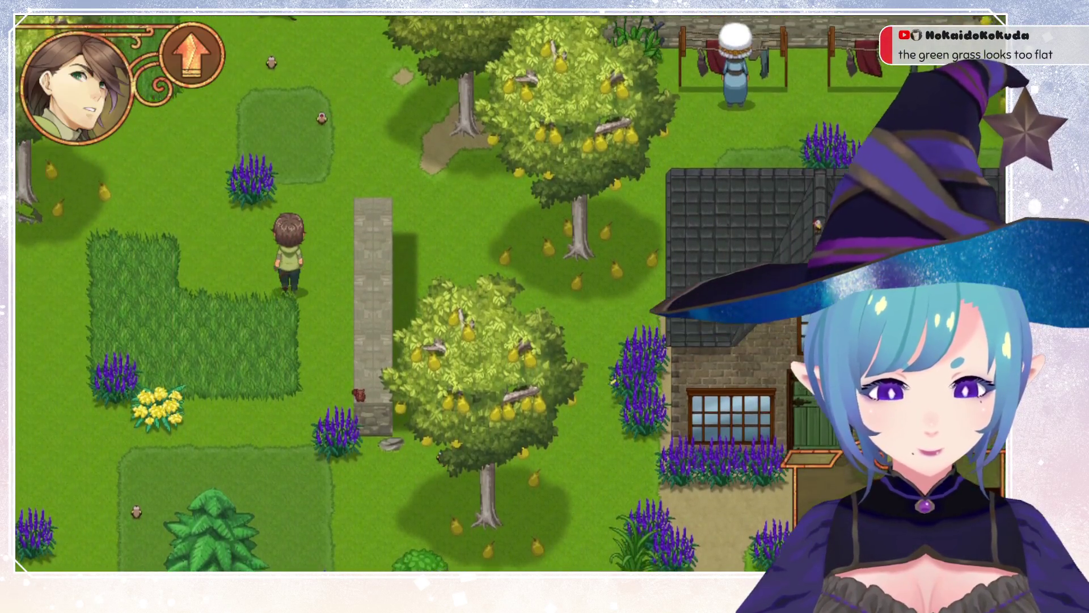
{"action": "key", "text": "Up"}
{"action": "key", "text": "Right"}
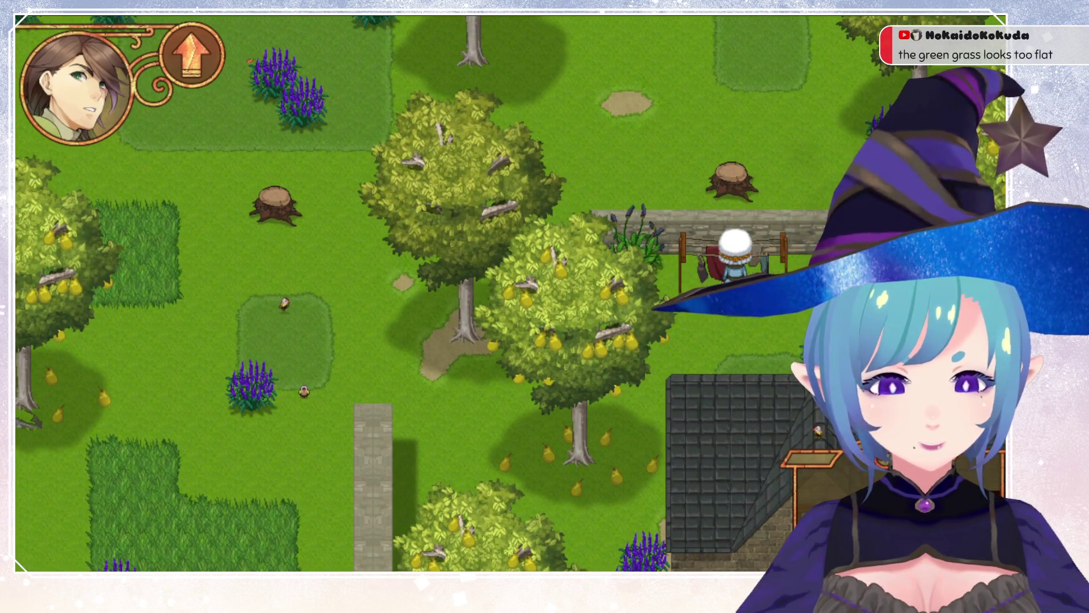
Circle west around behind the pear tree and head back south.
{"action": "key", "text": "Left"}
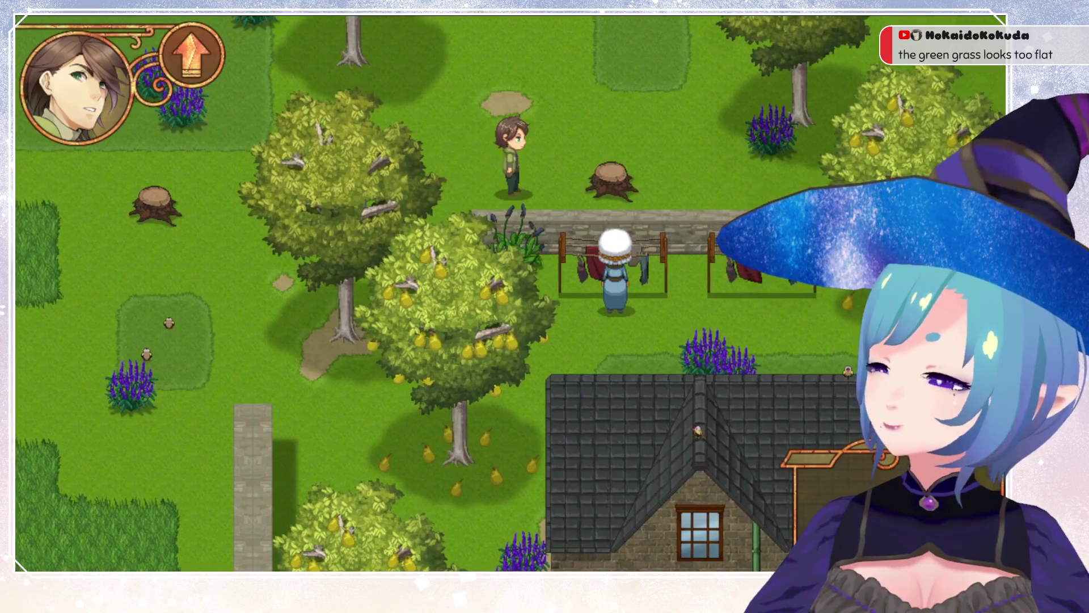
{"action": "key", "text": "Left"}
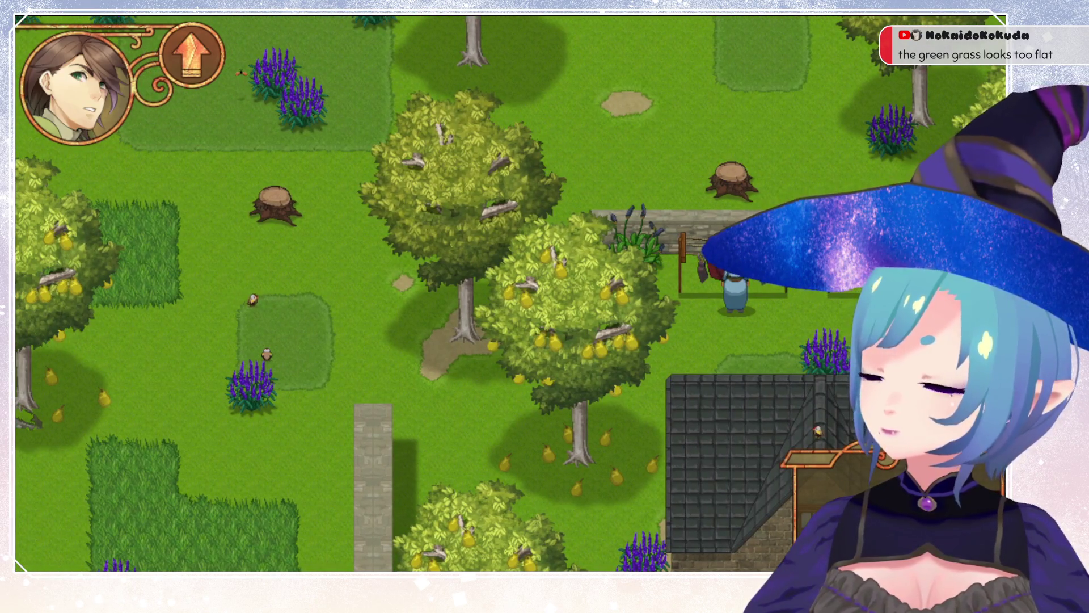
{"action": "key", "text": "Down"}
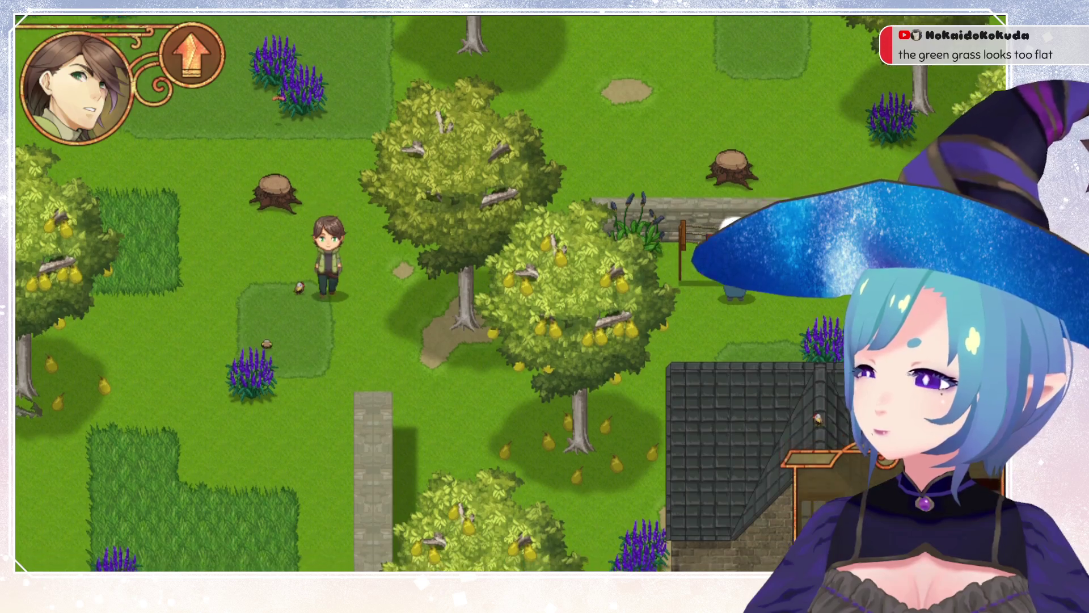
{"action": "key", "text": "Down"}
{"action": "key", "text": "Up"}
{"action": "key", "text": "Left"}
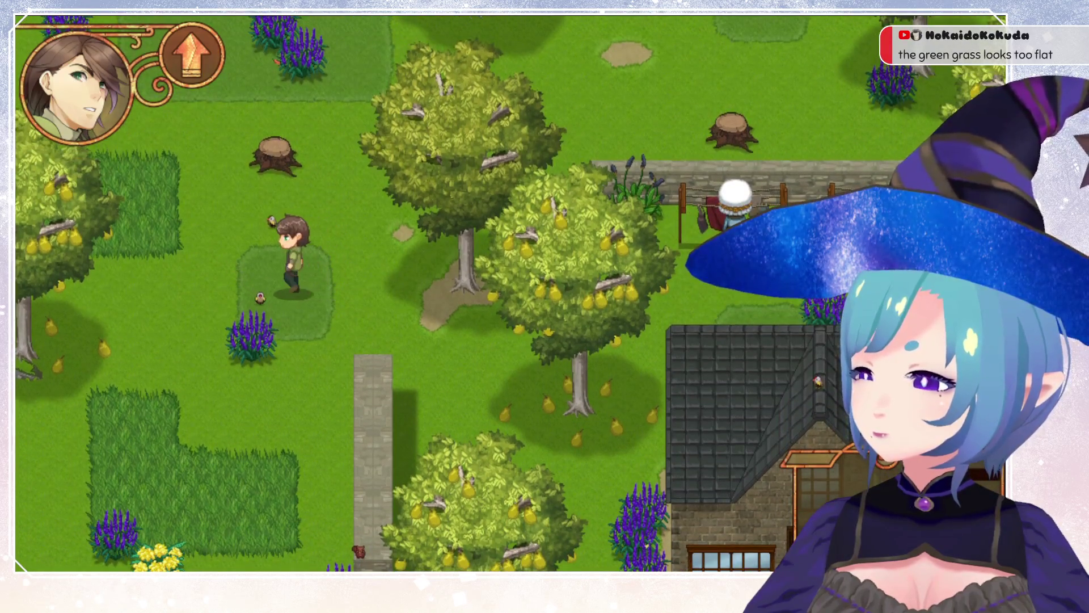
{"action": "key", "text": "Left"}
{"action": "key", "text": "Down"}
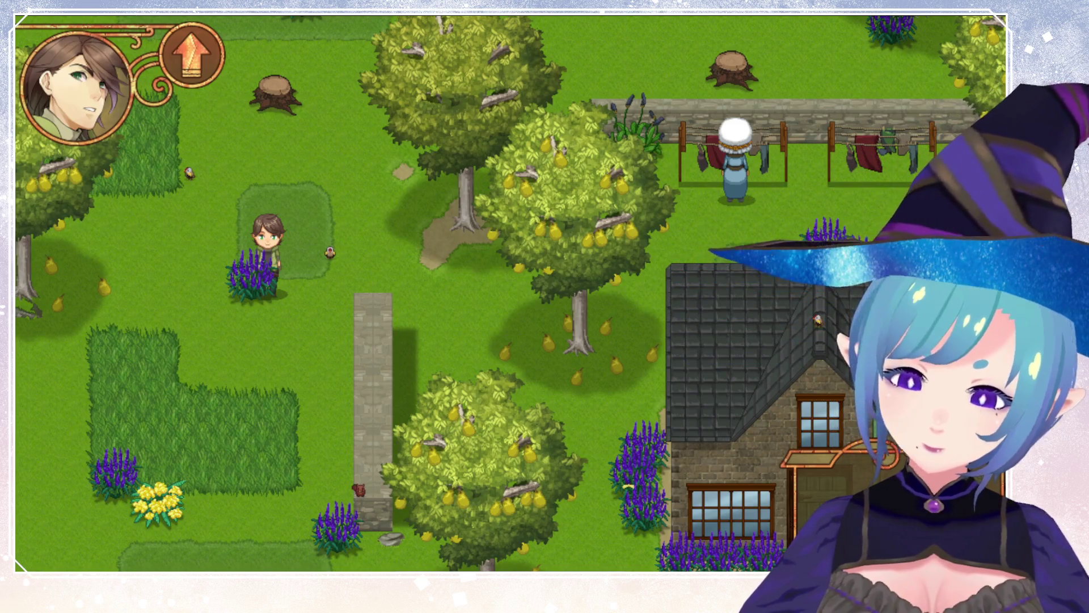
Skirt the tall grass patch and walk south to the path by the stone houses.
{"action": "key", "text": "Up"}
{"action": "key", "text": "Right"}
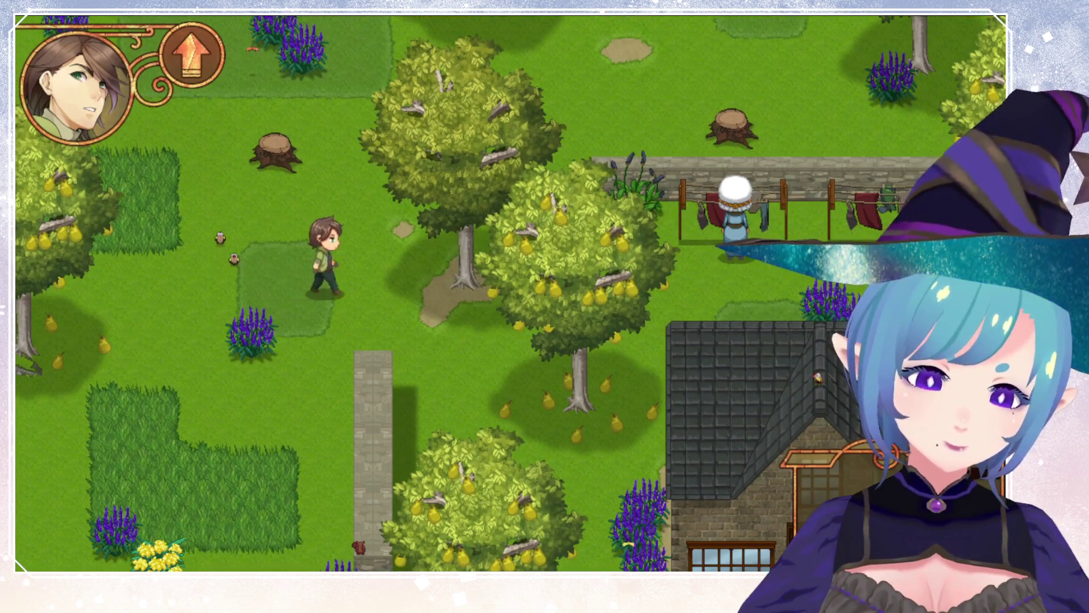
{"action": "key", "text": "Down"}
{"action": "key", "text": "Left"}
{"action": "key", "text": "Down"}
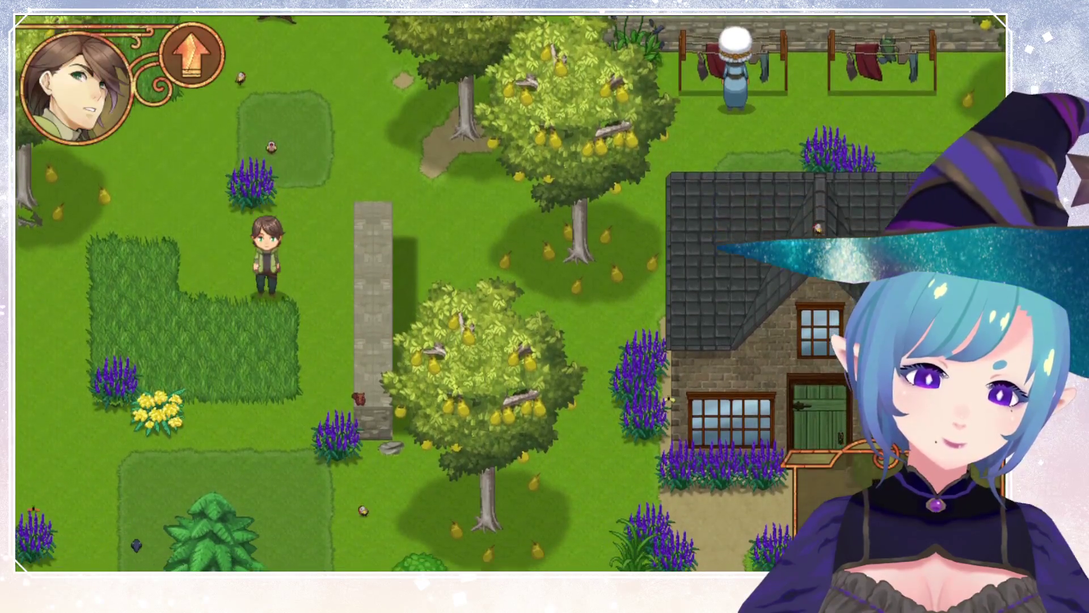
{"action": "key", "text": "Down"}
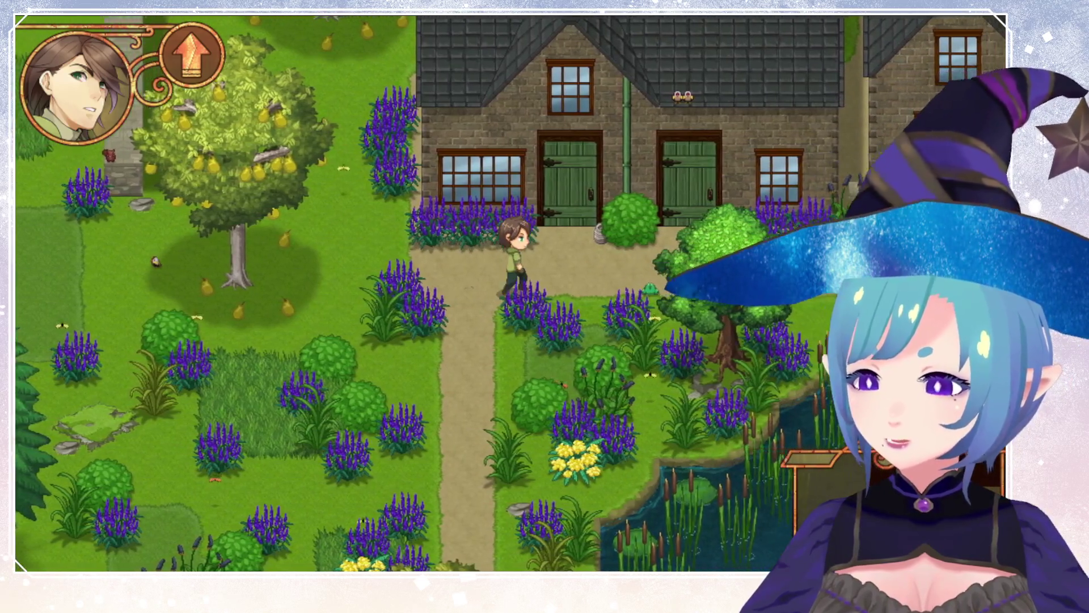
Walk the character east, south through the town, then east along the dockside street and stop.
{"action": "key", "text": "Right"}
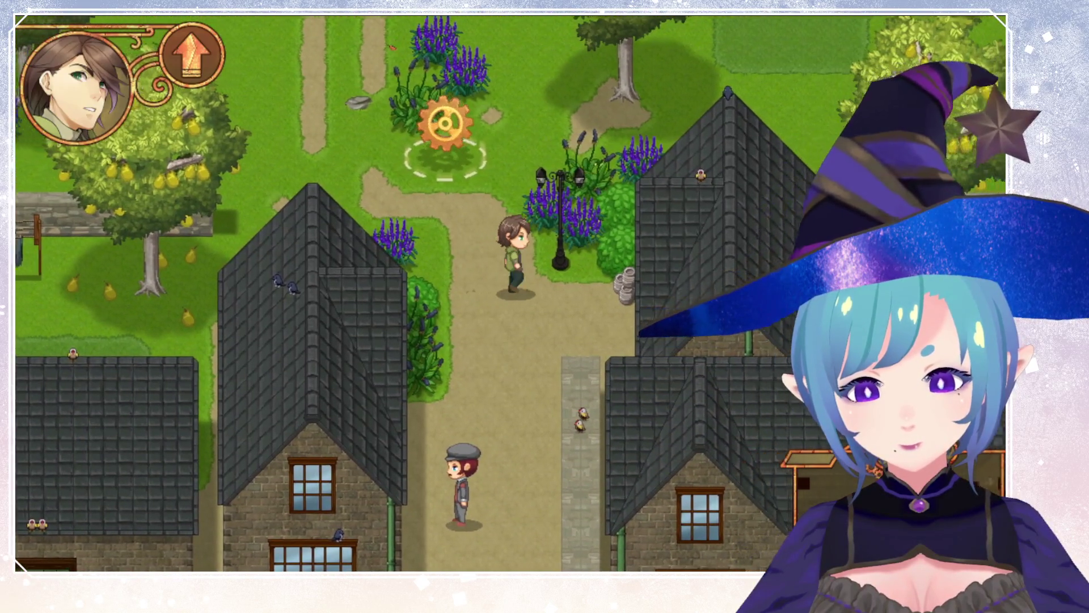
{"action": "key", "text": "Down"}
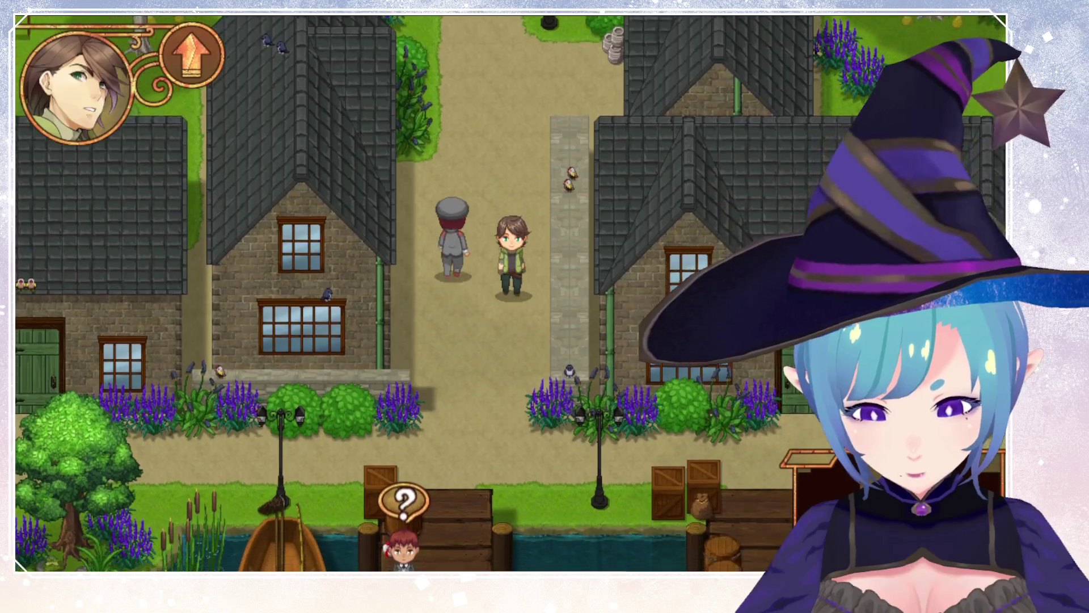
{"action": "key", "text": "Down"}
{"action": "key", "text": "Right"}
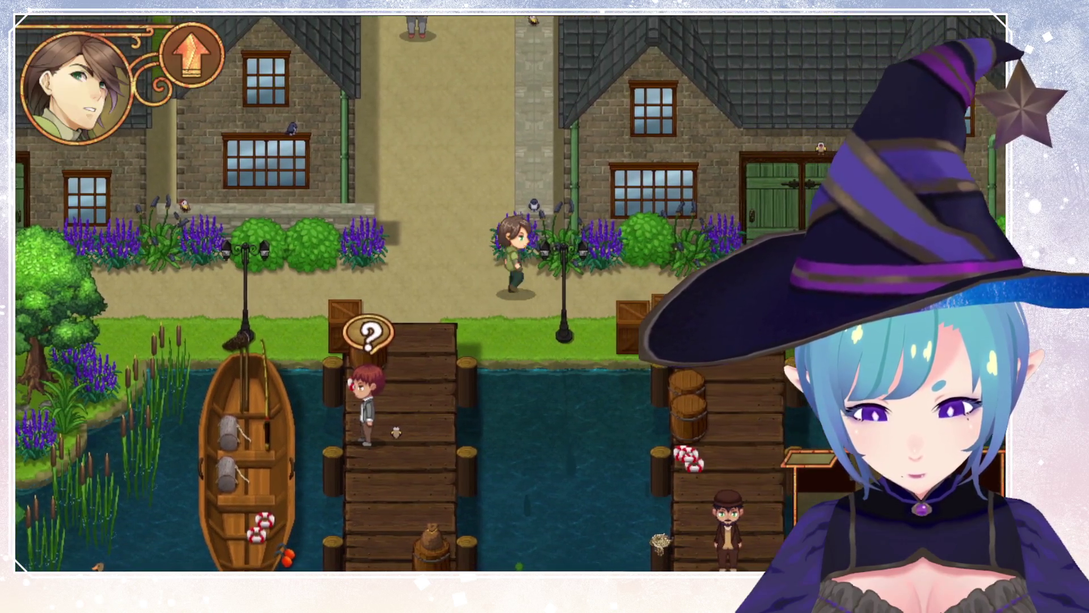
{"action": "key", "text": "Right"}
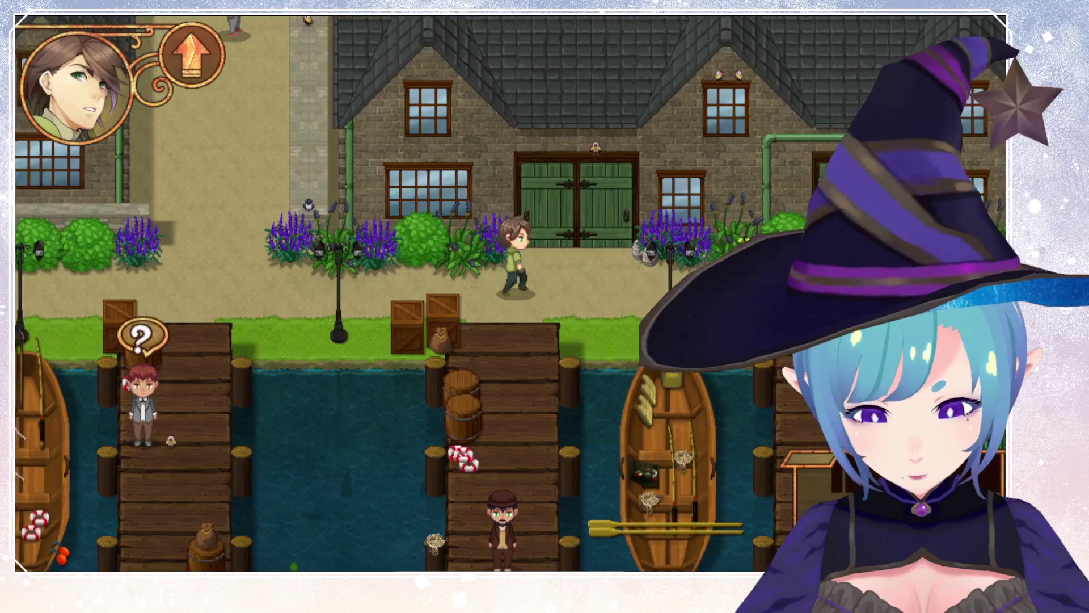
{"action": "key", "text": "Right"}
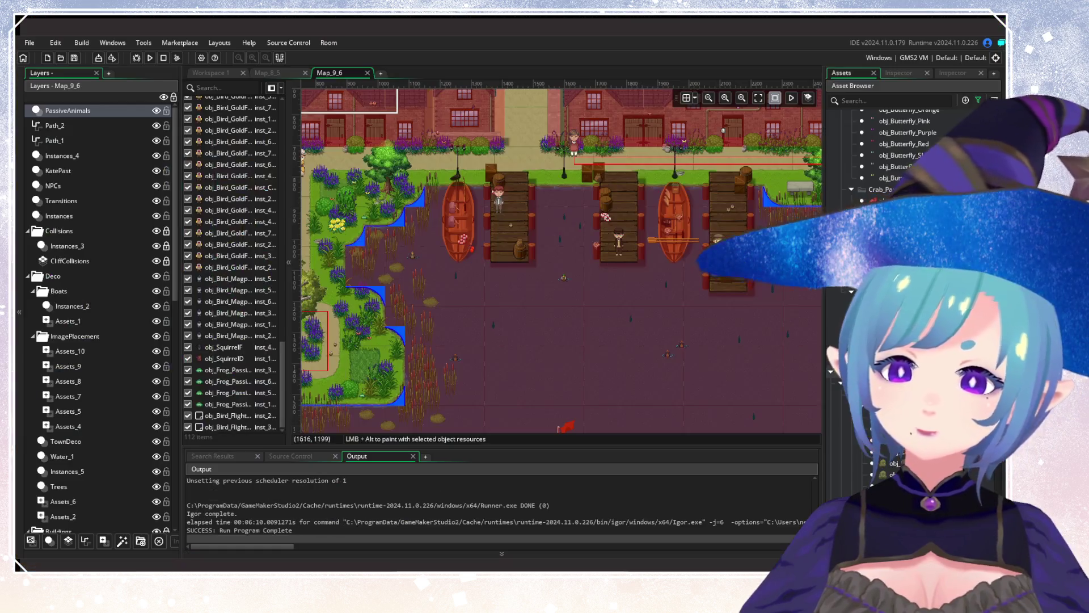
Scroll down through the Map_9_6 room editor view.
{"action": "scroll", "coordinate": [506, 243], "scroll_direction": "down", "scroll_amount": 3}
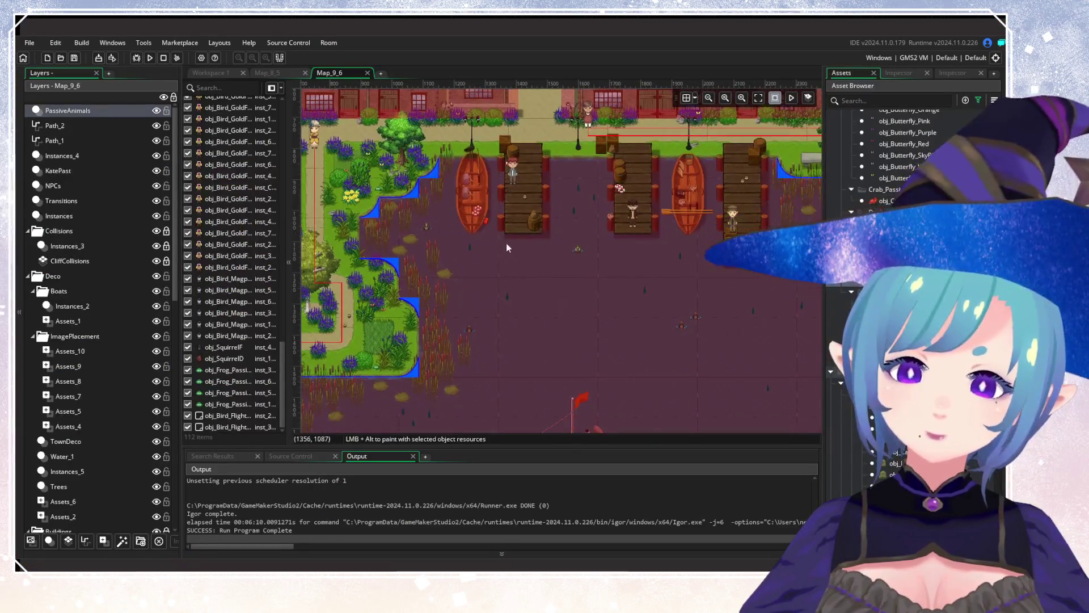
{"action": "scroll", "coordinate": [571, 305], "scroll_direction": "down", "scroll_amount": 2}
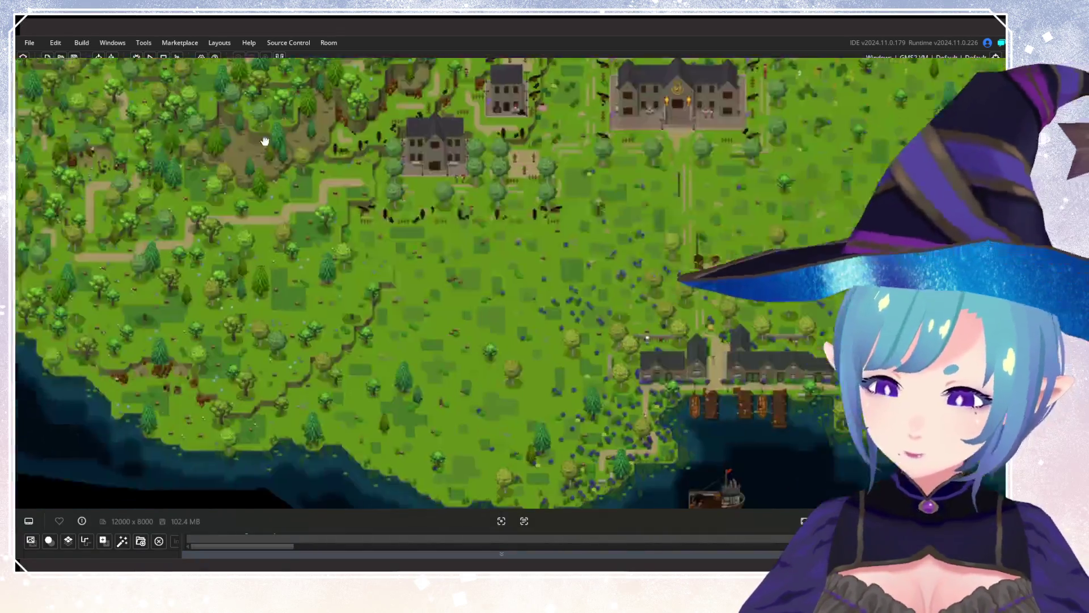
{"action": "scroll", "coordinate": [235, 267], "scroll_direction": "down", "scroll_amount": 5}
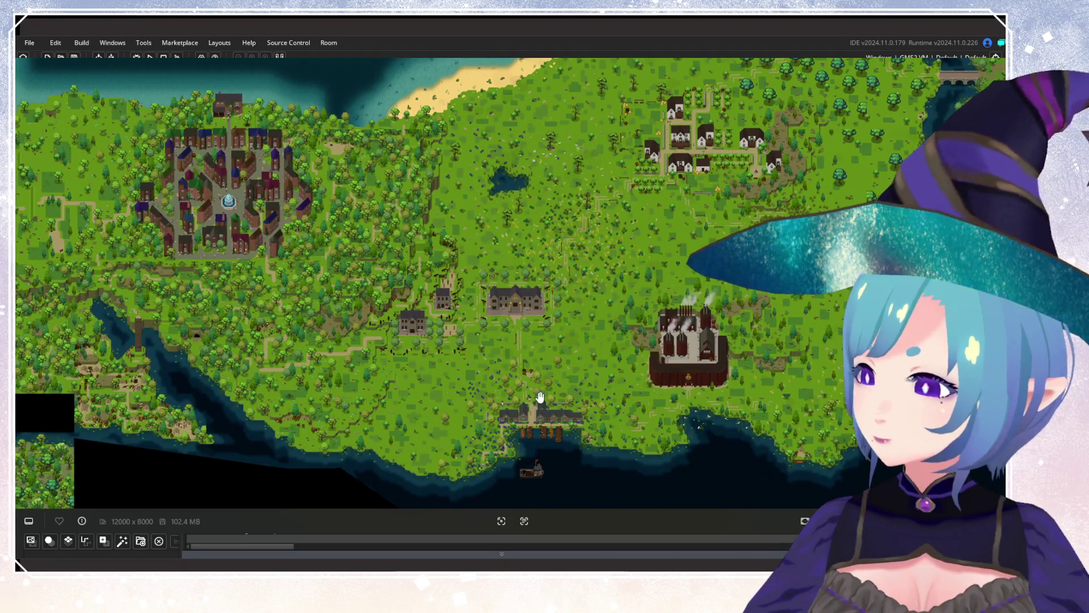
{"action": "mouse_move", "coordinate": [540, 421]}
{"action": "left_mouse_down"}
{"action": "mouse_move", "coordinate": [287, 364]}
{"action": "mouse_move", "coordinate": [423, 346]}
{"action": "left_mouse_up"}
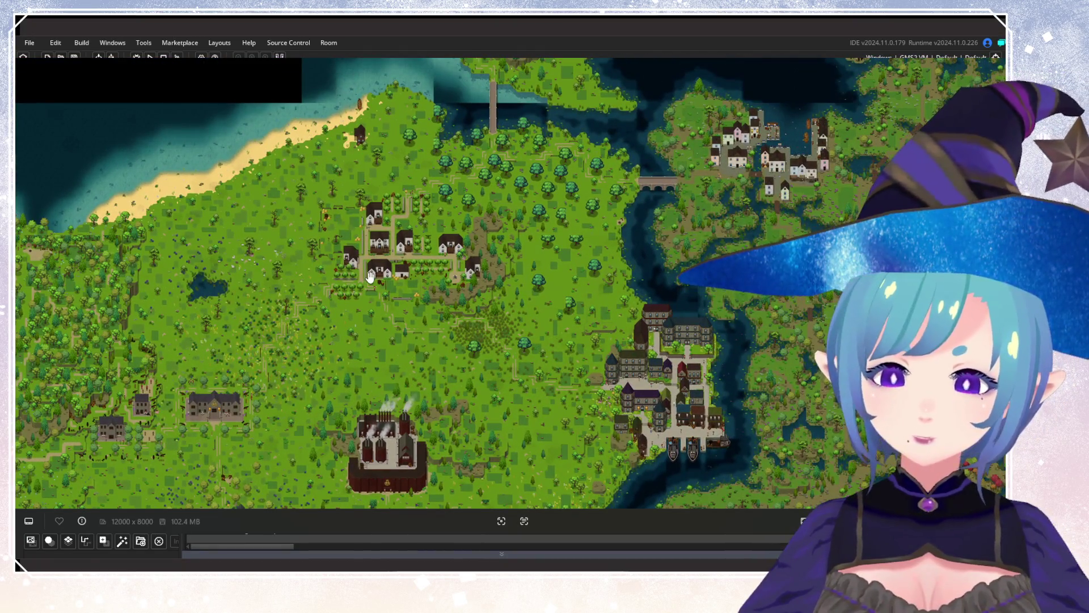
{"action": "scroll", "coordinate": [387, 202], "scroll_direction": "up", "scroll_amount": 4}
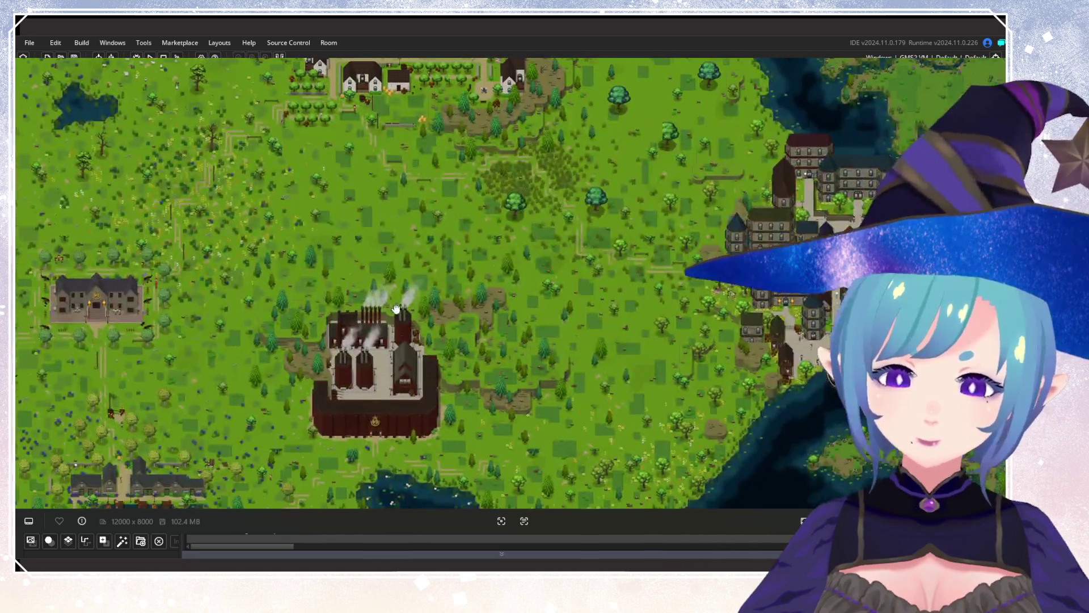
{"action": "left_click_drag", "start_coordinate": [396, 309], "coordinate": [401, 417]}
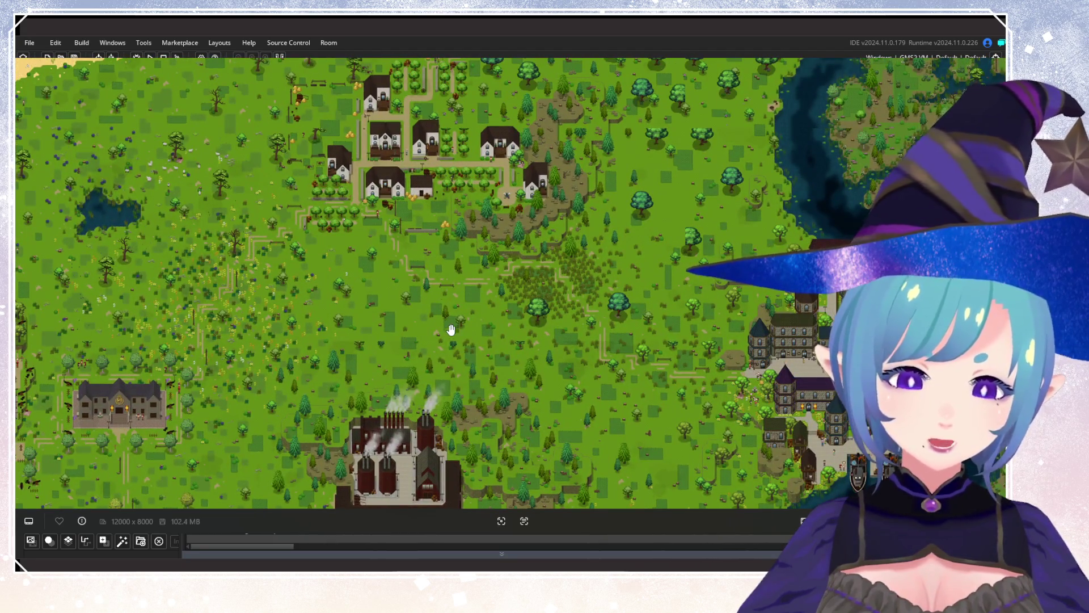
{"action": "scroll", "coordinate": [450, 329], "scroll_direction": "up", "scroll_amount": 2}
{"action": "mouse_move", "coordinate": [458, 306]}
{"action": "left_mouse_down"}
{"action": "mouse_move", "coordinate": [589, 317]}
{"action": "mouse_move", "coordinate": [438, 266]}
{"action": "mouse_move", "coordinate": [438, 230]}
{"action": "left_mouse_up"}
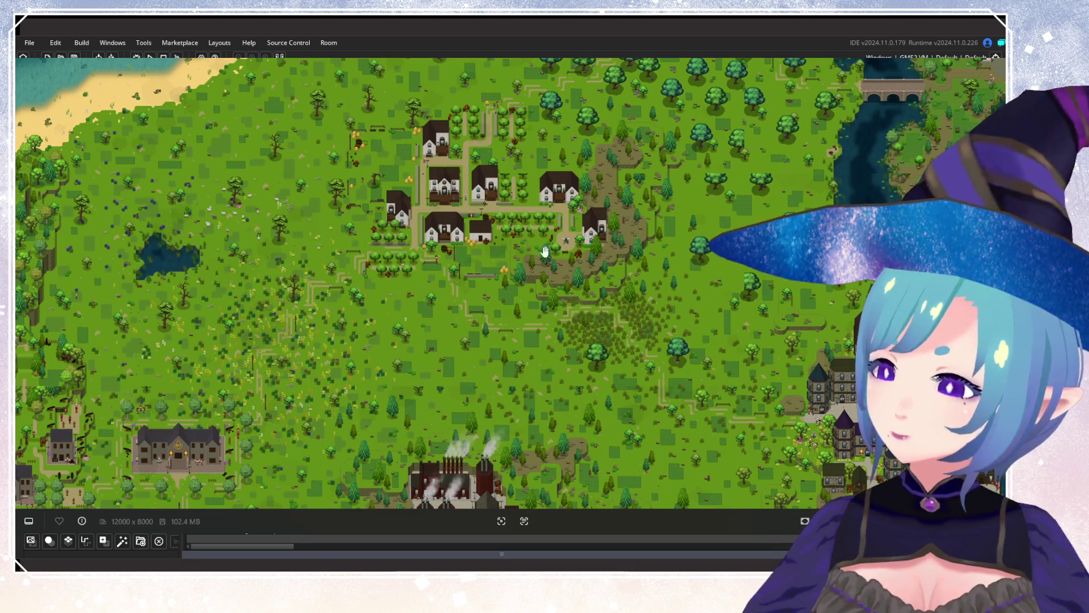
{"action": "left_click_drag", "start_coordinate": [545, 251], "coordinate": [564, 107]}
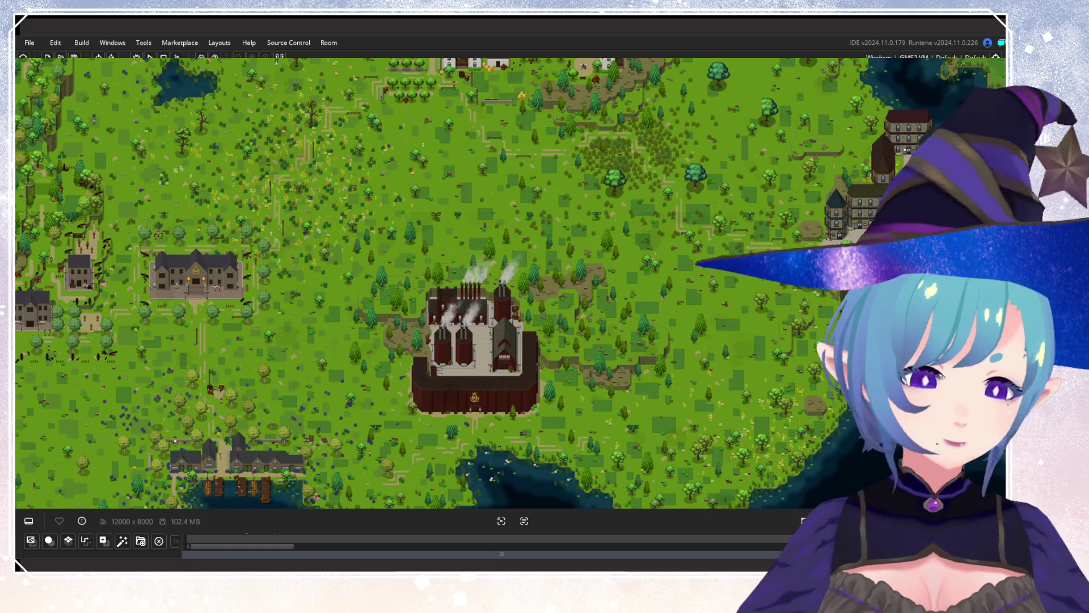
{"action": "mouse_move", "coordinate": [431, 289]}
{"action": "left_mouse_down"}
{"action": "mouse_move", "coordinate": [465, 262]}
{"action": "mouse_move", "coordinate": [452, 219]}
{"action": "mouse_move", "coordinate": [540, 191]}
{"action": "left_mouse_up"}
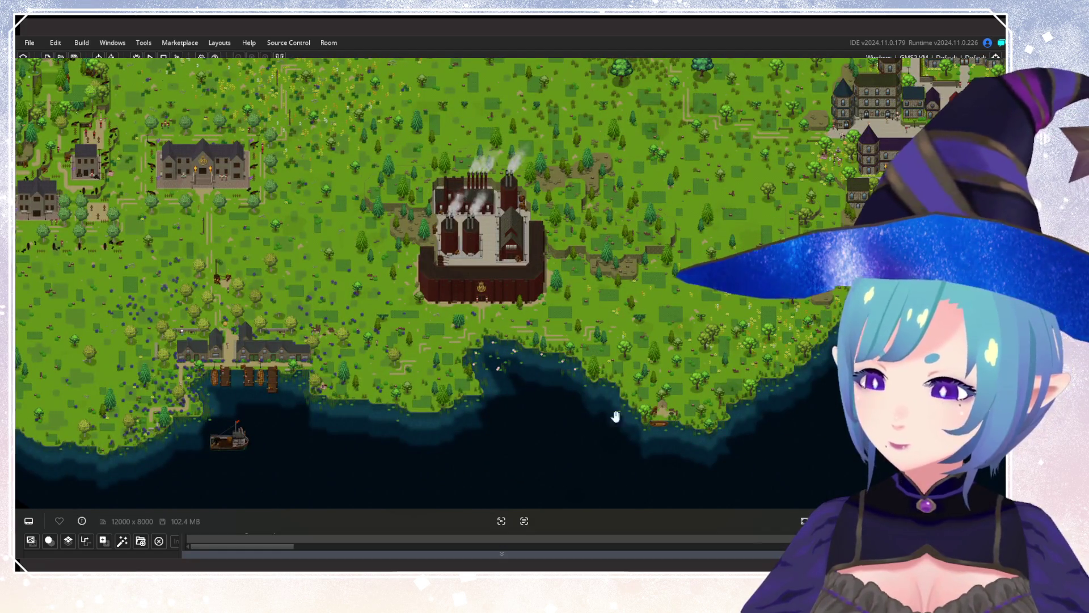
{"action": "mouse_move", "coordinate": [453, 292]}
{"action": "left_mouse_down"}
{"action": "mouse_move", "coordinate": [413, 365]}
{"action": "mouse_move", "coordinate": [238, 370]}
{"action": "left_mouse_up"}
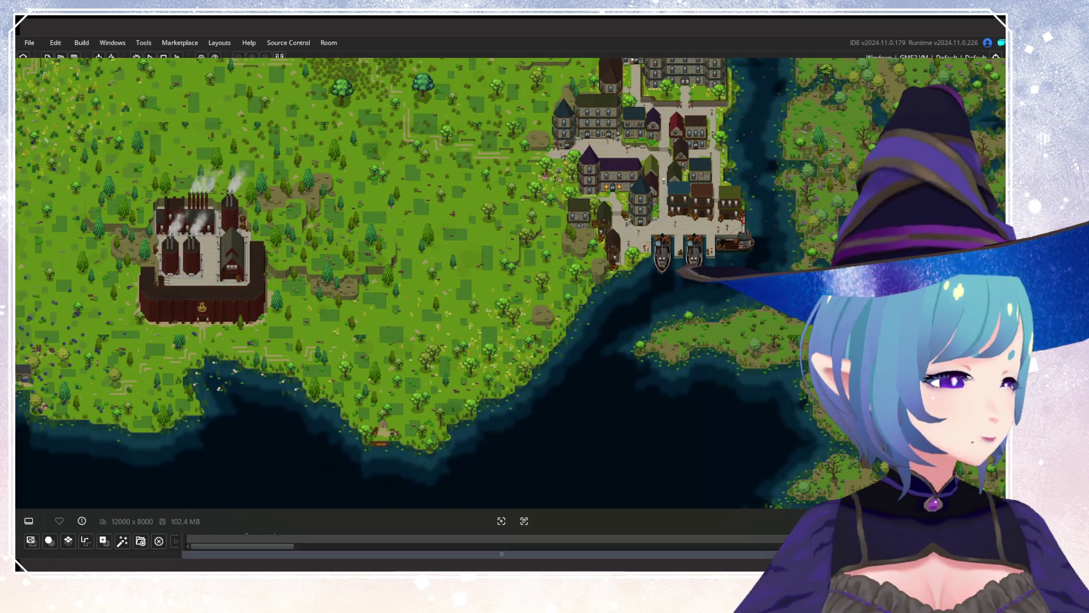
{"action": "scroll", "coordinate": [502, 244], "scroll_direction": "down", "scroll_amount": 3}
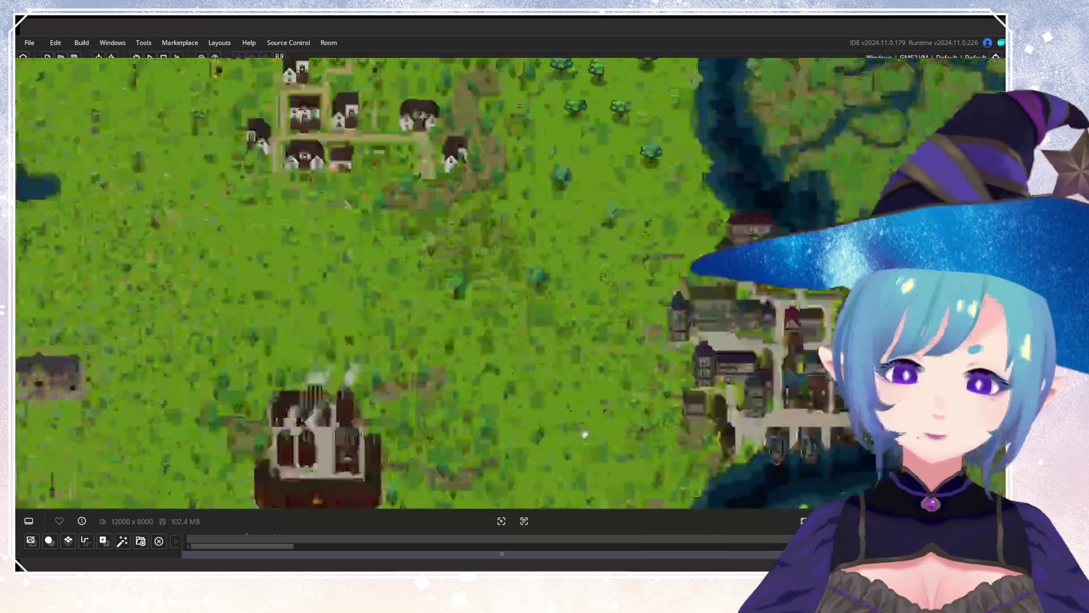
{"action": "scroll", "coordinate": [445, 122], "scroll_direction": "up", "scroll_amount": 4}
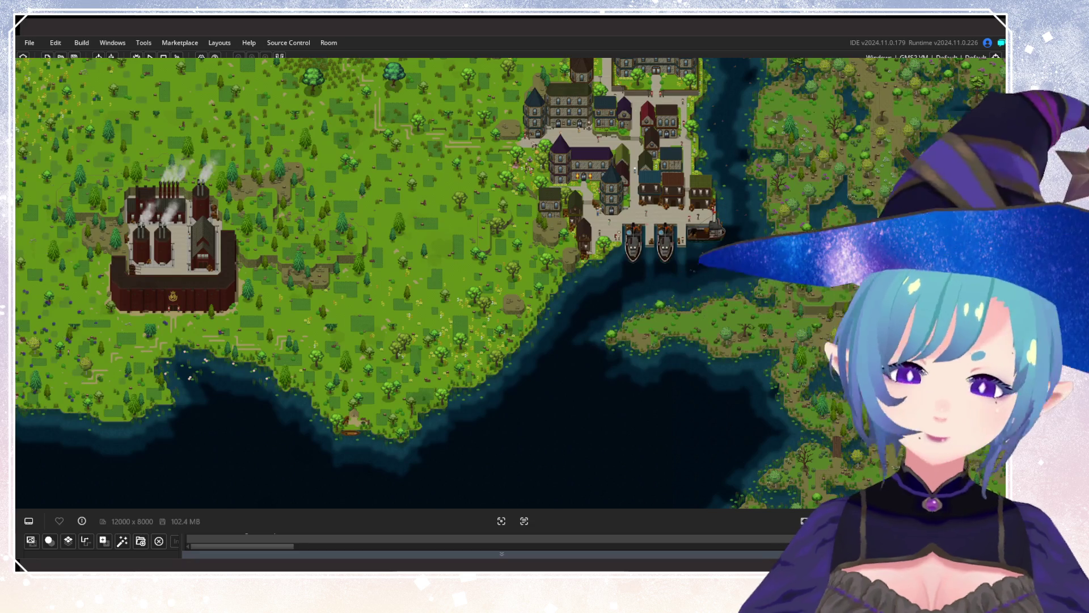
{"action": "mouse_move", "coordinate": [188, 190]}
{"action": "left_mouse_down"}
{"action": "mouse_move", "coordinate": [487, 167]}
{"action": "mouse_move", "coordinate": [430, 179]}
{"action": "left_mouse_up"}
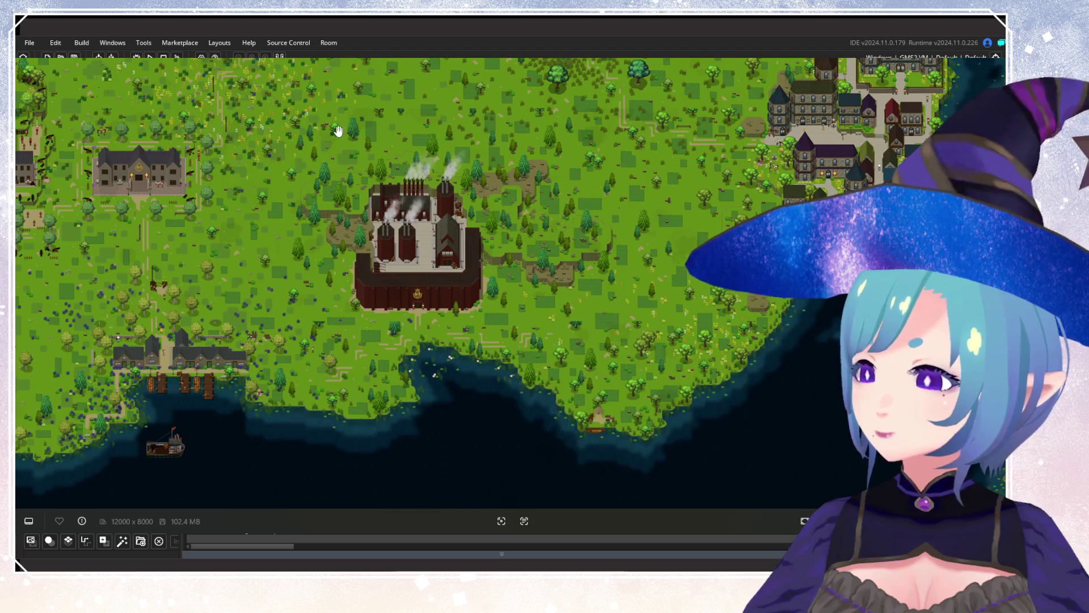
{"action": "left_click_drag", "start_coordinate": [338, 131], "coordinate": [338, 224]}
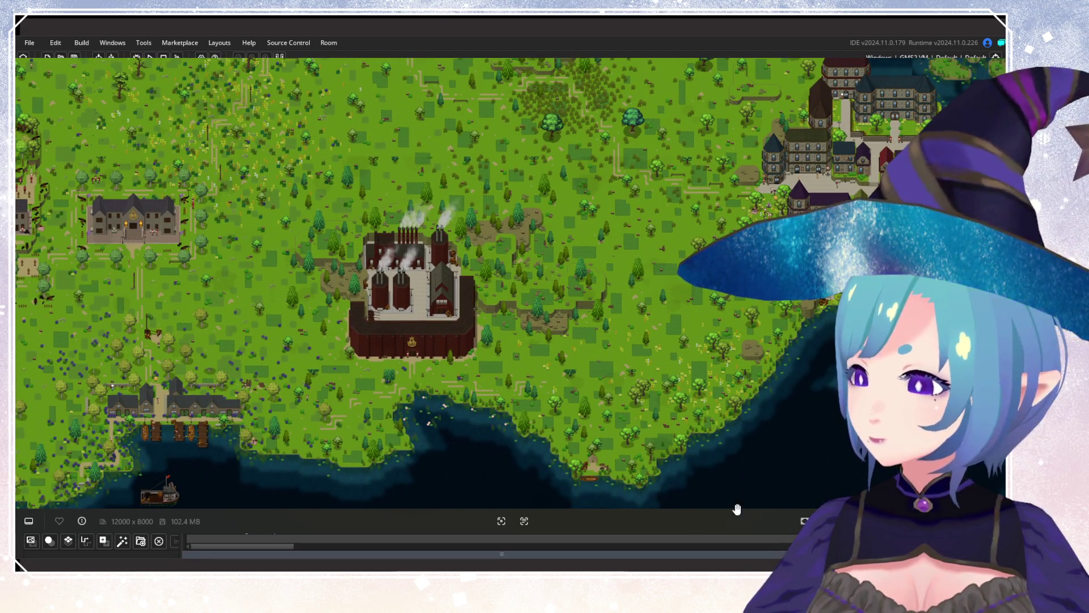
{"action": "mouse_move", "coordinate": [702, 446]}
{"action": "left_mouse_down"}
{"action": "mouse_move", "coordinate": [690, 440]}
{"action": "mouse_move", "coordinate": [657, 321]}
{"action": "left_mouse_up"}
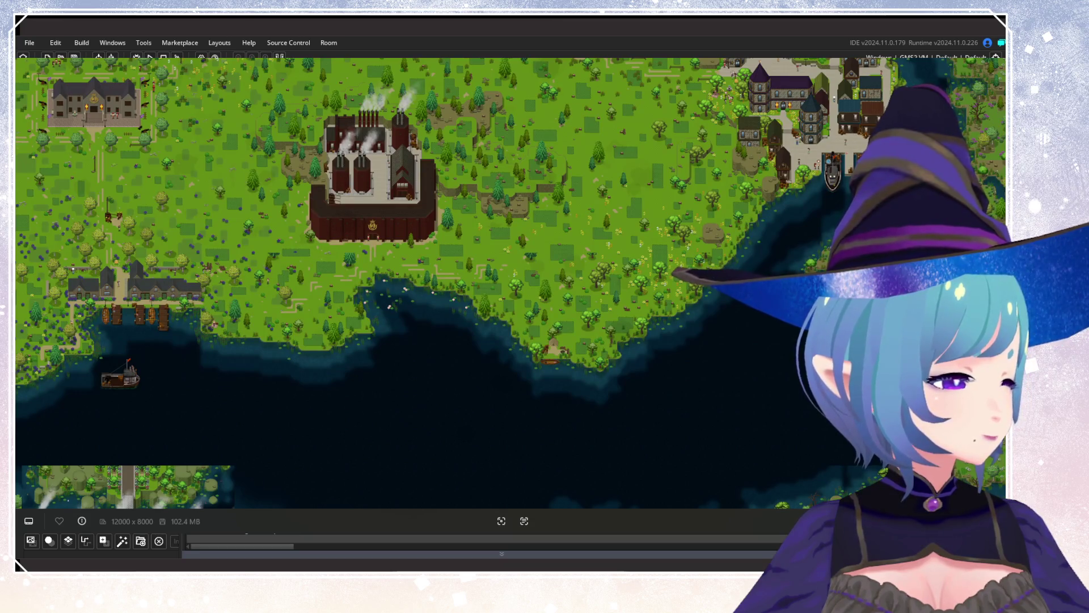
{"action": "mouse_move", "coordinate": [599, 247]}
{"action": "left_mouse_down"}
{"action": "mouse_move", "coordinate": [200, 372]}
{"action": "mouse_move", "coordinate": [318, 340]}
{"action": "mouse_move", "coordinate": [408, 430]}
{"action": "mouse_move", "coordinate": [445, 412]}
{"action": "mouse_move", "coordinate": [420, 380]}
{"action": "mouse_move", "coordinate": [499, 182]}
{"action": "left_mouse_up"}
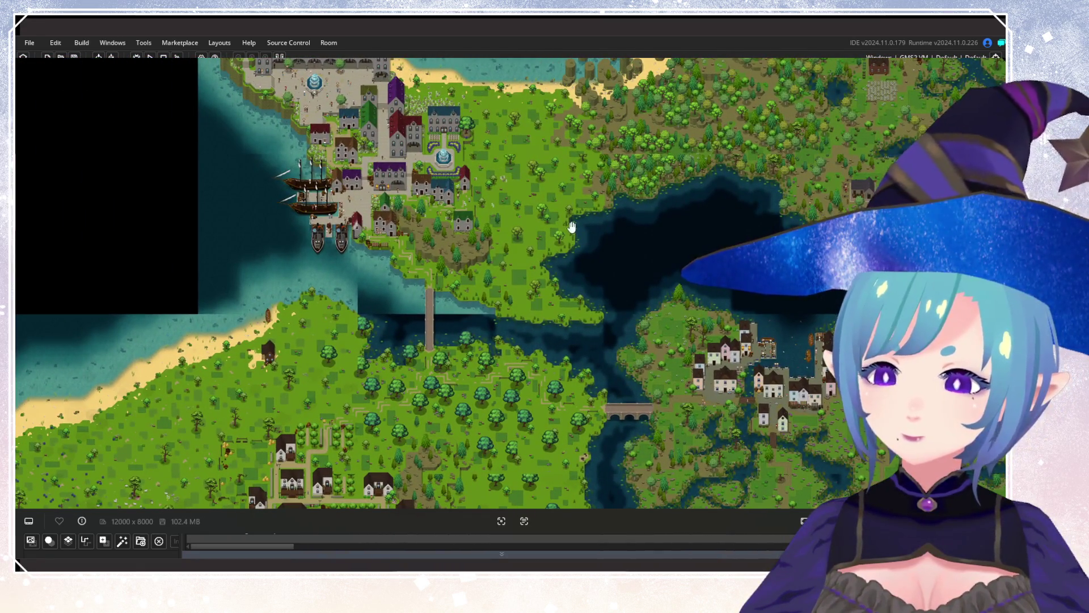
{"action": "scroll", "coordinate": [571, 226], "scroll_direction": "down", "scroll_amount": 3}
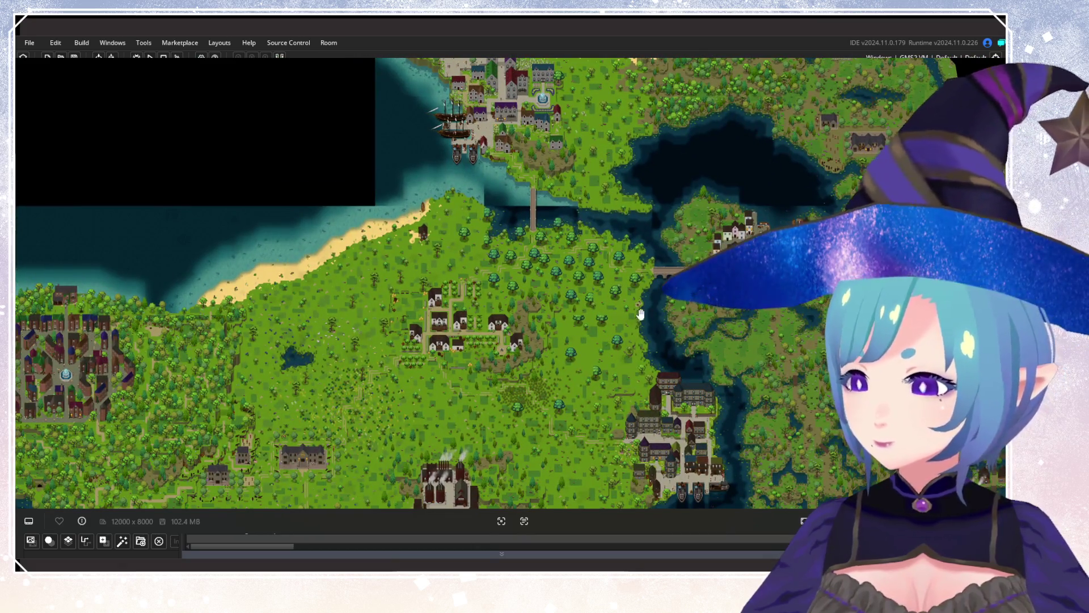
{"action": "left_click_drag", "start_coordinate": [658, 420], "coordinate": [639, 200]}
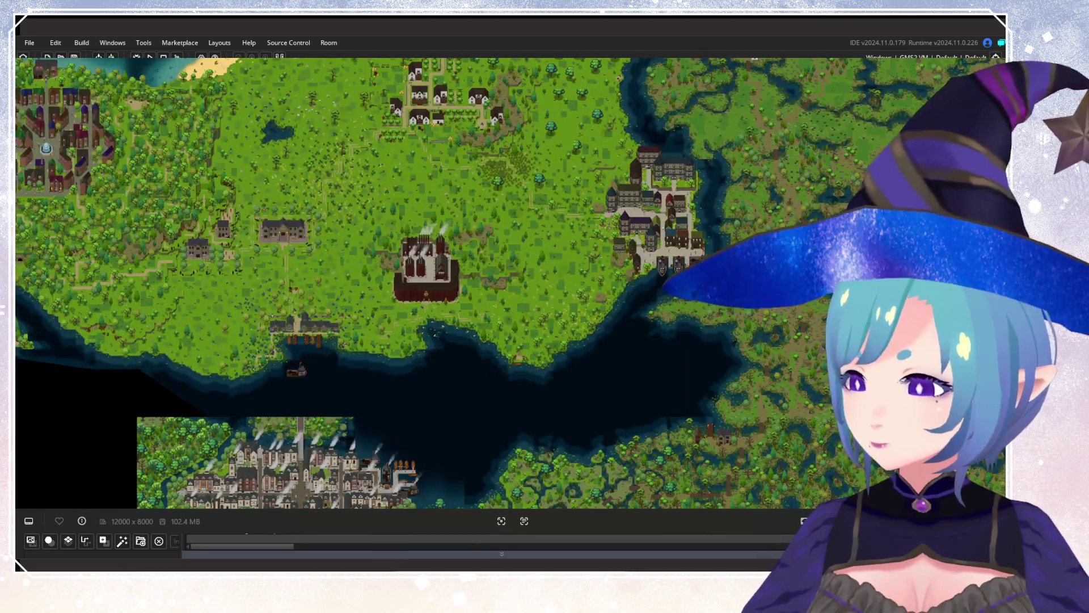
{"action": "scroll", "coordinate": [638, 200], "scroll_direction": "up", "scroll_amount": 2}
{"action": "scroll", "coordinate": [794, 335], "scroll_direction": "up", "scroll_amount": 2}
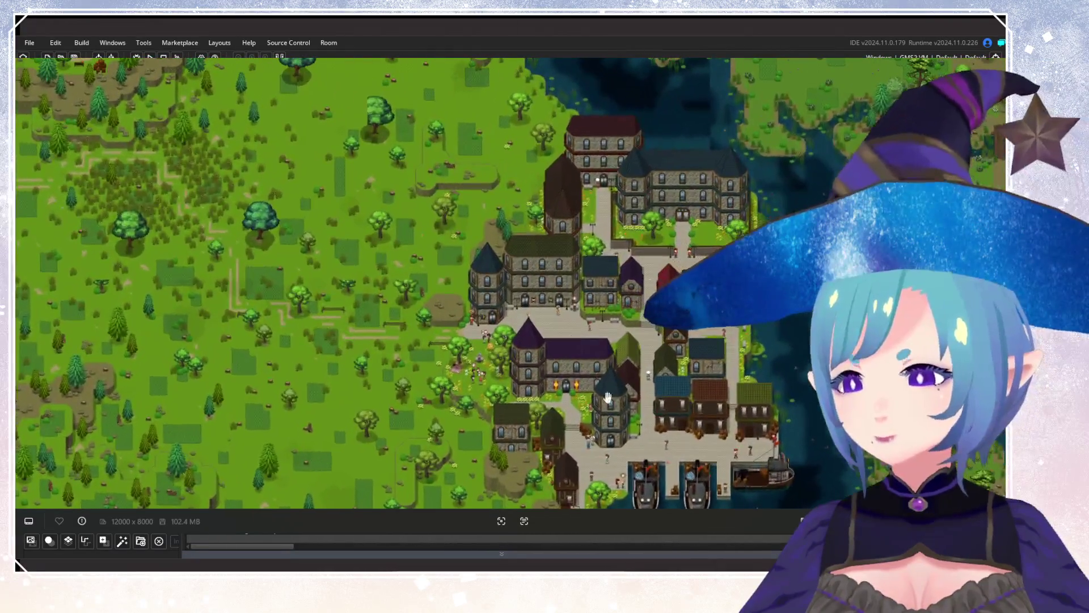
{"action": "left_click_drag", "start_coordinate": [840, 114], "coordinate": [454, 101]}
{"action": "scroll", "coordinate": [454, 101], "scroll_direction": "up", "scroll_amount": 2}
{"action": "scroll", "coordinate": [473, 270], "scroll_direction": "down", "scroll_amount": 3}
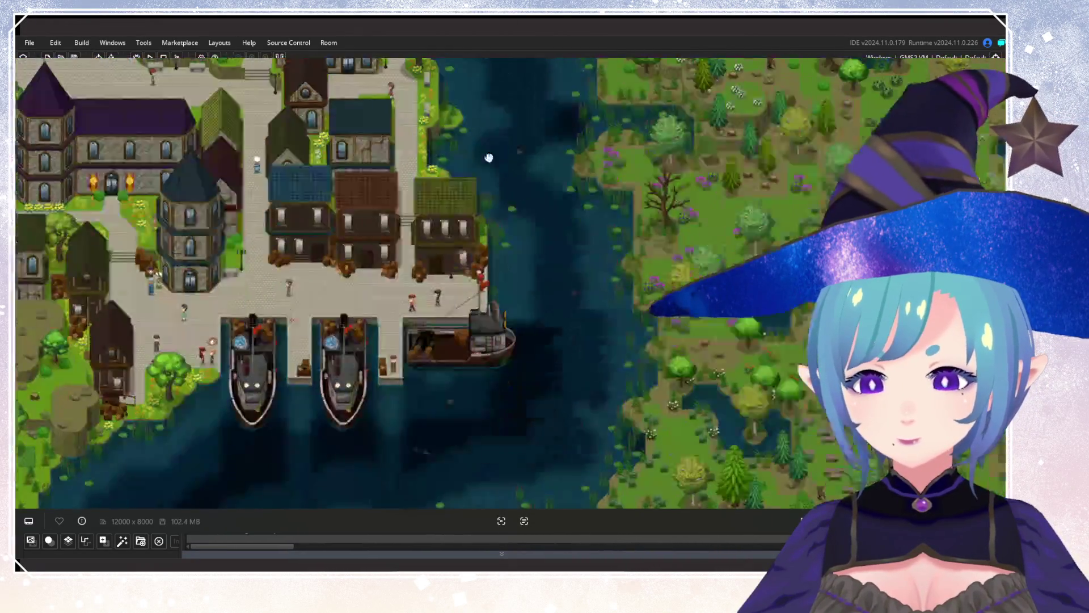
{"action": "left_click_drag", "start_coordinate": [406, 326], "coordinate": [602, 212]}
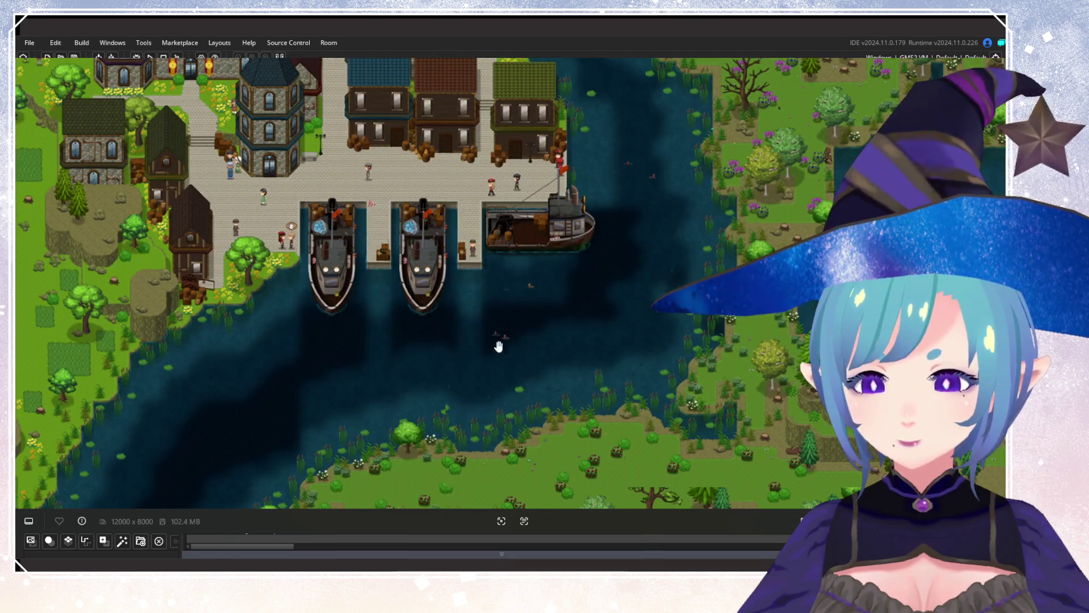
{"action": "left_click_drag", "start_coordinate": [539, 99], "coordinate": [583, 290]}
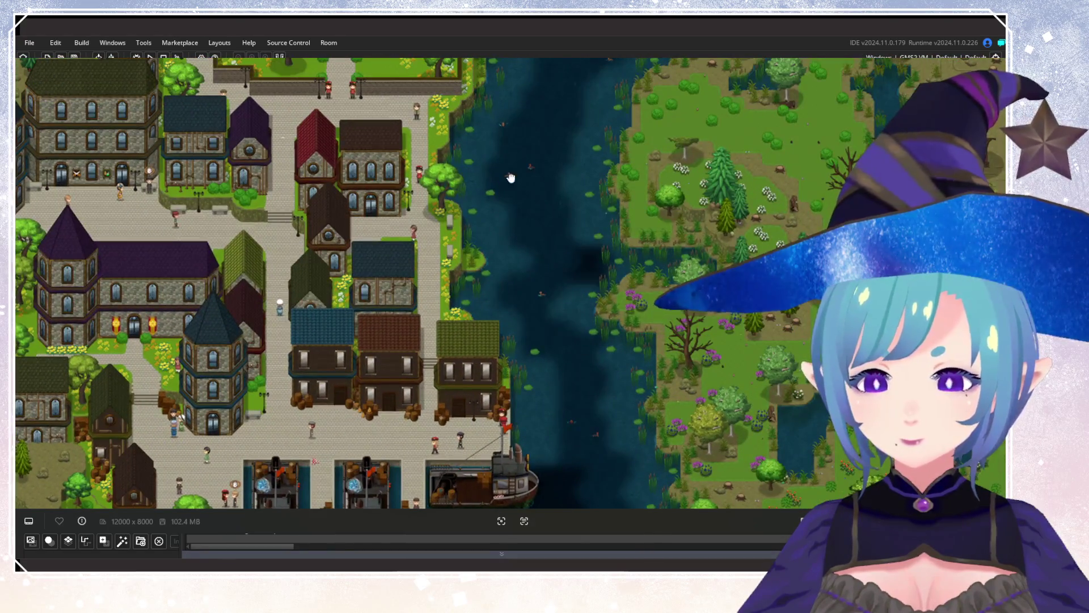
{"action": "scroll", "coordinate": [591, 292], "scroll_direction": "up", "scroll_amount": 5}
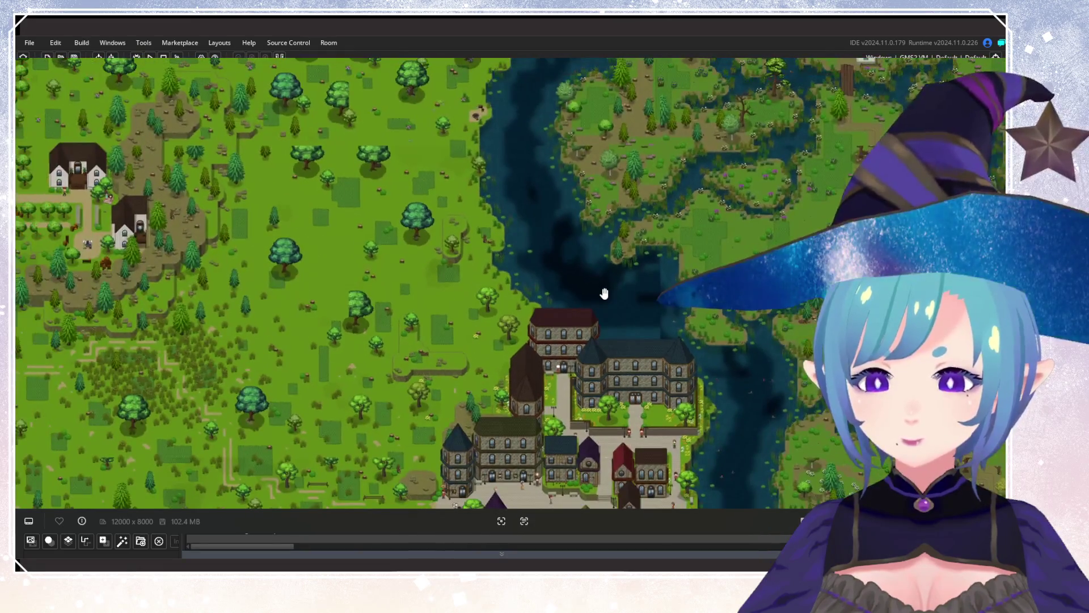
{"action": "mouse_move", "coordinate": [555, 243]}
{"action": "left_mouse_down"}
{"action": "mouse_move", "coordinate": [576, 414]}
{"action": "mouse_move", "coordinate": [703, 398]}
{"action": "left_mouse_up"}
{"action": "scroll", "coordinate": [702, 398], "scroll_direction": "down", "scroll_amount": 2}
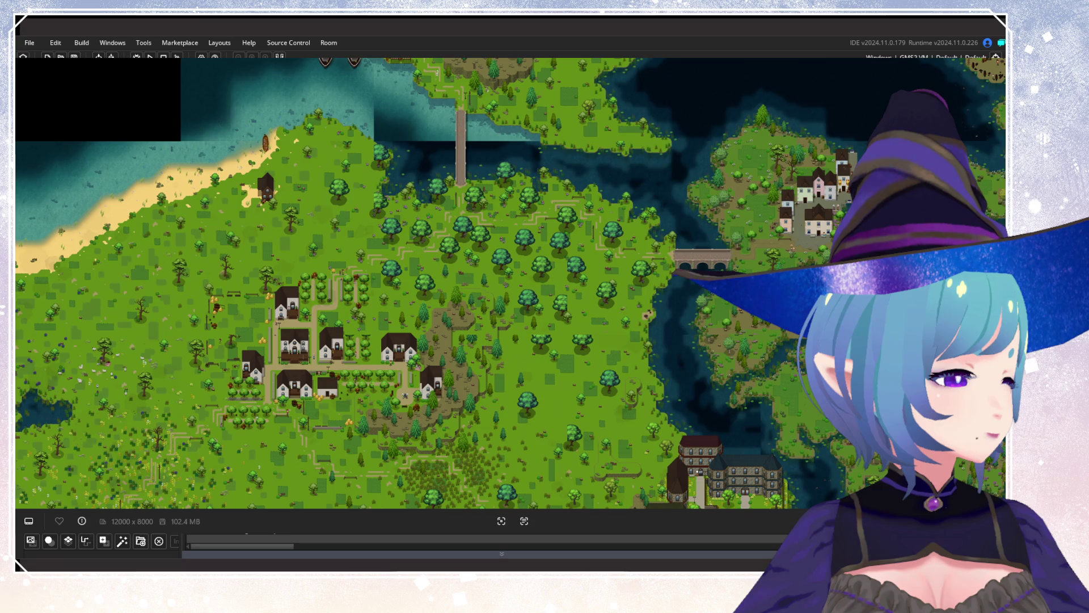
{"action": "scroll", "coordinate": [337, 267], "scroll_direction": "down", "scroll_amount": 3}
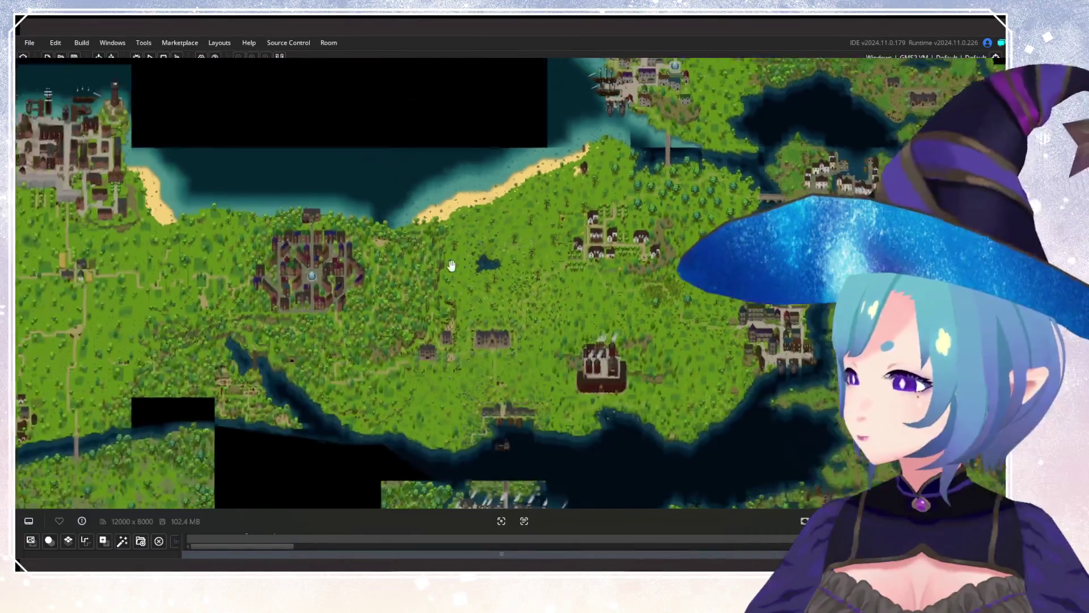
{"action": "scroll", "coordinate": [485, 299], "scroll_direction": "up", "scroll_amount": 3}
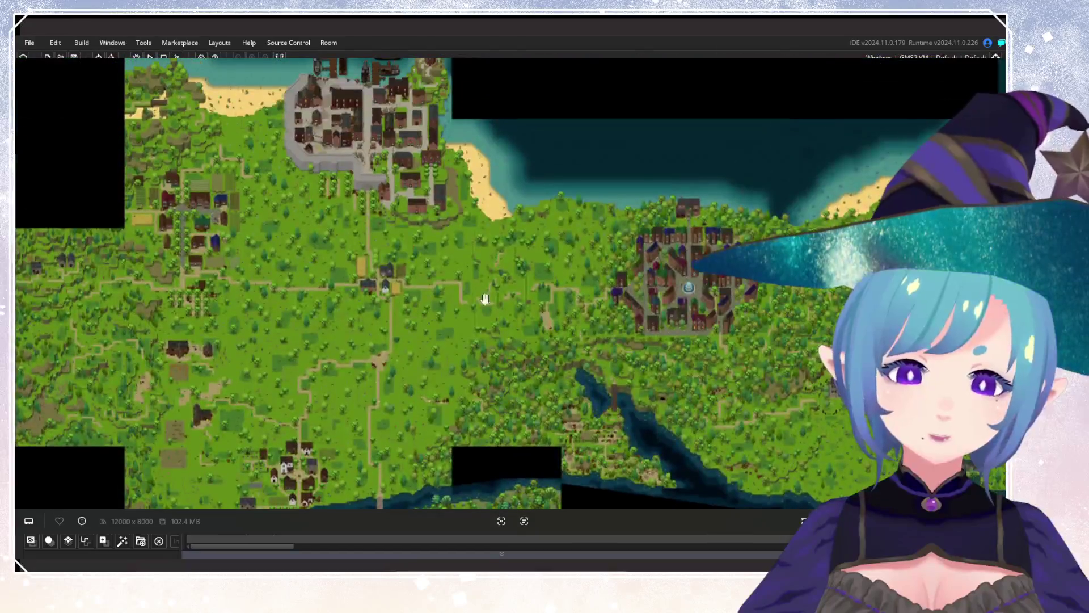
{"action": "scroll", "coordinate": [358, 304], "scroll_direction": "down", "scroll_amount": 2}
{"action": "scroll", "coordinate": [360, 227], "scroll_direction": "up", "scroll_amount": 2}
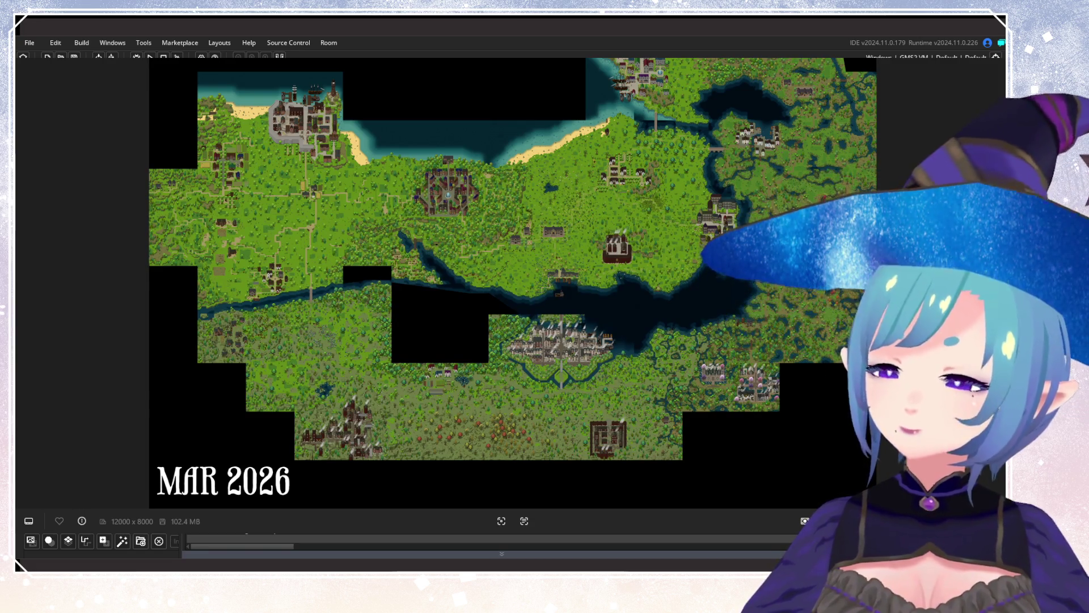
Zoom in on the coastline below the factory, then close the full-screen world map image.
{"action": "scroll", "coordinate": [550, 309], "scroll_direction": "up", "scroll_amount": 5}
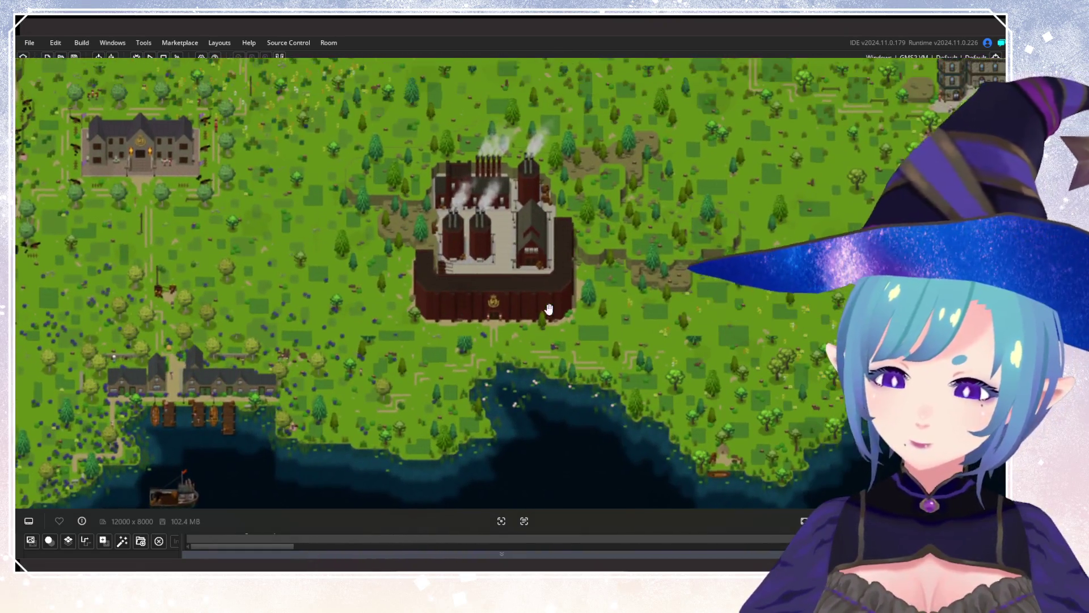
{"action": "mouse_move", "coordinate": [549, 309]}
{"action": "left_mouse_down"}
{"action": "mouse_move", "coordinate": [623, 205]}
{"action": "mouse_move", "coordinate": [579, 233]}
{"action": "left_mouse_up"}
{"action": "key", "text": "Escape"}
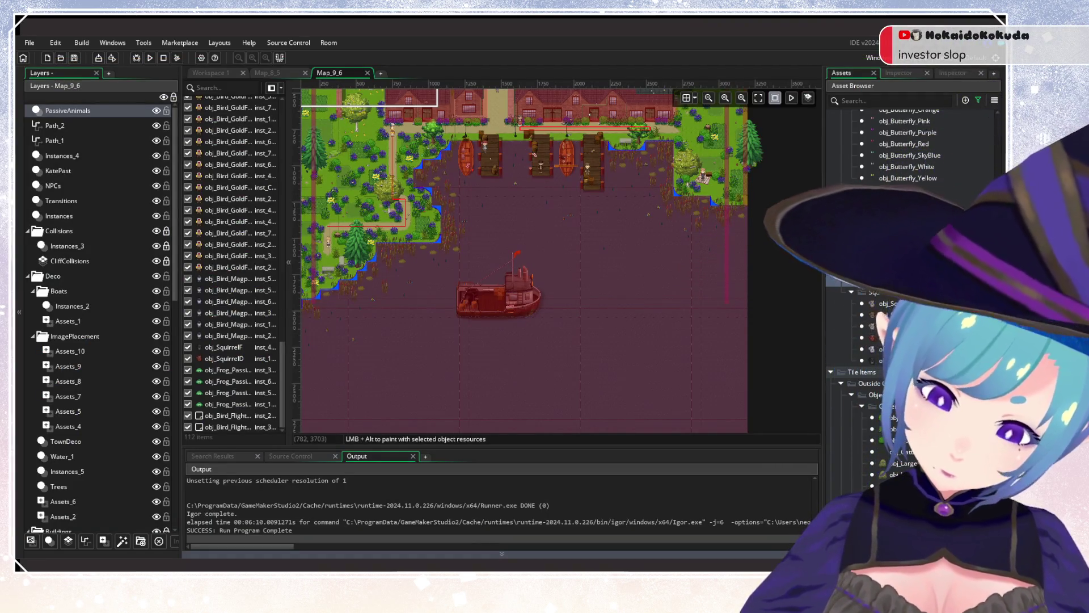
{"action": "mouse_move", "coordinate": [654, 246]}
{"action": "left_mouse_down"}
{"action": "mouse_move", "coordinate": [642, 261]}
{"action": "mouse_move", "coordinate": [643, 224]}
{"action": "mouse_move", "coordinate": [655, 280]}
{"action": "left_mouse_up"}
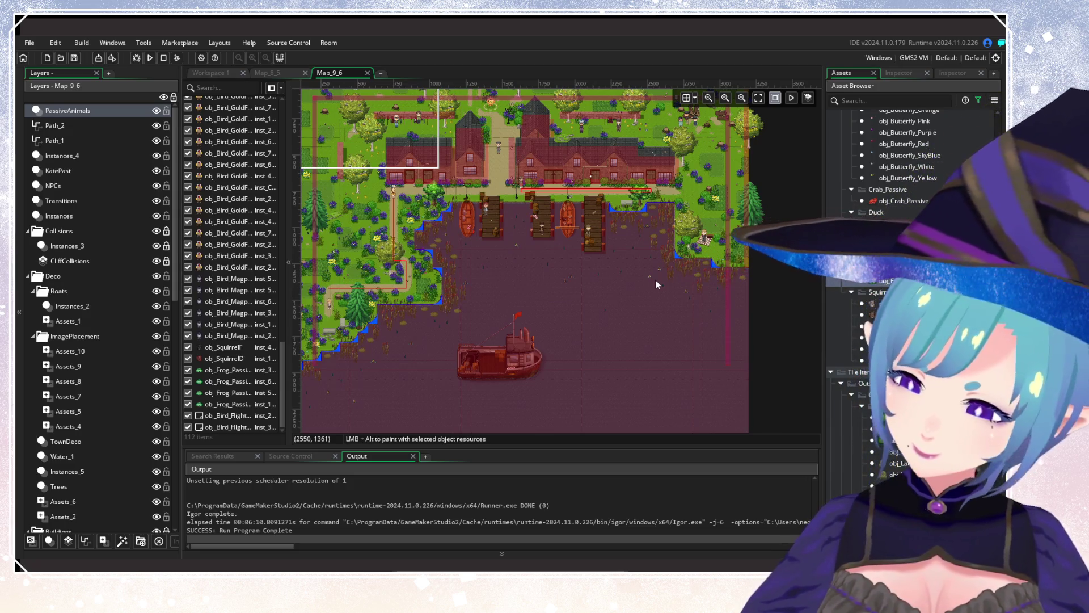
Open the asset filter options and search the Asset Browser for 'Map_10_5'.
{"action": "scroll", "coordinate": [510, 181], "scroll_direction": "right", "scroll_amount": 3}
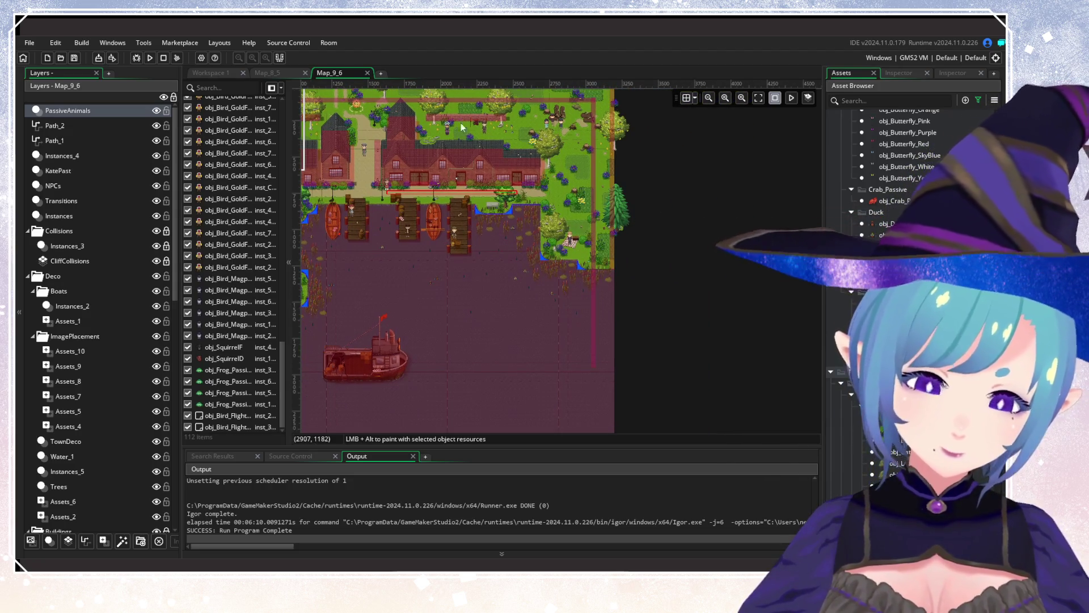
{"action": "left_click", "coordinate": [979, 100]}
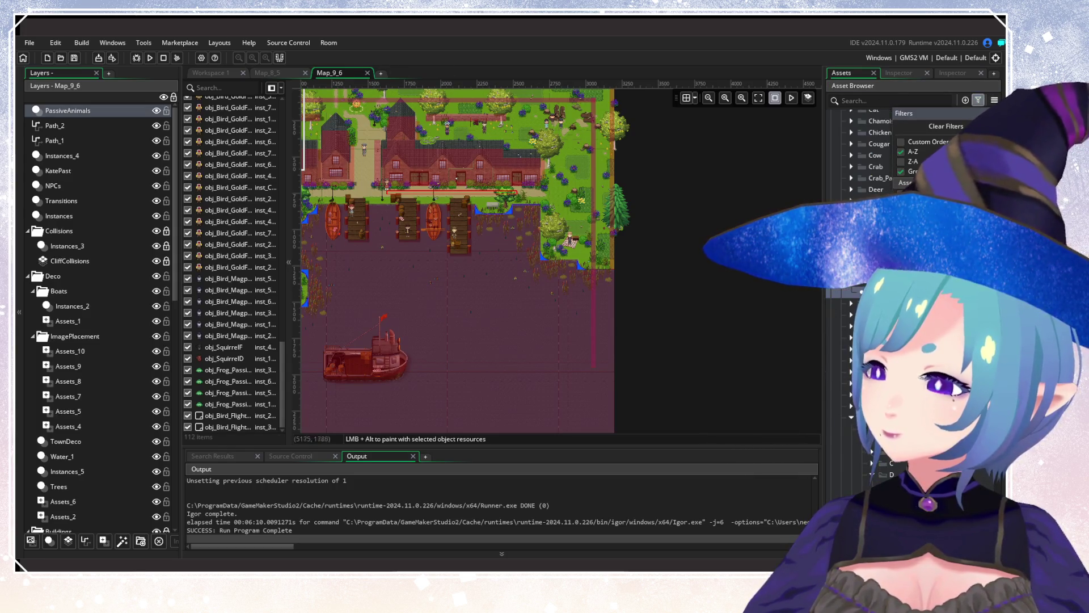
{"action": "left_click", "coordinate": [867, 95]}
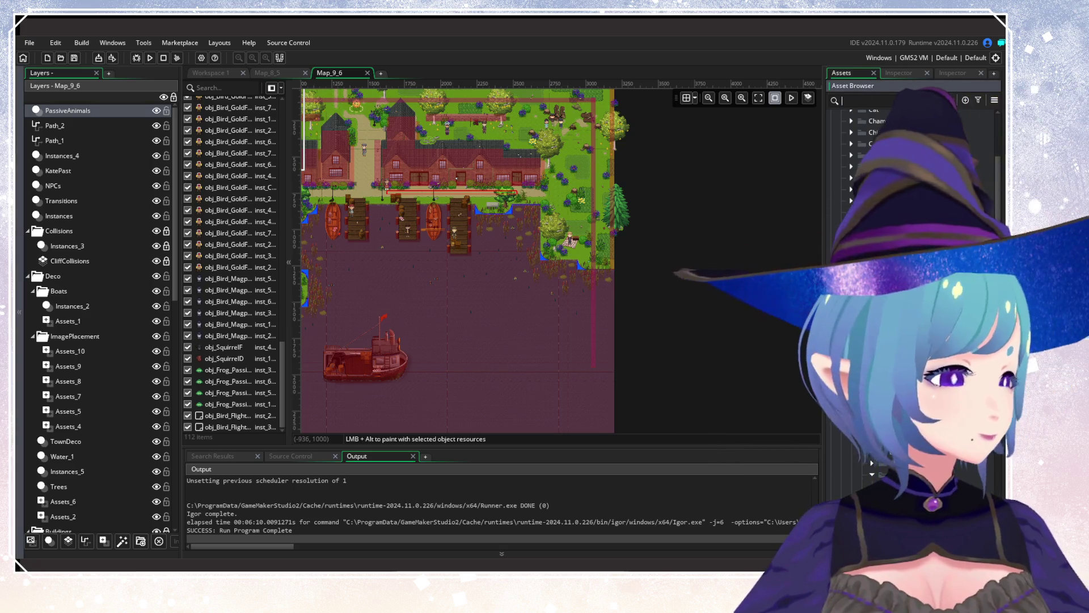
{"action": "type", "text": "Ma"}
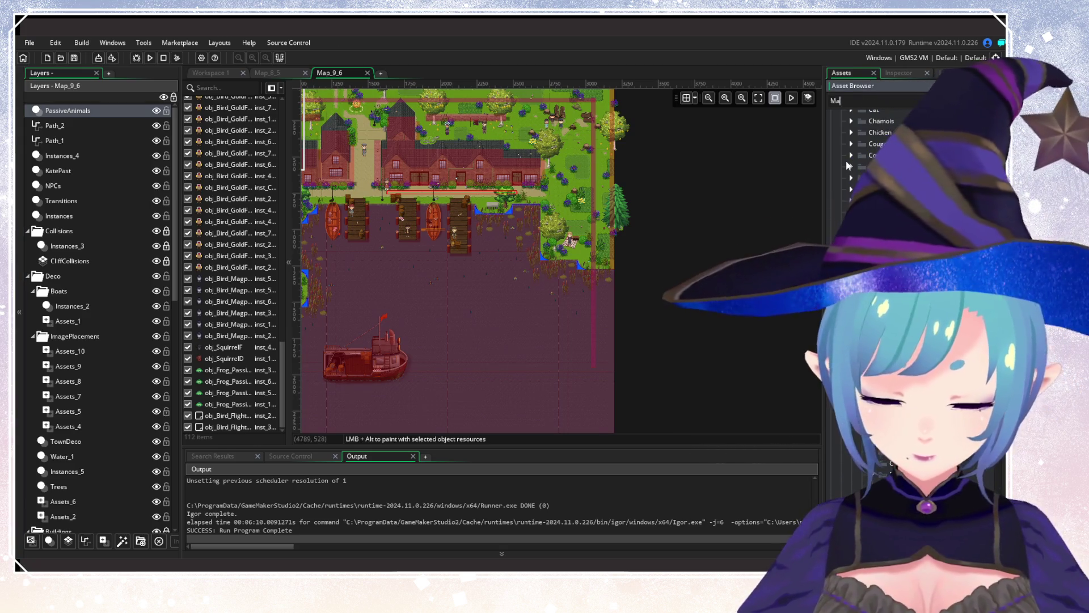
{"action": "type", "text": "p_10_5"}
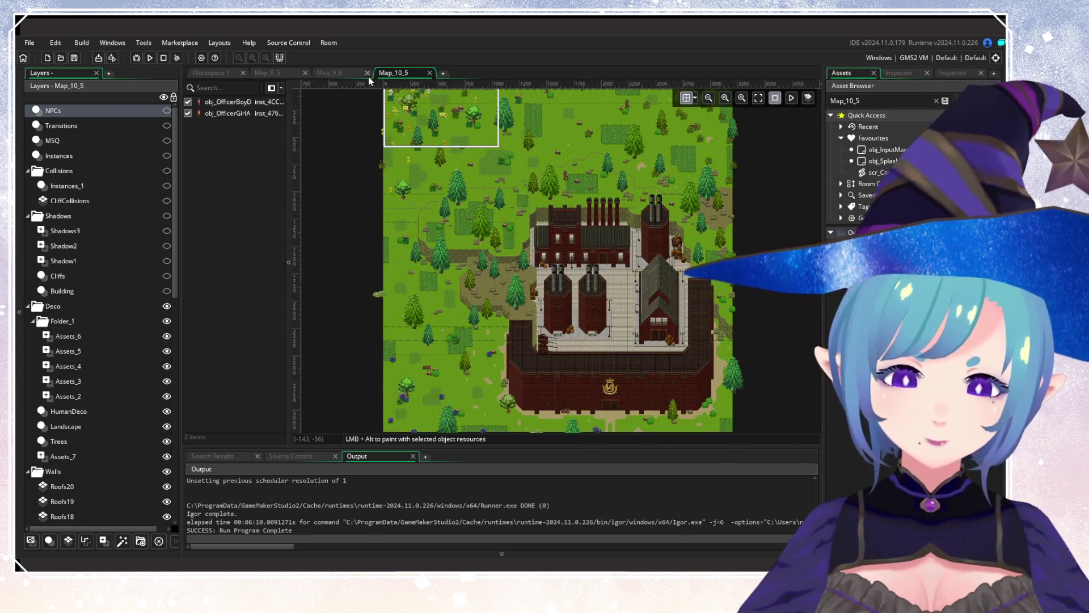
Close the Map_9_6 room tab and bring the Map_10_5 layers into view.
{"action": "left_click", "coordinate": [368, 74]}
{"action": "scroll", "coordinate": [537, 246], "scroll_direction": "up", "scroll_amount": 4}
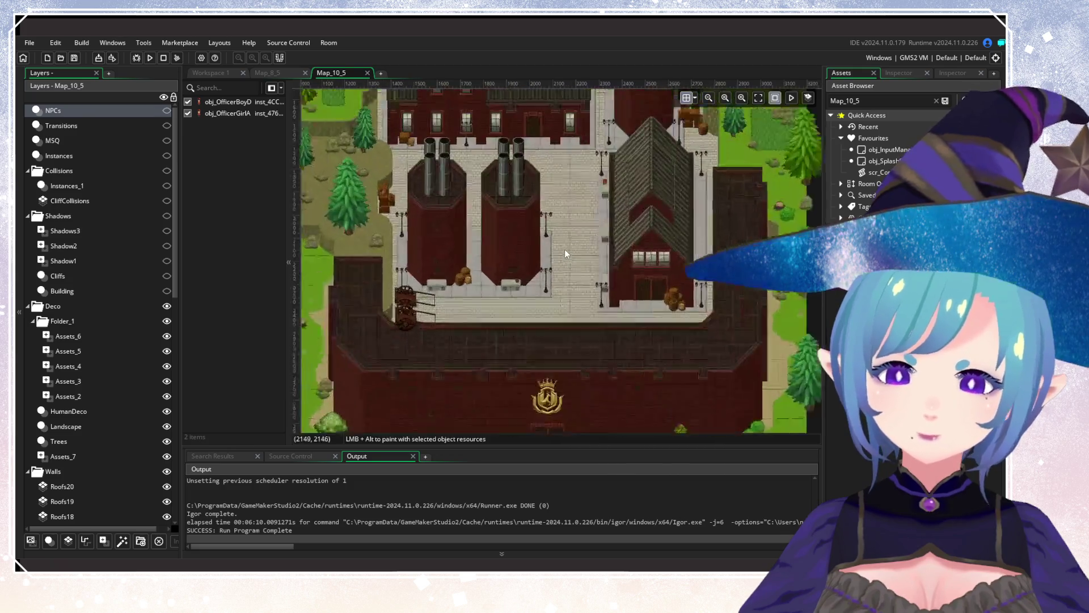
{"action": "scroll", "coordinate": [539, 291], "scroll_direction": "left", "scroll_amount": 5}
{"action": "scroll", "coordinate": [528, 270], "scroll_direction": "up", "scroll_amount": 3}
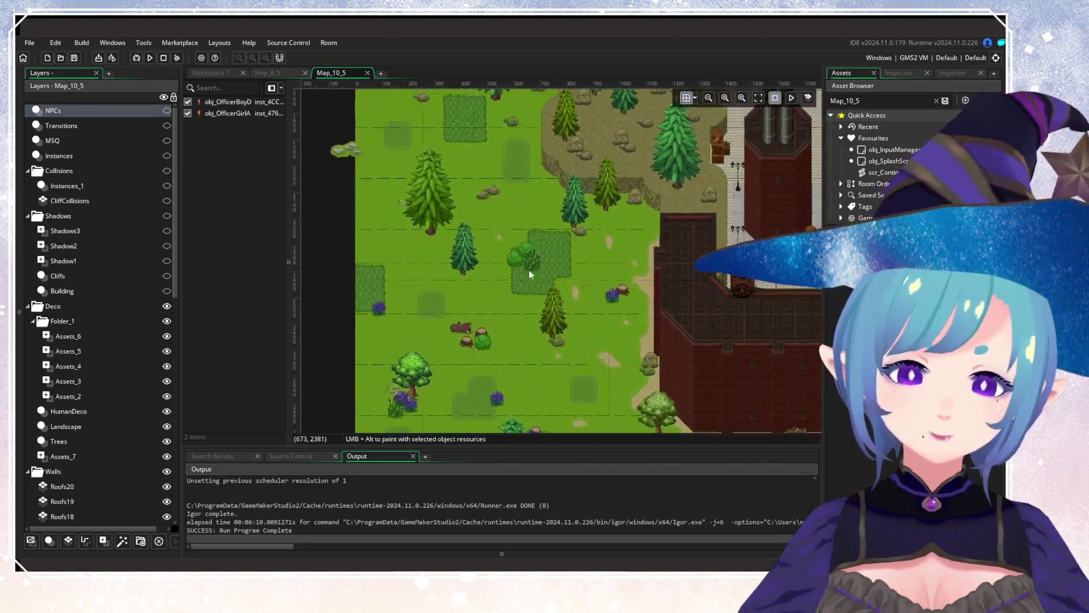
Add a new instance layer and rename it PassiveAnimals.
{"action": "left_click", "coordinate": [49, 541]}
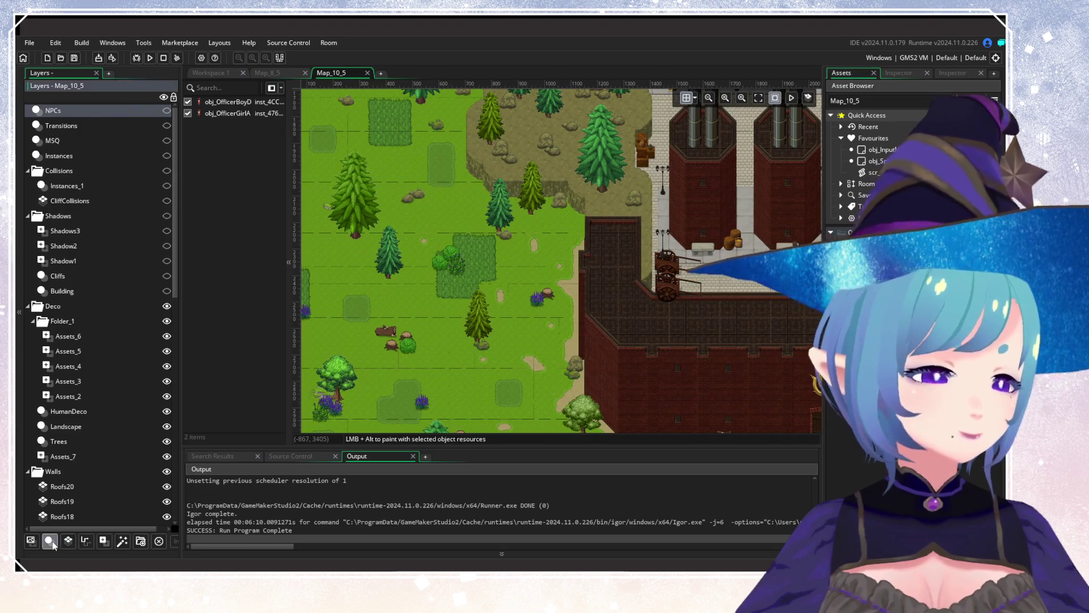
{"action": "right_click", "coordinate": [102, 111]}
{"action": "left_click", "coordinate": [148, 138]}
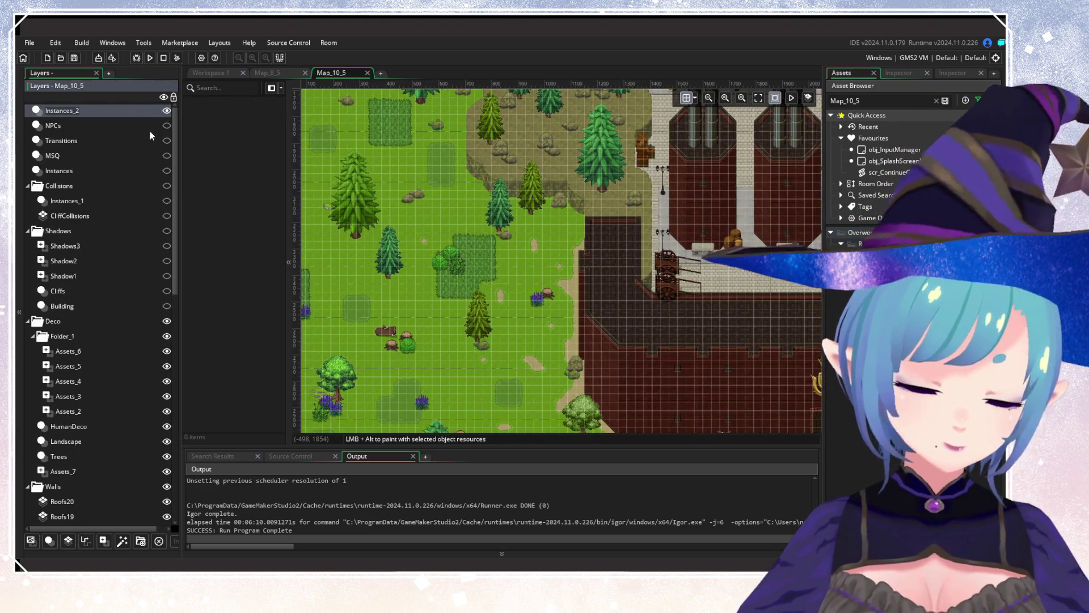
{"action": "type", "text": "Passive"}
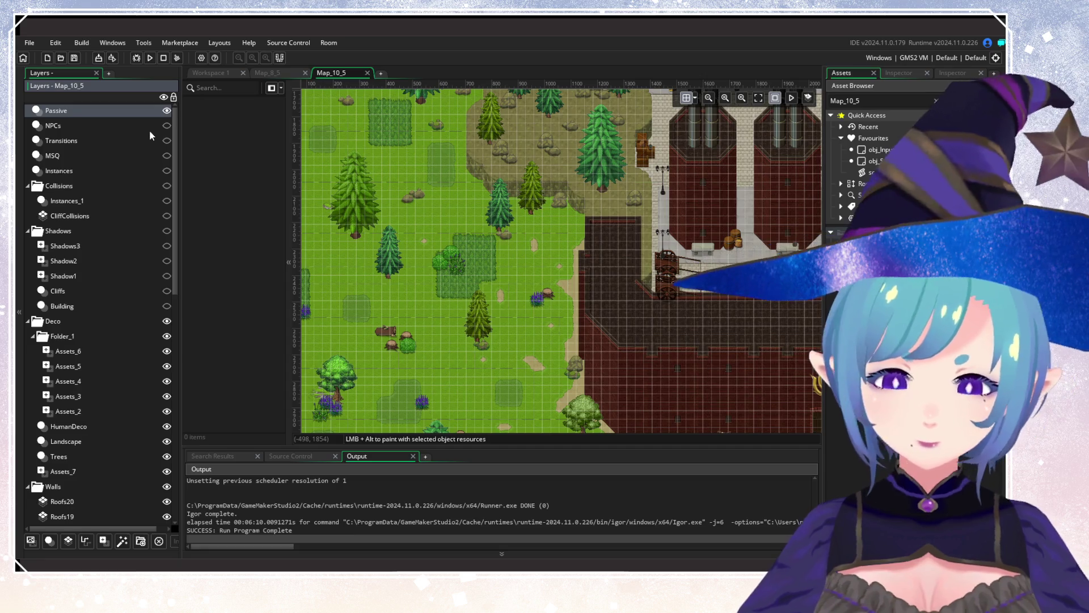
{"action": "type", "text": "Animals"}
{"action": "key", "text": "Return"}
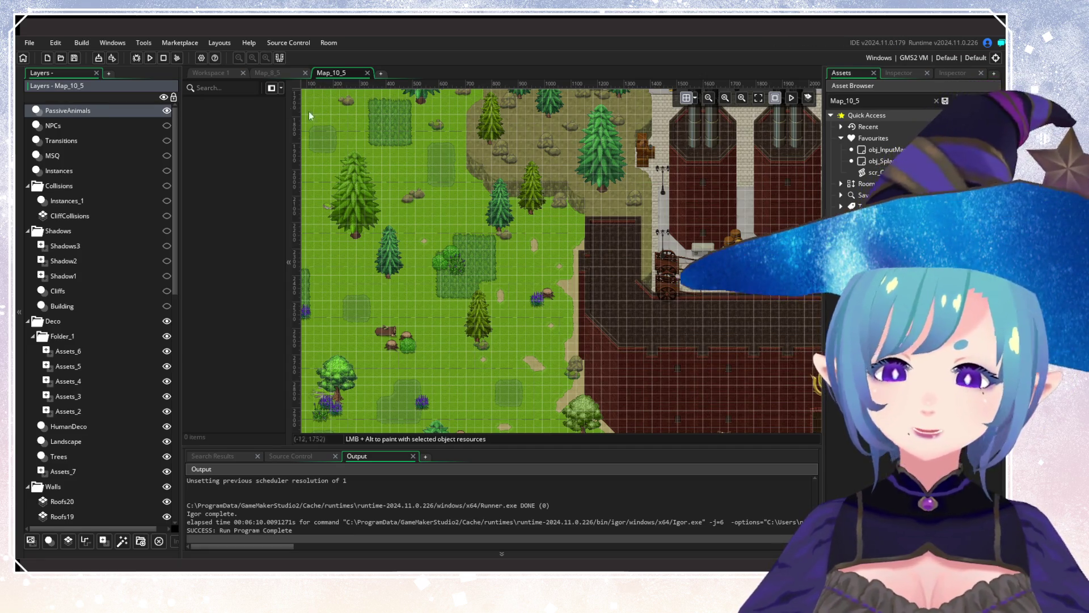
Clear the asset search filter and scroll around the Map_10_5 room.
{"action": "left_click", "coordinate": [935, 100]}
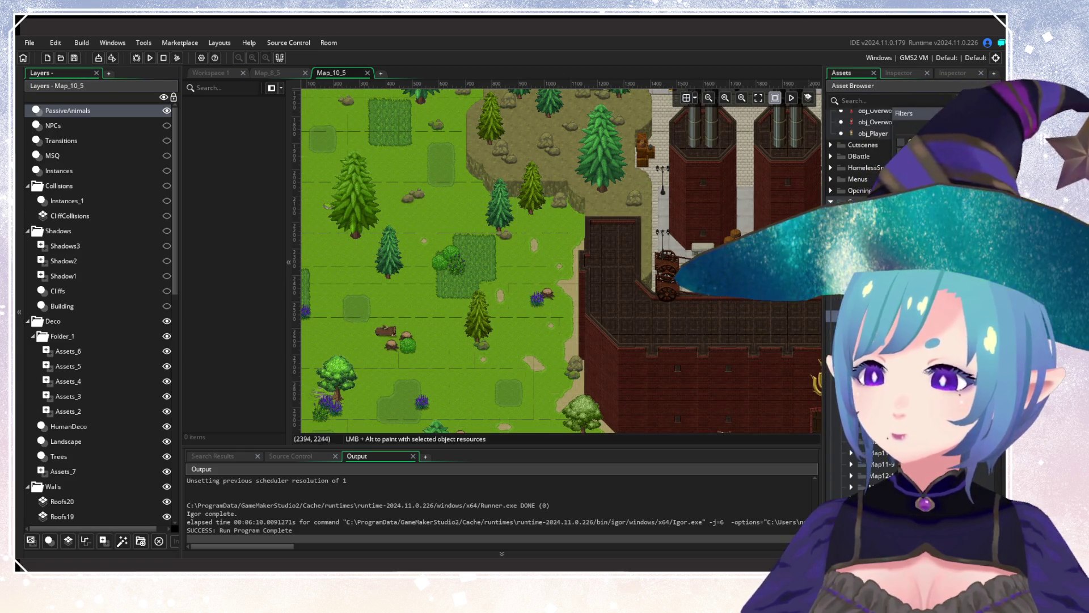
{"action": "scroll", "coordinate": [886, 283], "scroll_direction": "down", "scroll_amount": 5}
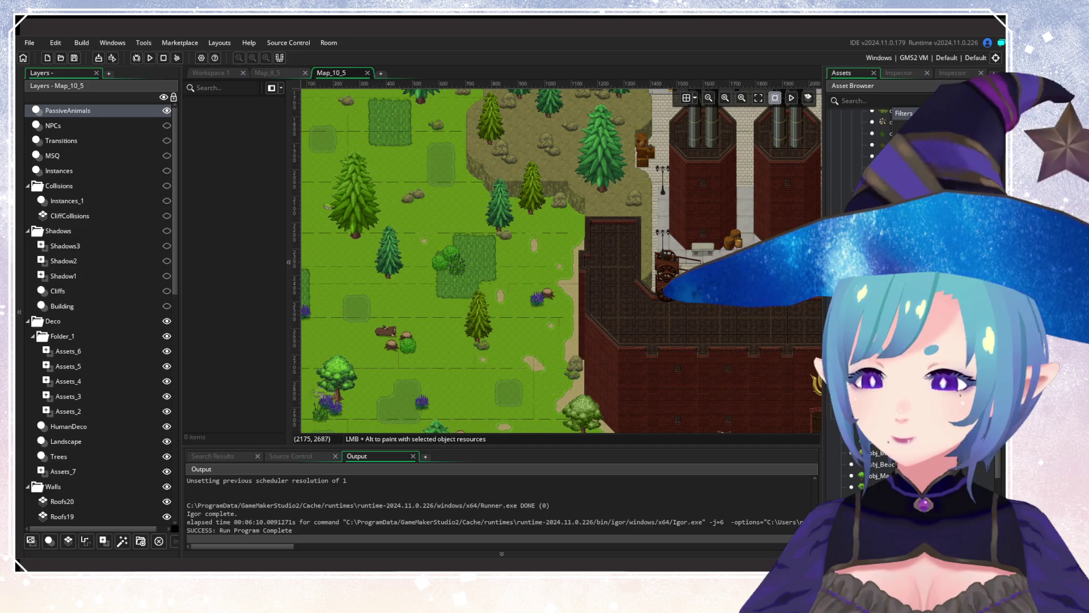
{"action": "scroll", "coordinate": [383, 234], "scroll_direction": "down", "scroll_amount": 5}
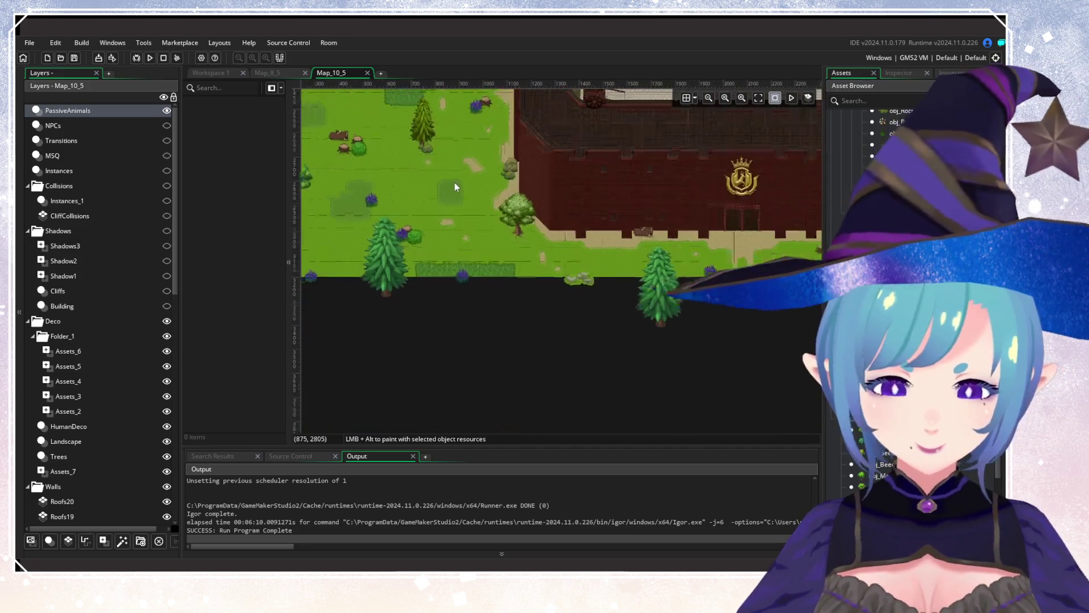
{"action": "scroll", "coordinate": [455, 187], "scroll_direction": "down", "scroll_amount": 4}
{"action": "scroll", "coordinate": [457, 207], "scroll_direction": "up", "scroll_amount": 4}
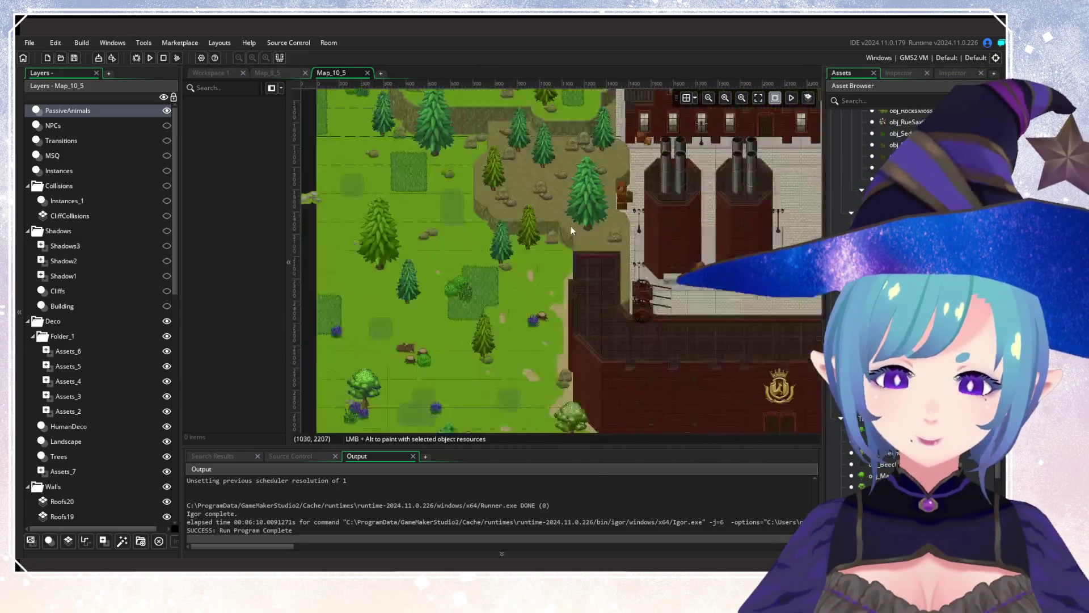
{"action": "scroll", "coordinate": [570, 226], "scroll_direction": "up", "scroll_amount": 3}
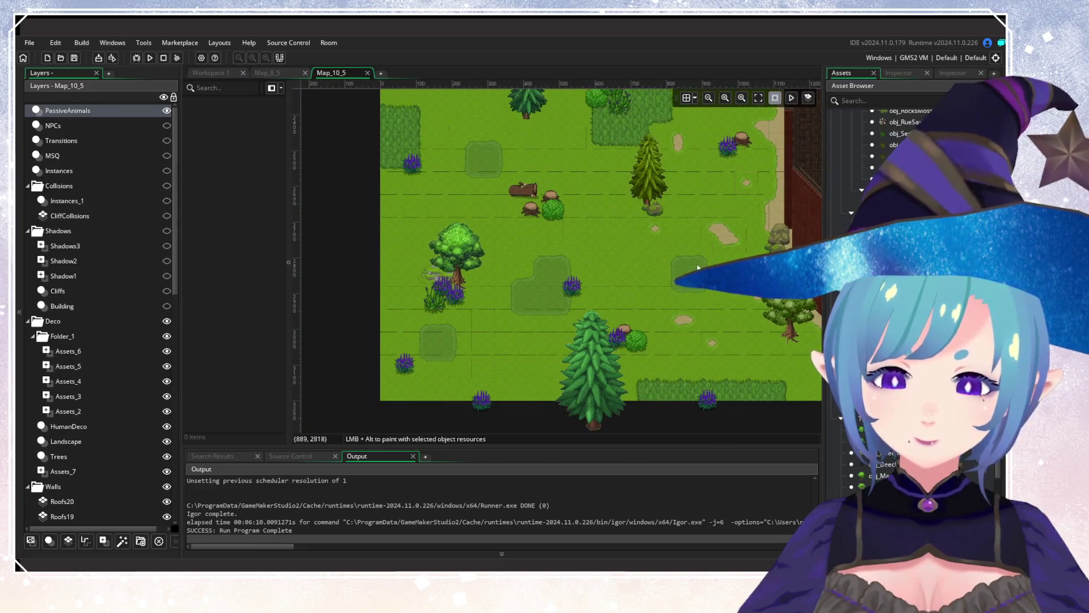
{"action": "scroll", "coordinate": [600, 250], "scroll_direction": "down", "scroll_amount": 3}
{"action": "scroll", "coordinate": [686, 288], "scroll_direction": "right", "scroll_amount": 5}
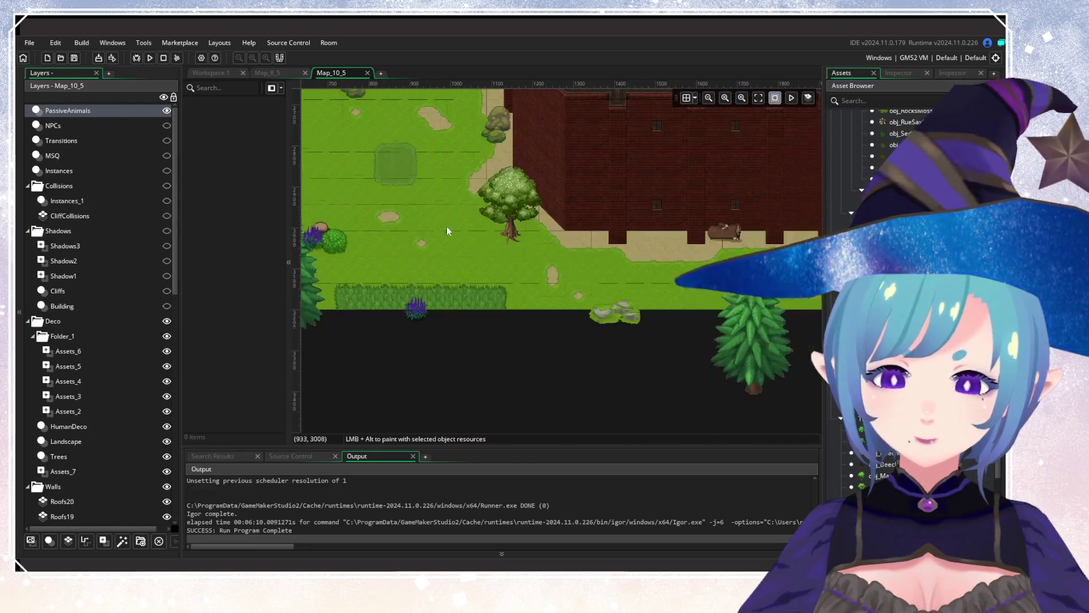
{"action": "scroll", "coordinate": [568, 255], "scroll_direction": "right", "scroll_amount": 5}
{"action": "scroll", "coordinate": [303, 295], "scroll_direction": "up", "scroll_amount": 5}
Make the NPCs, Transitions, MSQ, Collisions and Shadows layers visible.
{"action": "scroll", "coordinate": [303, 272], "scroll_direction": "left", "scroll_amount": 5}
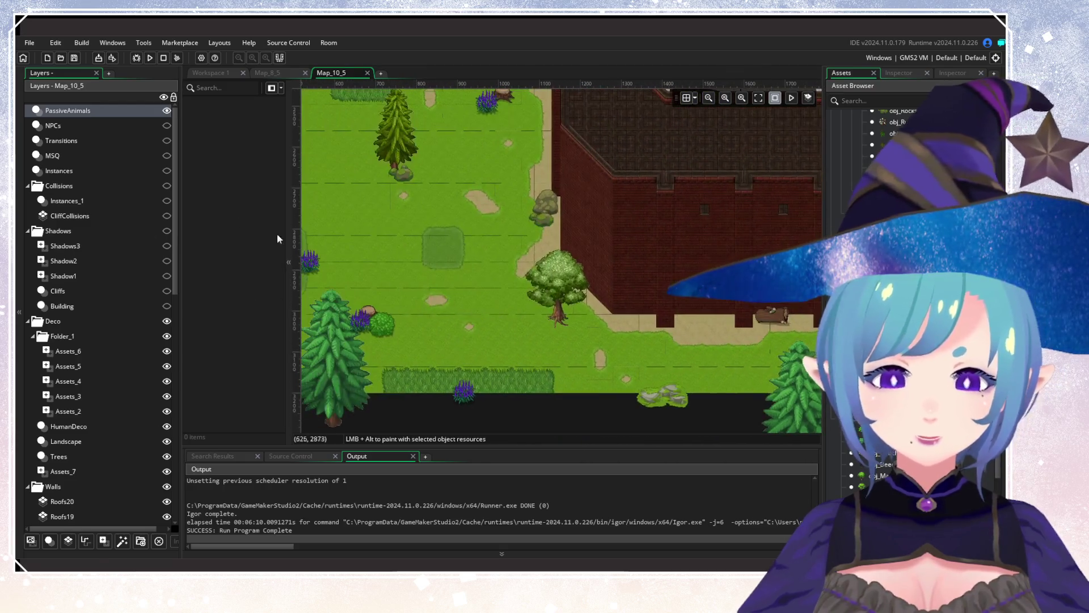
{"action": "left_click", "coordinate": [167, 125]}
{"action": "left_click", "coordinate": [166, 140]}
{"action": "left_click", "coordinate": [166, 155]}
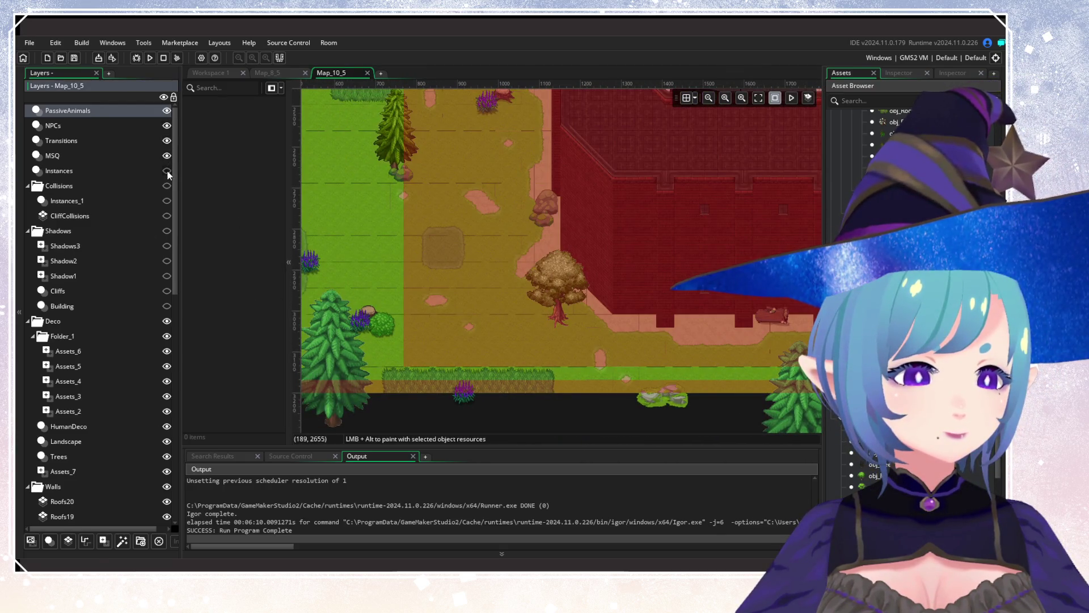
{"action": "left_click", "coordinate": [166, 186]}
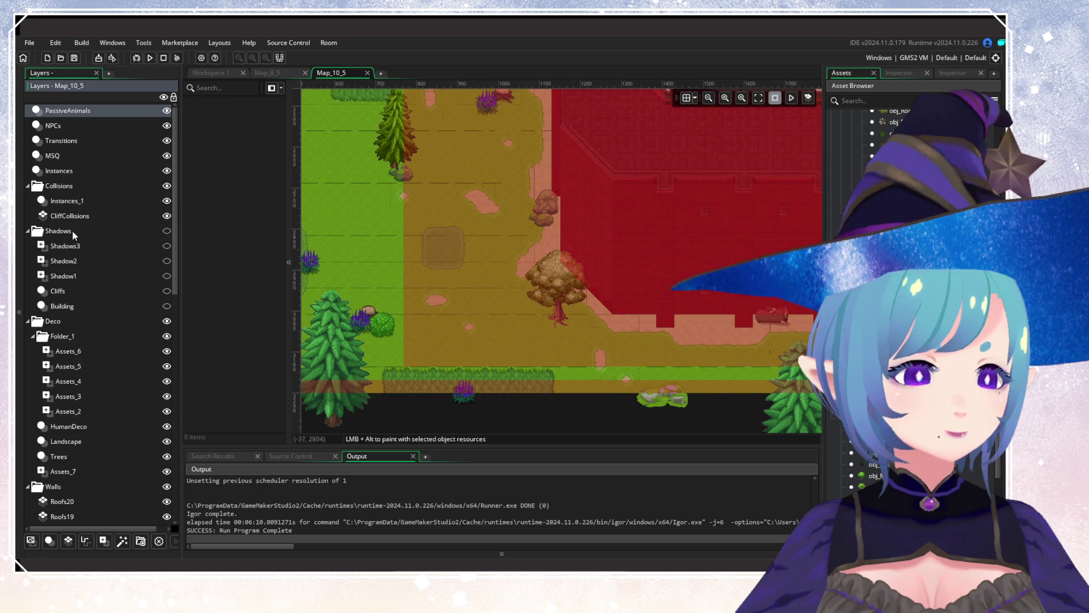
{"action": "left_click", "coordinate": [166, 231]}
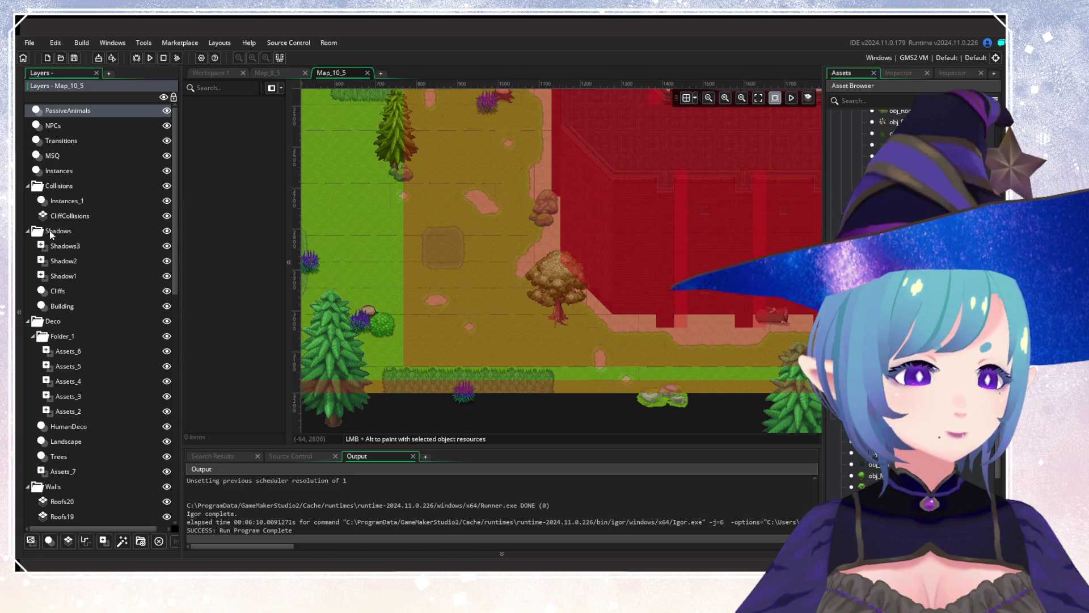
Collapse the Shadows, Collisions, Deco, Walls, Factory and Base folders, then select PassiveAnimals.
{"action": "left_click", "coordinate": [27, 231]}
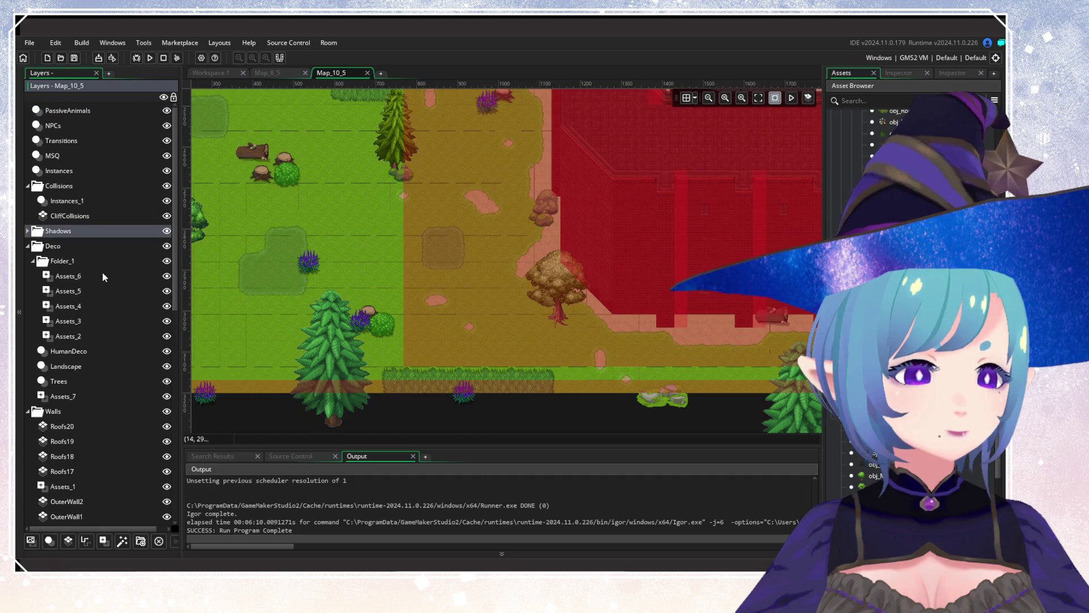
{"action": "left_click", "coordinate": [27, 186]}
{"action": "left_click", "coordinate": [27, 215]}
{"action": "left_click", "coordinate": [27, 231]}
{"action": "left_click", "coordinate": [27, 246]}
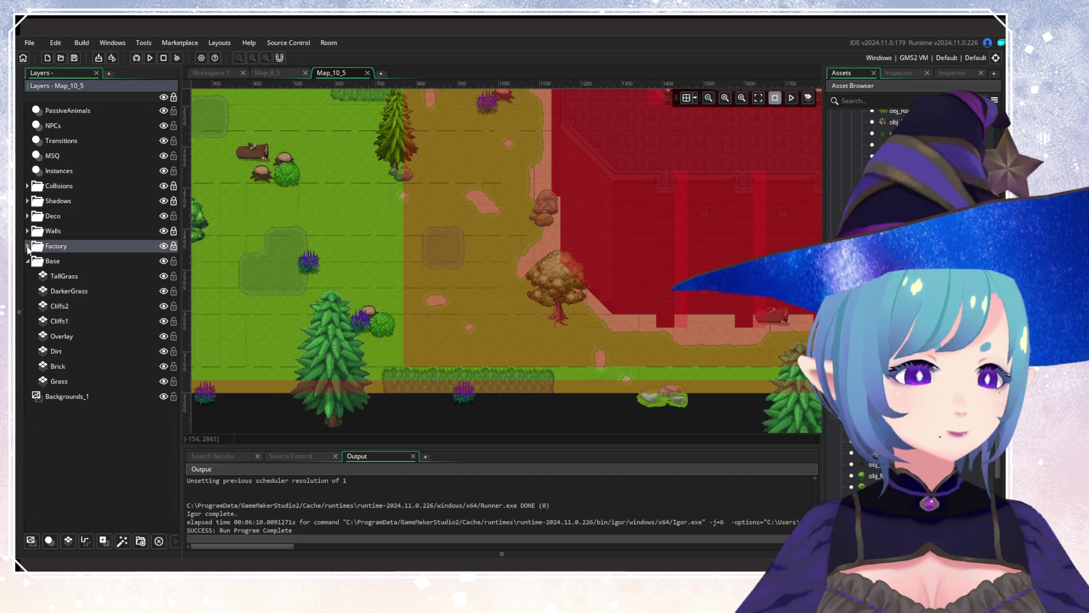
{"action": "left_click", "coordinate": [27, 262]}
{"action": "left_click", "coordinate": [67, 110]}
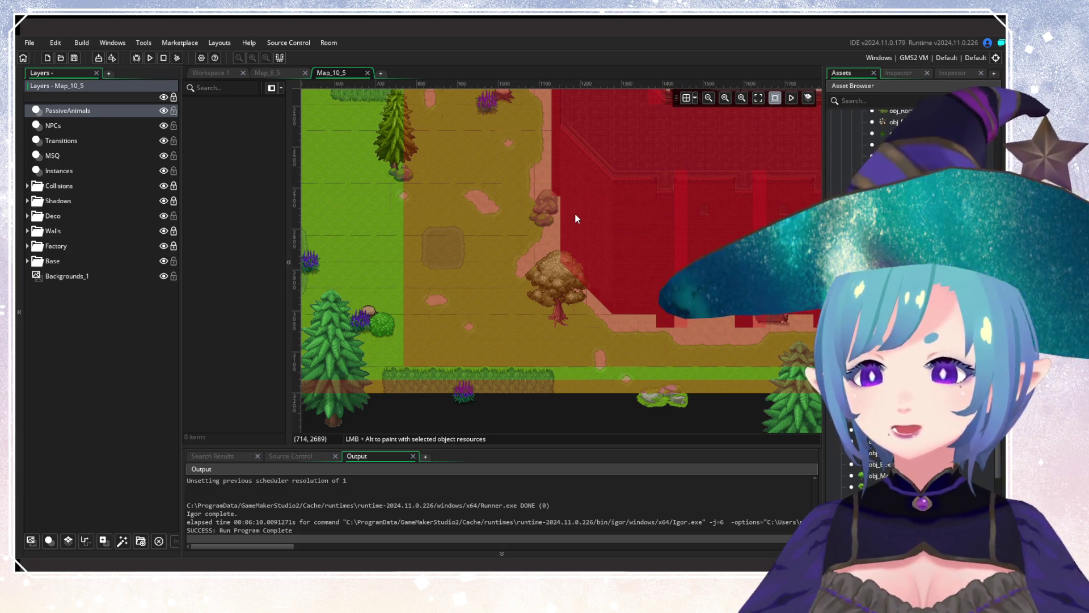
Pan to the grassy left side of the map and place the first two butterflies.
{"action": "scroll", "coordinate": [502, 291], "scroll_direction": "down", "scroll_amount": 2}
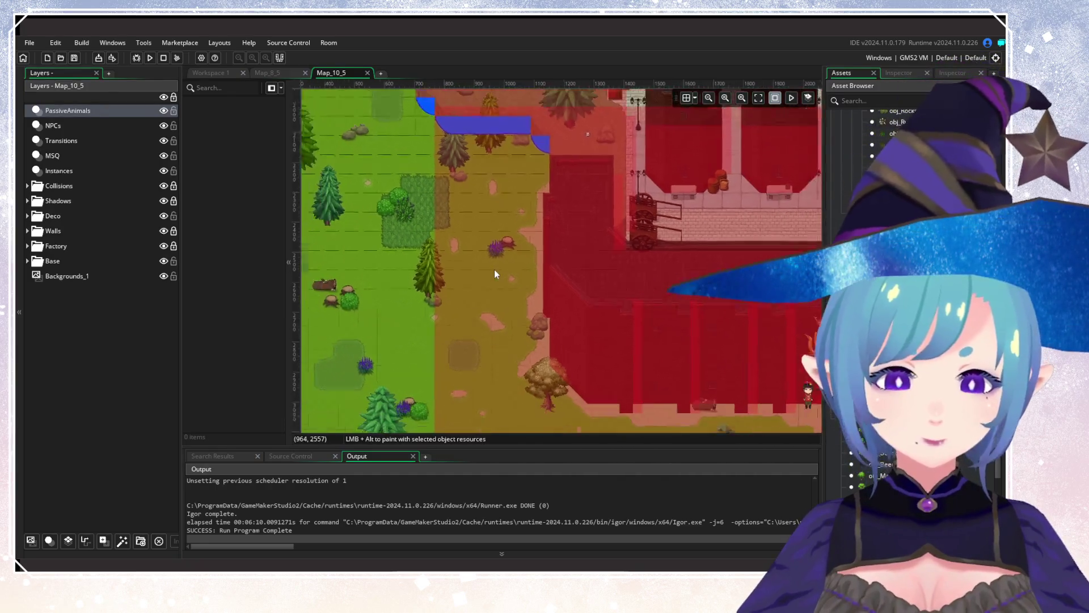
{"action": "scroll", "coordinate": [626, 252], "scroll_direction": "down", "scroll_amount": 3}
{"action": "scroll", "coordinate": [491, 324], "scroll_direction": "up", "scroll_amount": 3}
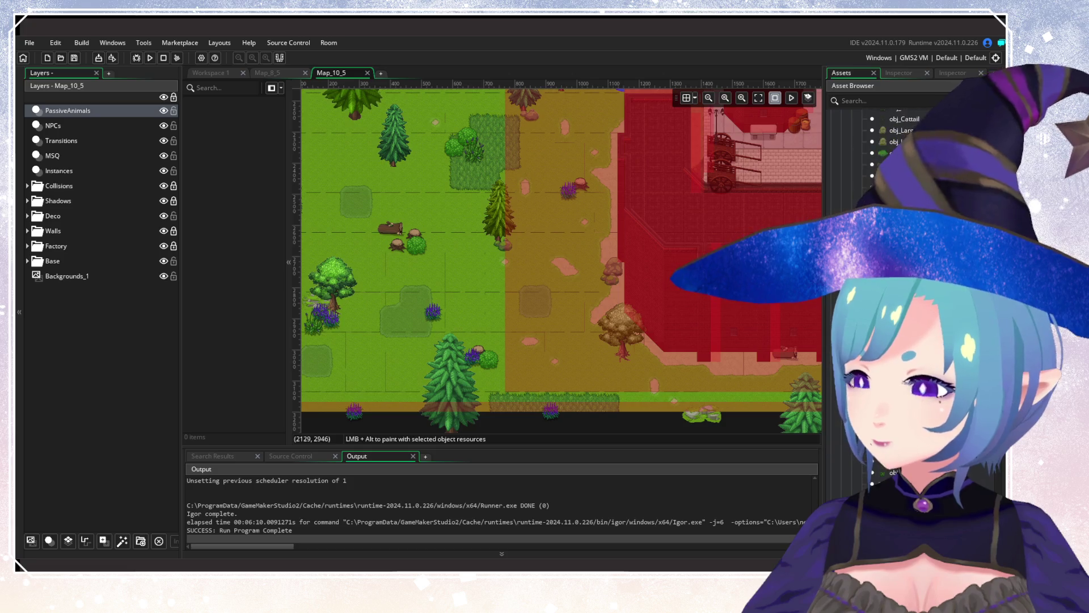
{"action": "scroll", "coordinate": [885, 170], "scroll_direction": "up", "scroll_amount": 5}
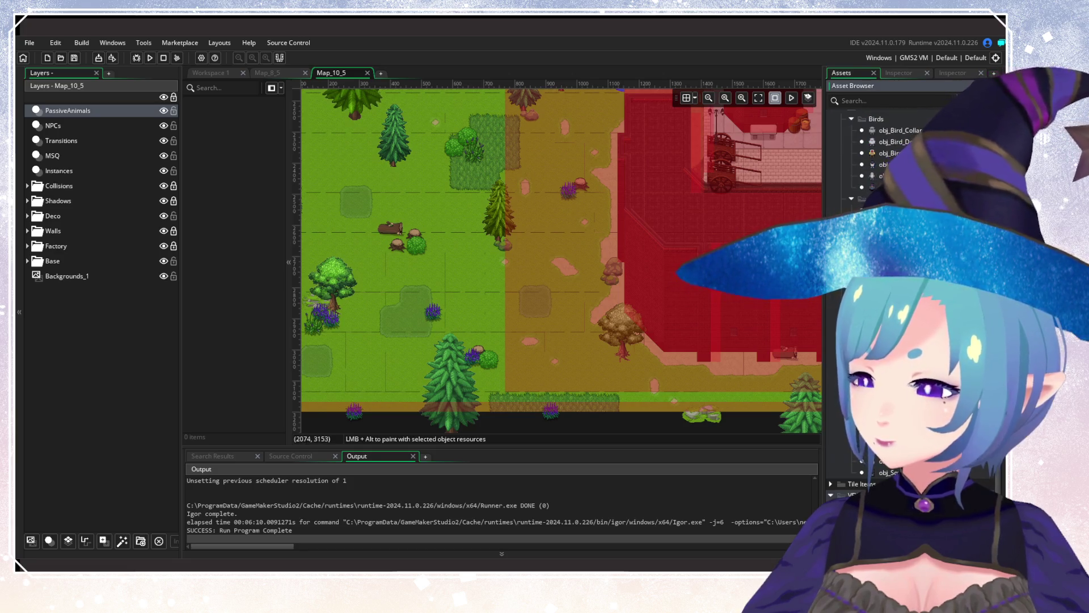
{"action": "scroll", "coordinate": [885, 170], "scroll_direction": "down", "scroll_amount": 5}
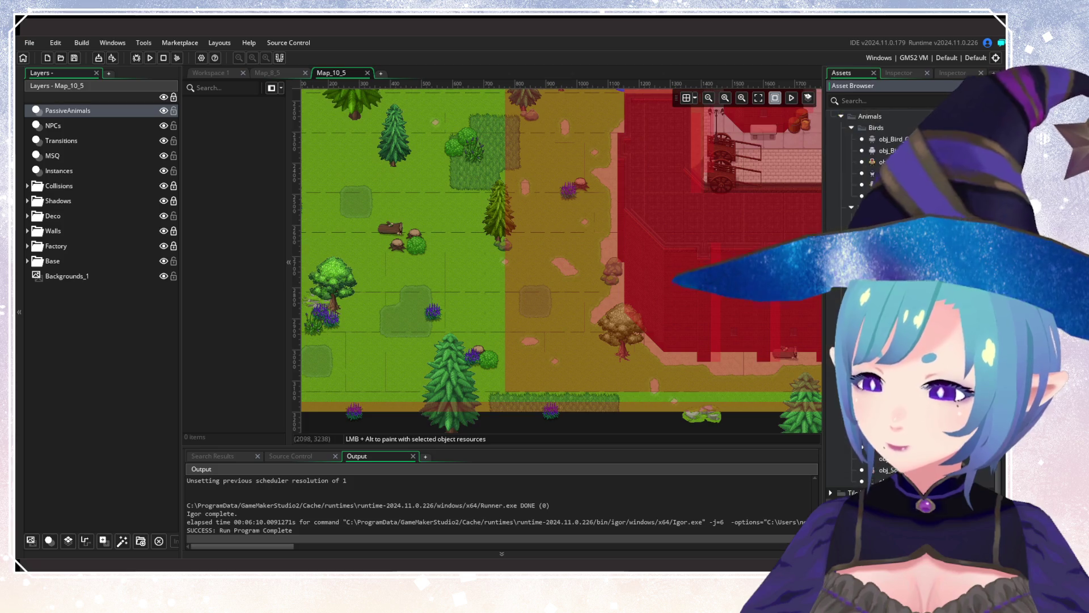
{"action": "left_click_drag", "start_coordinate": [534, 312], "coordinate": [746, 303]}
{"action": "scroll", "coordinate": [632, 363], "scroll_direction": "up", "scroll_amount": 3}
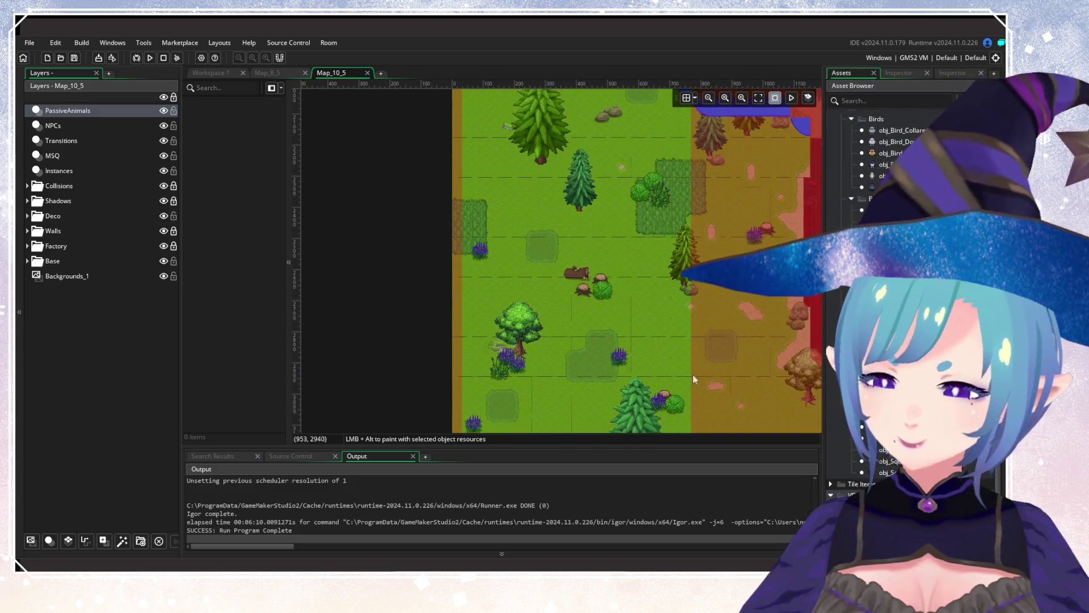
{"action": "mouse_move", "coordinate": [554, 295]}
{"action": "left_mouse_down"}
{"action": "mouse_move", "coordinate": [581, 259]}
{"action": "mouse_move", "coordinate": [541, 382]}
{"action": "mouse_move", "coordinate": [563, 403]}
{"action": "mouse_move", "coordinate": [528, 260]}
{"action": "mouse_move", "coordinate": [413, 312]}
{"action": "mouse_move", "coordinate": [503, 313]}
{"action": "mouse_move", "coordinate": [386, 397]}
{"action": "mouse_move", "coordinate": [588, 316]}
{"action": "mouse_move", "coordinate": [579, 222]}
{"action": "mouse_move", "coordinate": [558, 423]}
{"action": "mouse_move", "coordinate": [532, 251]}
{"action": "mouse_move", "coordinate": [485, 342]}
{"action": "mouse_move", "coordinate": [109, 337]}
{"action": "mouse_move", "coordinate": [768, 172]}
{"action": "left_mouse_up"}
{"action": "left_click", "coordinate": [584, 231]}
{"action": "left_click", "coordinate": [425, 219], "text": "alt"}
Place a butterfly beside the purple flowers and two more in the flower meadow.
{"action": "scroll", "coordinate": [529, 260], "scroll_direction": "down", "scroll_amount": 3}
{"action": "scroll", "coordinate": [770, 176], "scroll_direction": "down", "scroll_amount": 10}
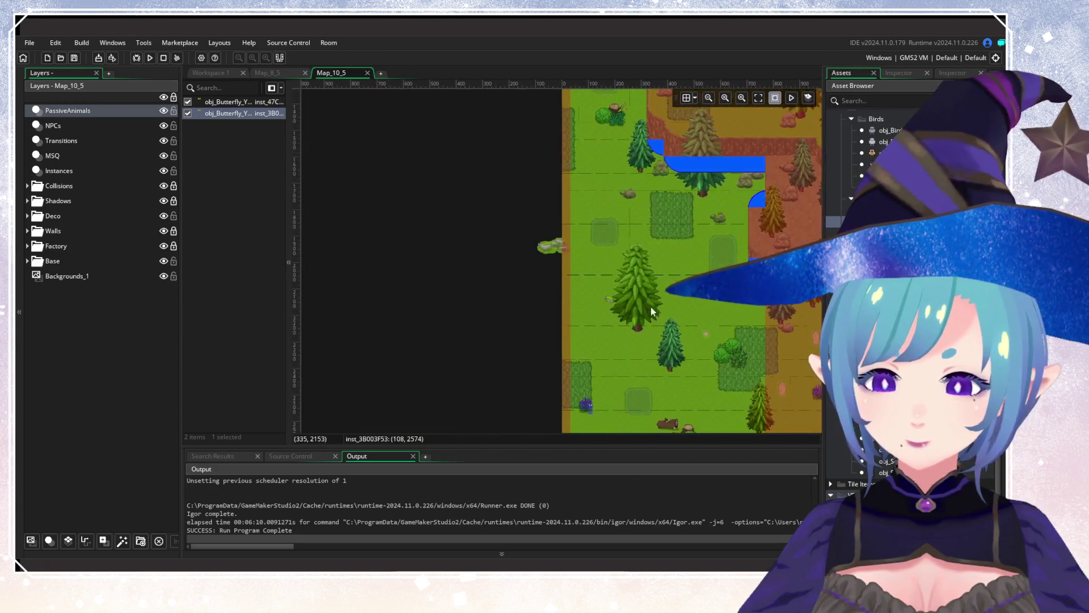
{"action": "left_click", "coordinate": [516, 240], "text": "alt"}
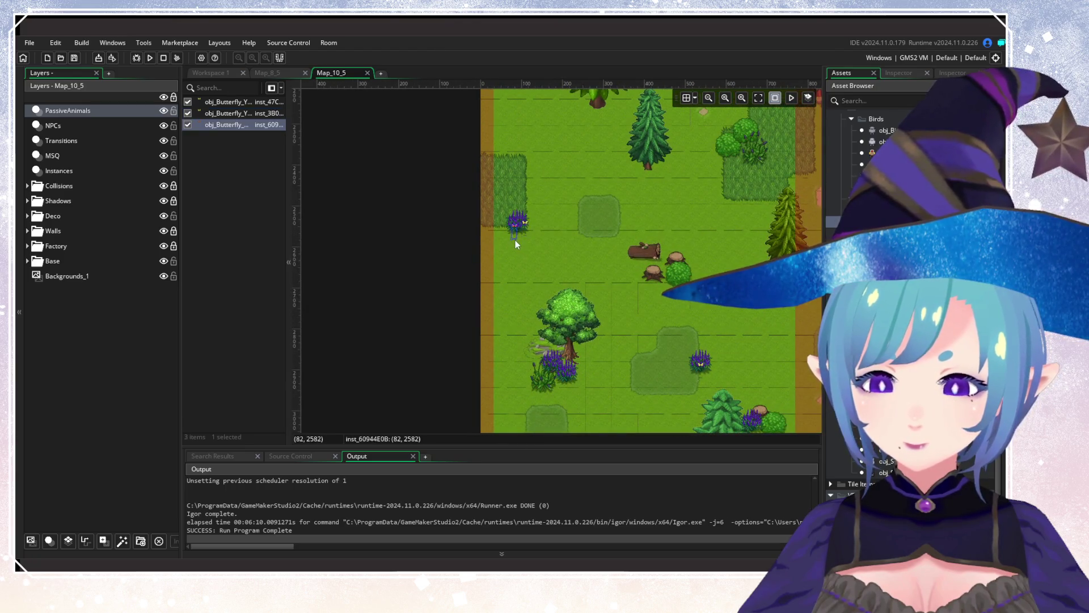
{"action": "scroll", "coordinate": [603, 157], "scroll_direction": "up", "scroll_amount": 4}
{"action": "scroll", "coordinate": [635, 330], "scroll_direction": "up", "scroll_amount": 6}
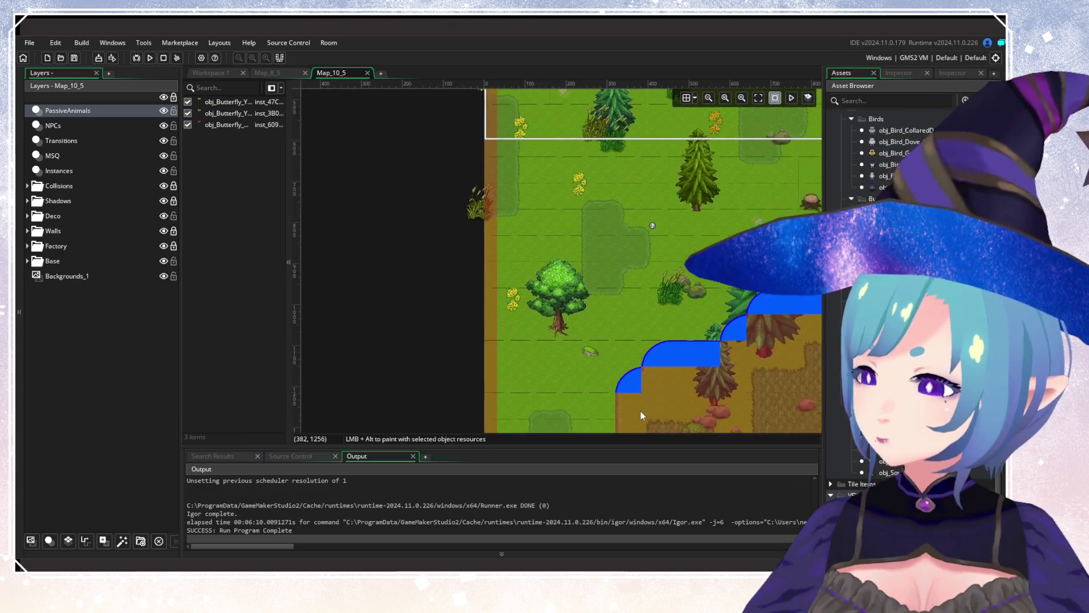
{"action": "scroll", "coordinate": [571, 410], "scroll_direction": "down", "scroll_amount": 2}
{"action": "scroll", "coordinate": [699, 359], "scroll_direction": "up", "scroll_amount": 2}
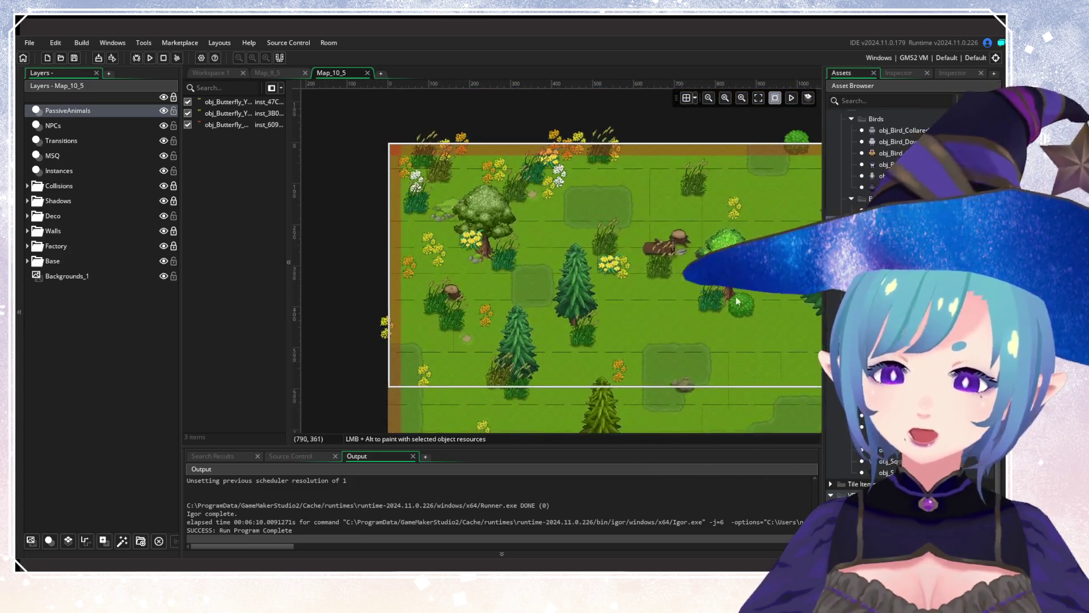
{"action": "scroll", "coordinate": [693, 316], "scroll_direction": "up", "scroll_amount": 2}
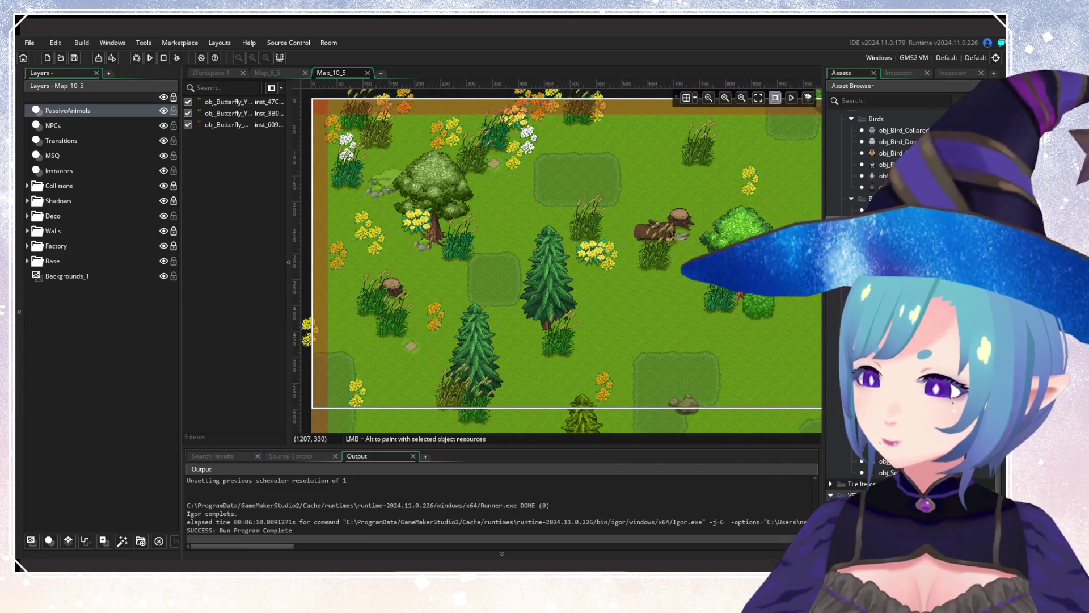
{"action": "left_click_drag", "start_coordinate": [474, 235], "coordinate": [496, 250]}
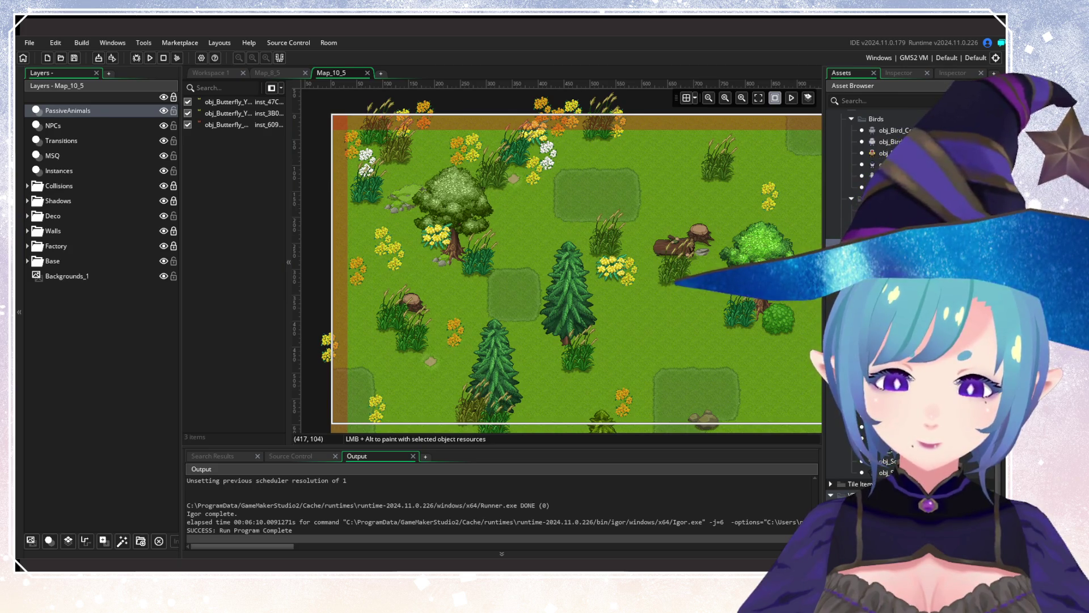
{"action": "mouse_move", "coordinate": [545, 213]}
{"action": "left_mouse_down"}
{"action": "mouse_move", "coordinate": [521, 193]}
{"action": "mouse_move", "coordinate": [536, 209]}
{"action": "left_mouse_up"}
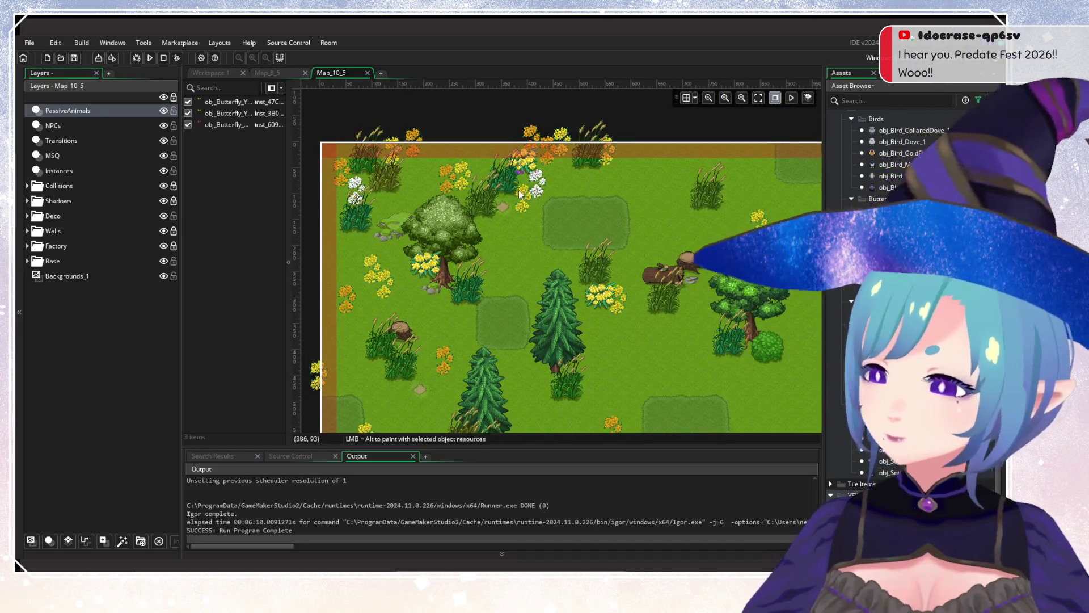
{"action": "left_click", "coordinate": [522, 197], "text": "alt"}
{"action": "left_click", "coordinate": [526, 201], "text": "alt"}
Place butterflies among the orange flowers, beside the yellow flowers, and in the lower meadow.
{"action": "mouse_move", "coordinate": [458, 303]}
{"action": "left_mouse_down"}
{"action": "mouse_move", "coordinate": [478, 235]}
{"action": "mouse_move", "coordinate": [478, 270]}
{"action": "left_mouse_up"}
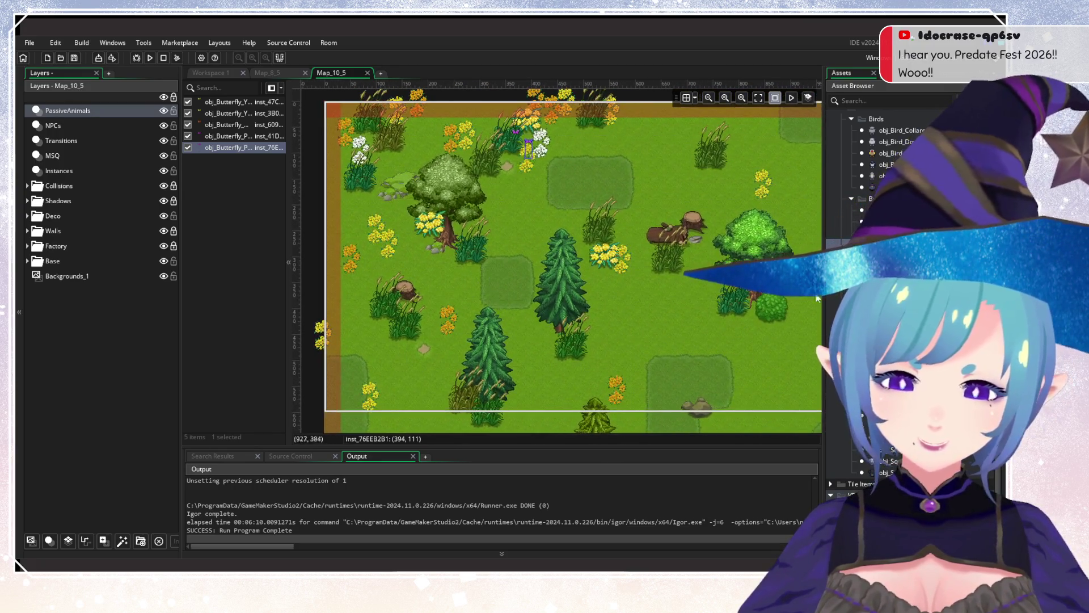
{"action": "left_click", "coordinate": [456, 326], "text": "alt"}
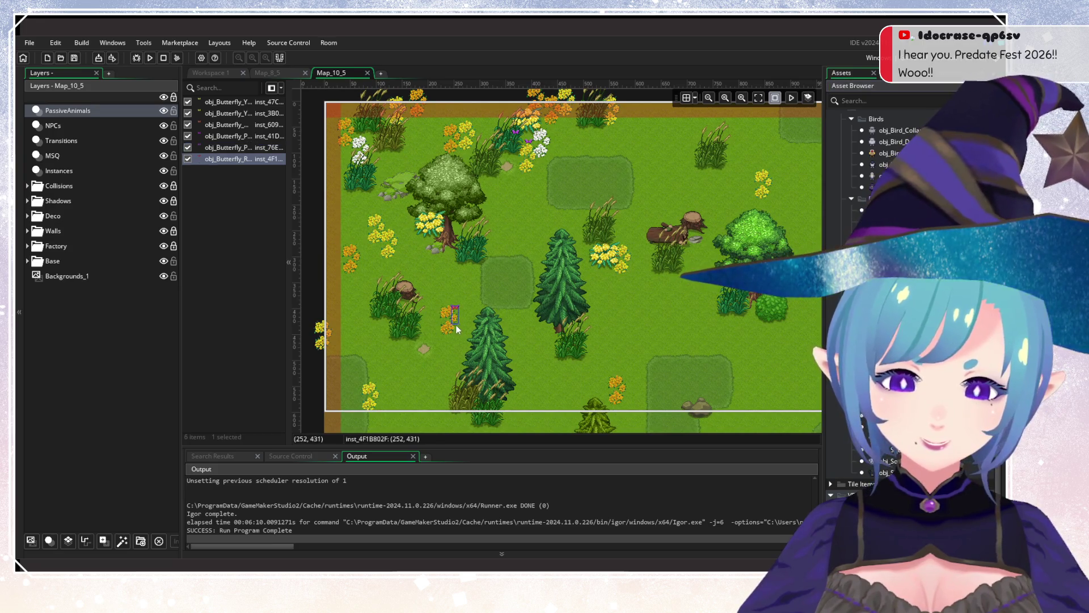
{"action": "left_click", "coordinate": [628, 276], "text": "alt"}
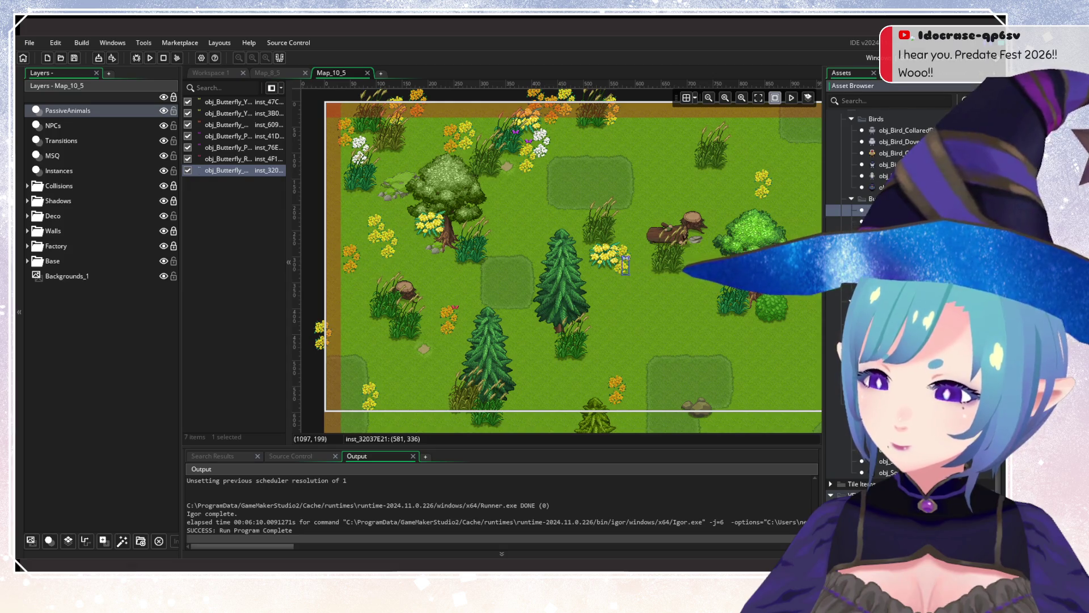
{"action": "scroll", "coordinate": [613, 268], "scroll_direction": "up", "scroll_amount": 2}
{"action": "scroll", "coordinate": [560, 281], "scroll_direction": "down", "scroll_amount": 2}
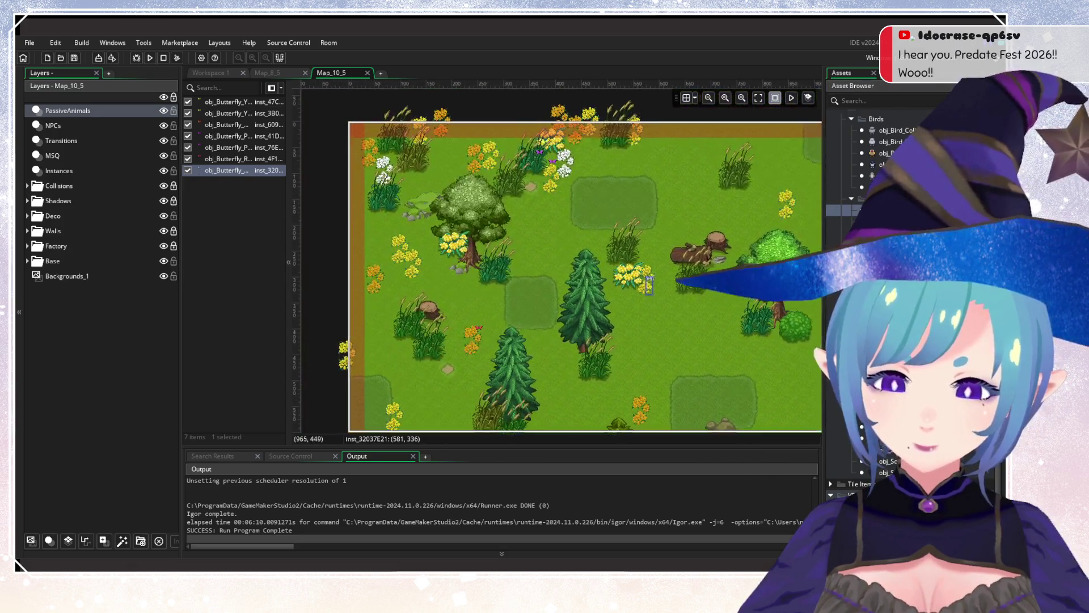
{"action": "scroll", "coordinate": [615, 260], "scroll_direction": "down", "scroll_amount": 2}
{"action": "left_click", "coordinate": [636, 306], "text": "alt"}
{"action": "scroll", "coordinate": [665, 402], "scroll_direction": "up", "scroll_amount": 1}
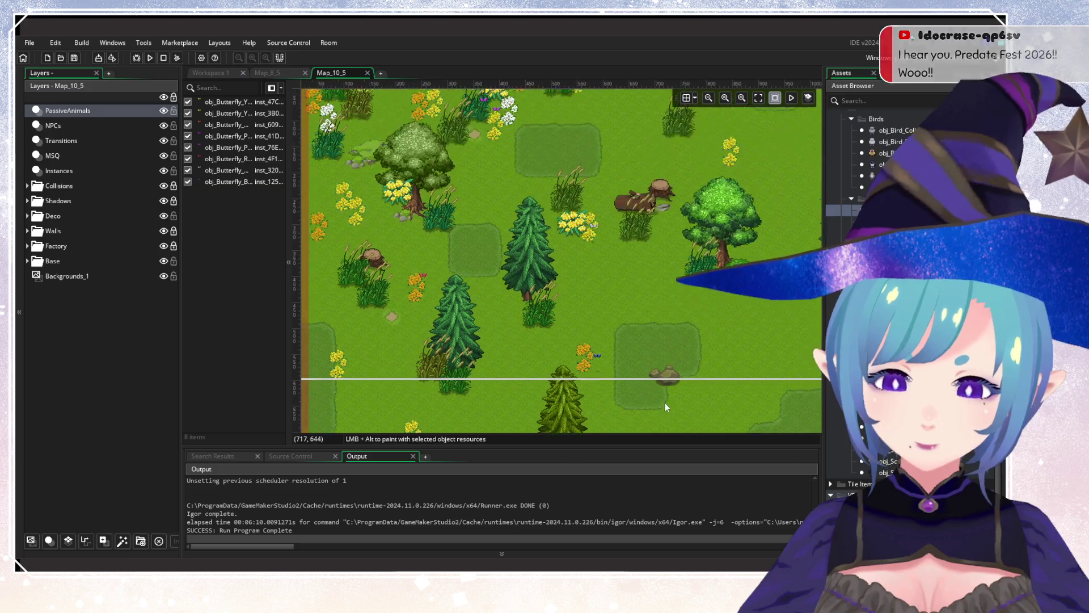
{"action": "scroll", "coordinate": [428, 259], "scroll_direction": "down", "scroll_amount": 1}
{"action": "scroll", "coordinate": [422, 183], "scroll_direction": "down", "scroll_amount": 4}
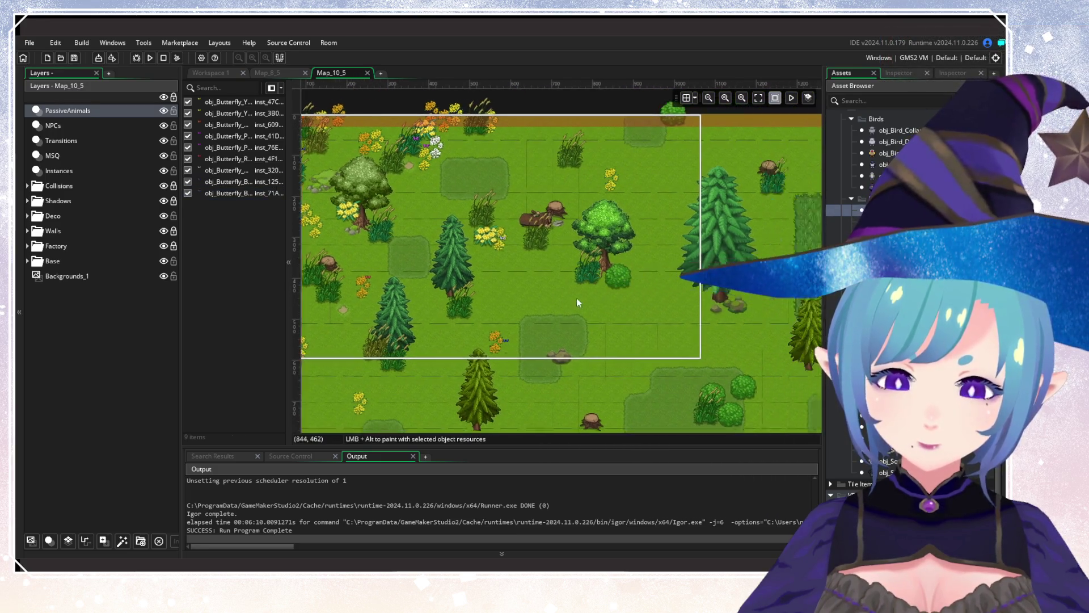
{"action": "scroll", "coordinate": [532, 300], "scroll_direction": "down", "scroll_amount": 5}
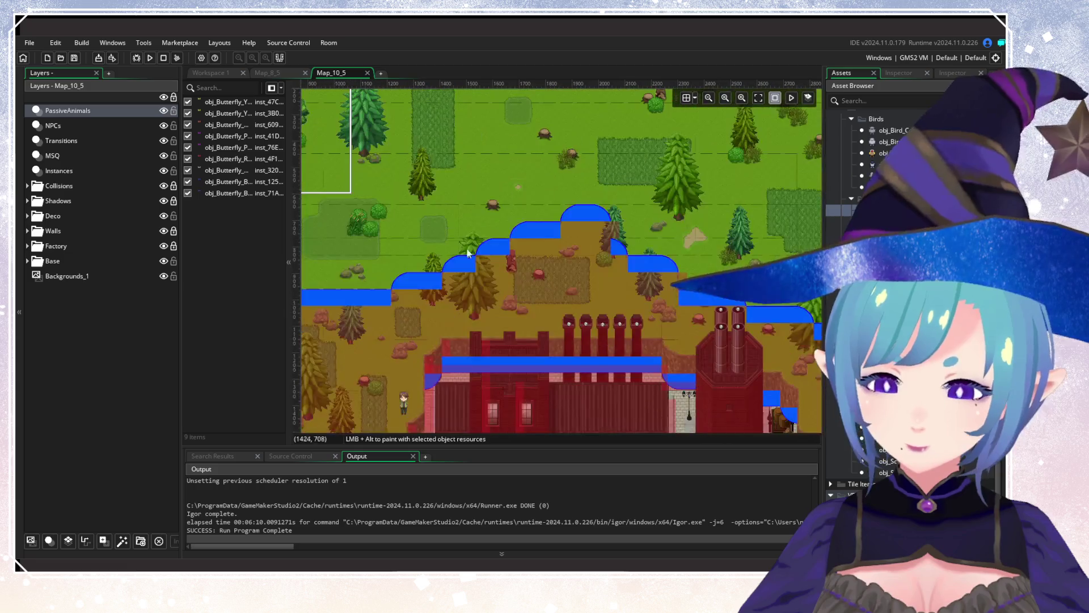
{"action": "left_click_drag", "start_coordinate": [562, 265], "coordinate": [690, 261]}
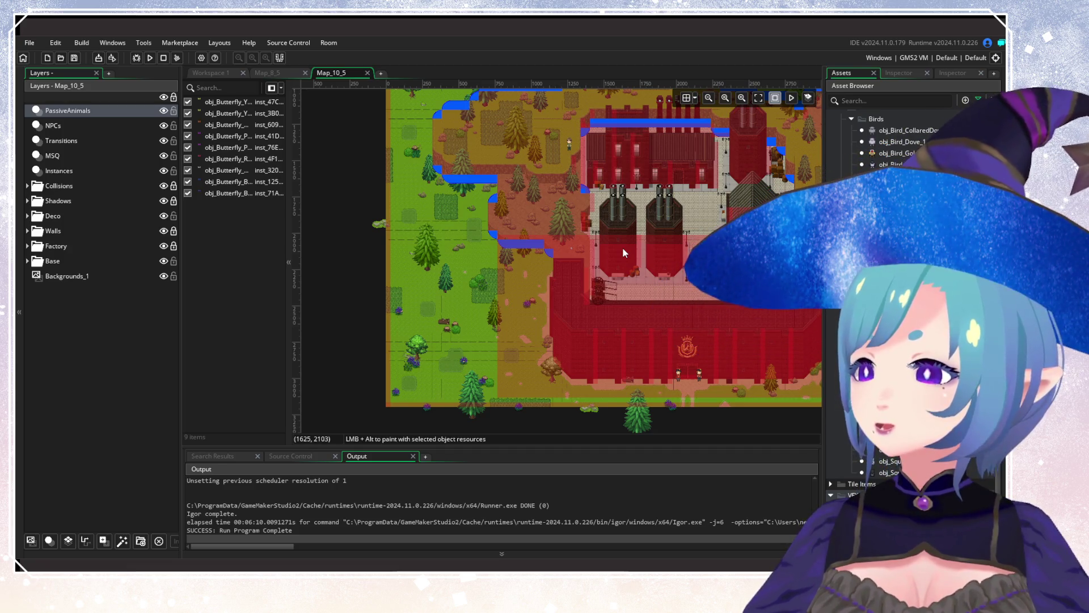
{"action": "mouse_move", "coordinate": [622, 249]}
{"action": "left_mouse_down"}
{"action": "mouse_move", "coordinate": [497, 322]}
{"action": "mouse_move", "coordinate": [525, 371]}
{"action": "mouse_move", "coordinate": [508, 378]}
{"action": "left_mouse_up"}
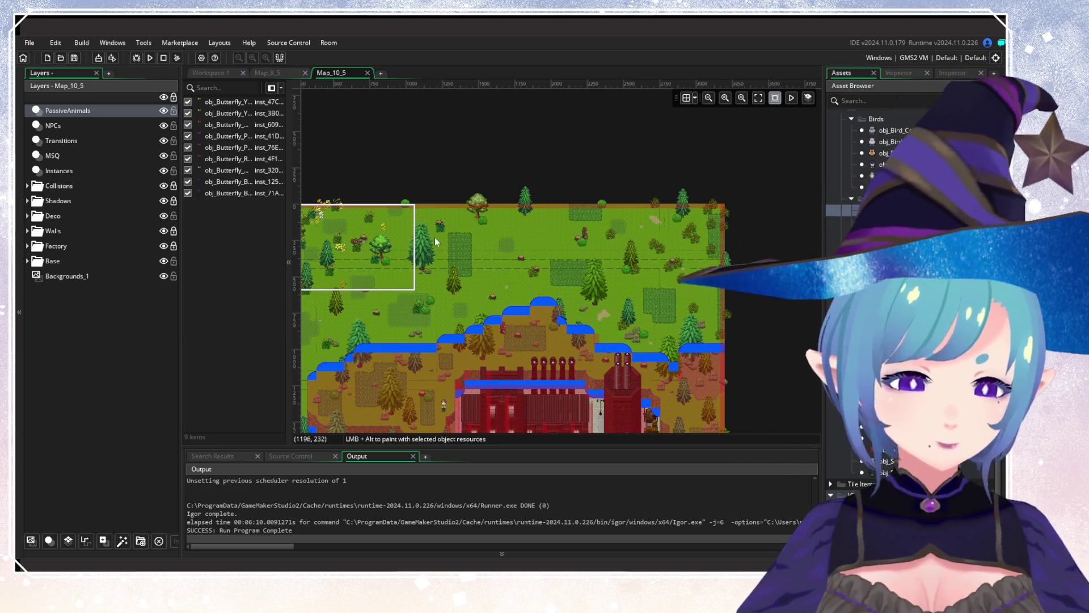
Zoom around the room and choose an animal object in the Asset Browser.
{"action": "scroll", "coordinate": [497, 270], "scroll_direction": "down", "scroll_amount": 3}
{"action": "scroll", "coordinate": [497, 270], "scroll_direction": "down", "scroll_amount": 2}
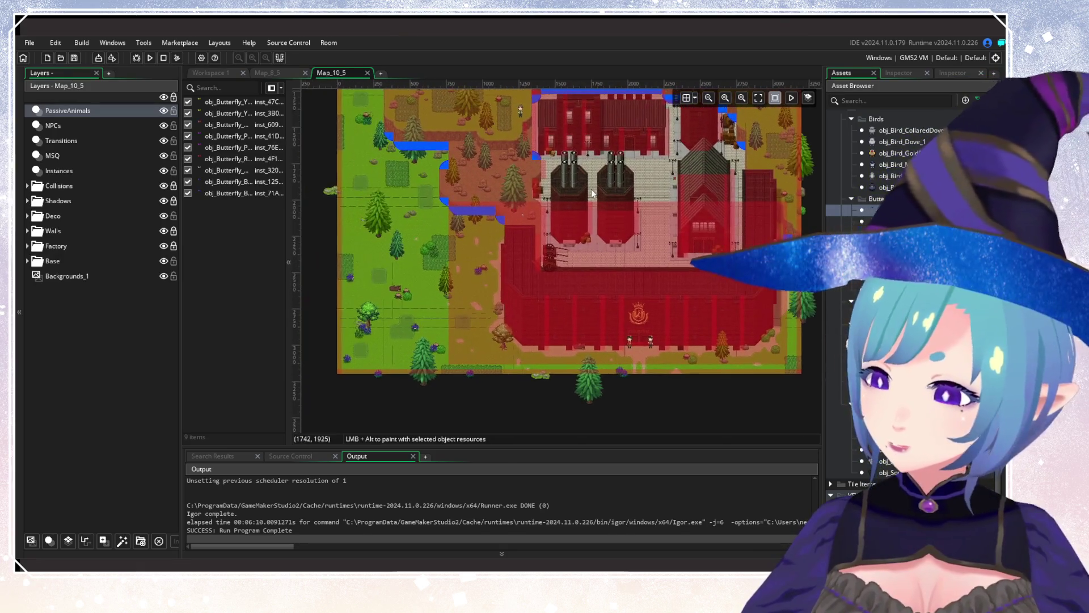
{"action": "scroll", "coordinate": [545, 218], "scroll_direction": "up", "scroll_amount": 2, "text": "ctrl"}
{"action": "scroll", "coordinate": [543, 218], "scroll_direction": "up", "scroll_amount": 10}
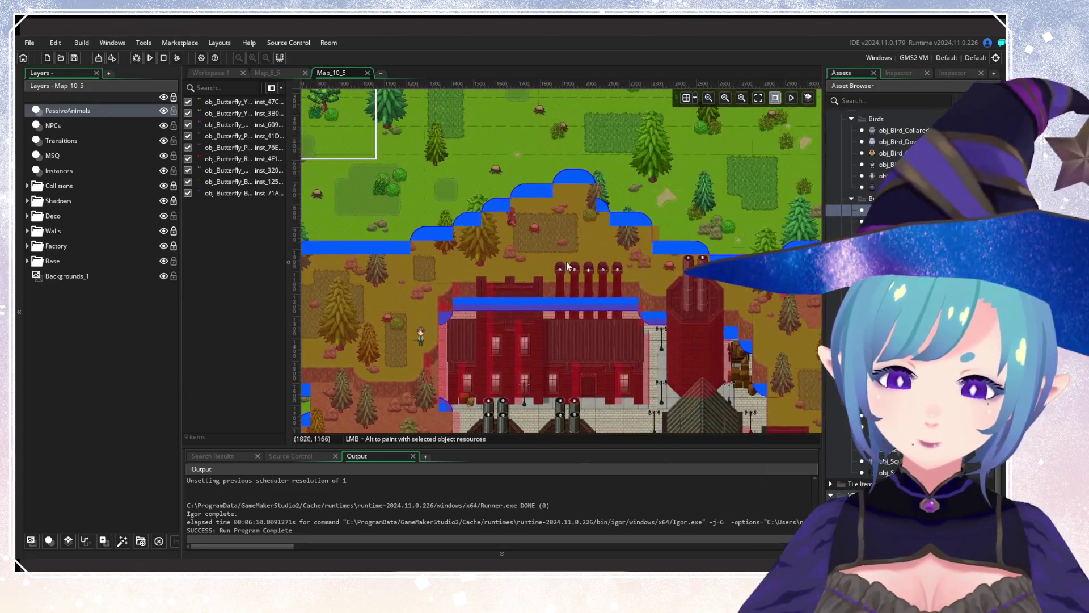
{"action": "scroll", "coordinate": [492, 323], "scroll_direction": "up", "scroll_amount": 5, "text": "ctrl"}
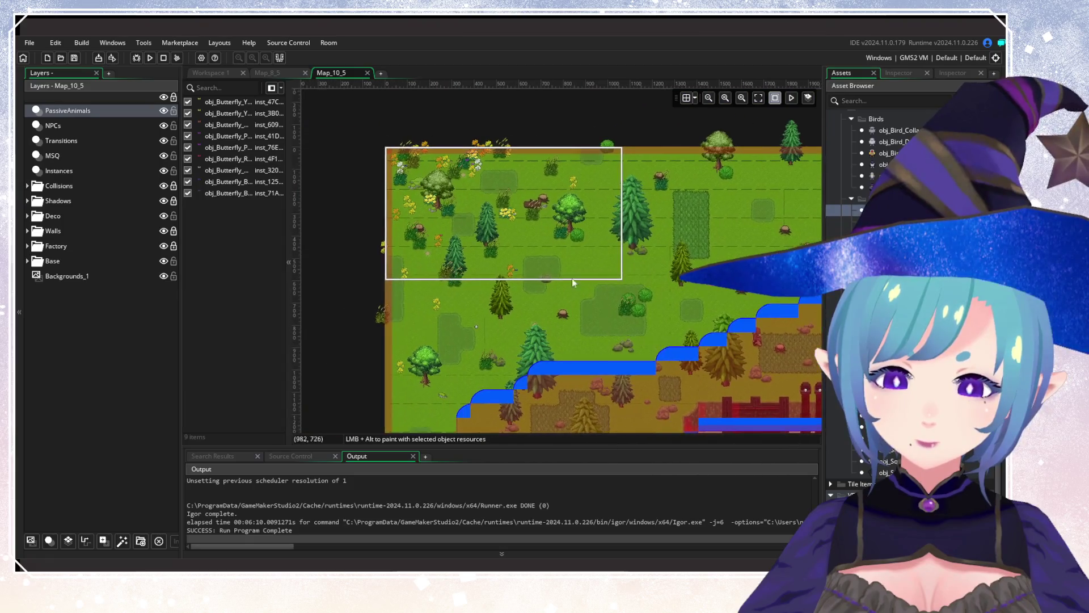
{"action": "scroll", "coordinate": [555, 222], "scroll_direction": "down", "scroll_amount": 2, "text": "ctrl"}
{"action": "scroll", "coordinate": [470, 217], "scroll_direction": "right", "scroll_amount": 1}
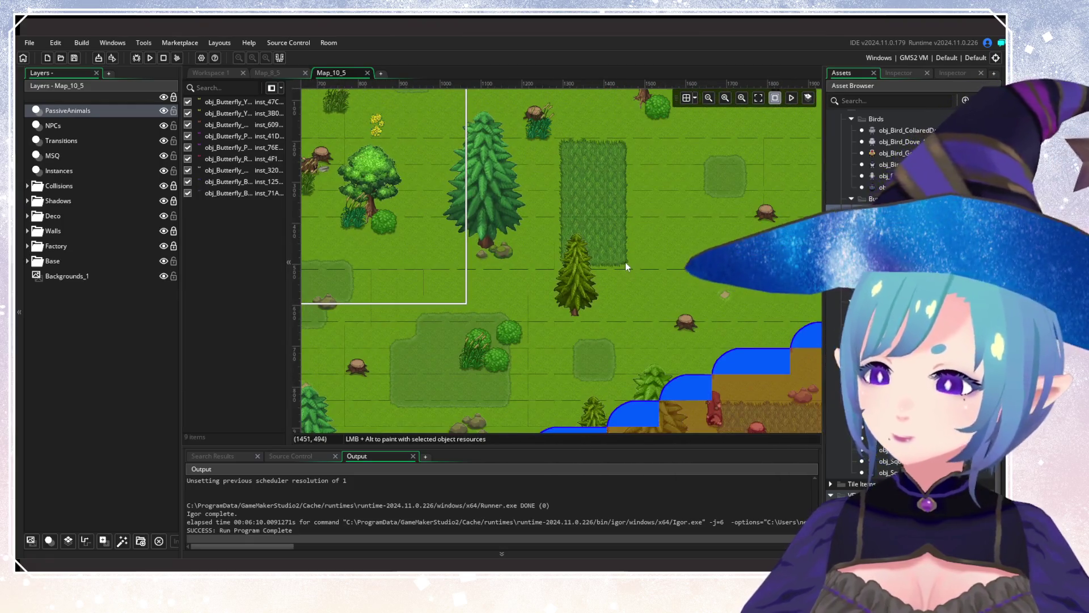
{"action": "scroll", "coordinate": [718, 291], "scroll_direction": "down", "scroll_amount": 3, "text": "ctrl"}
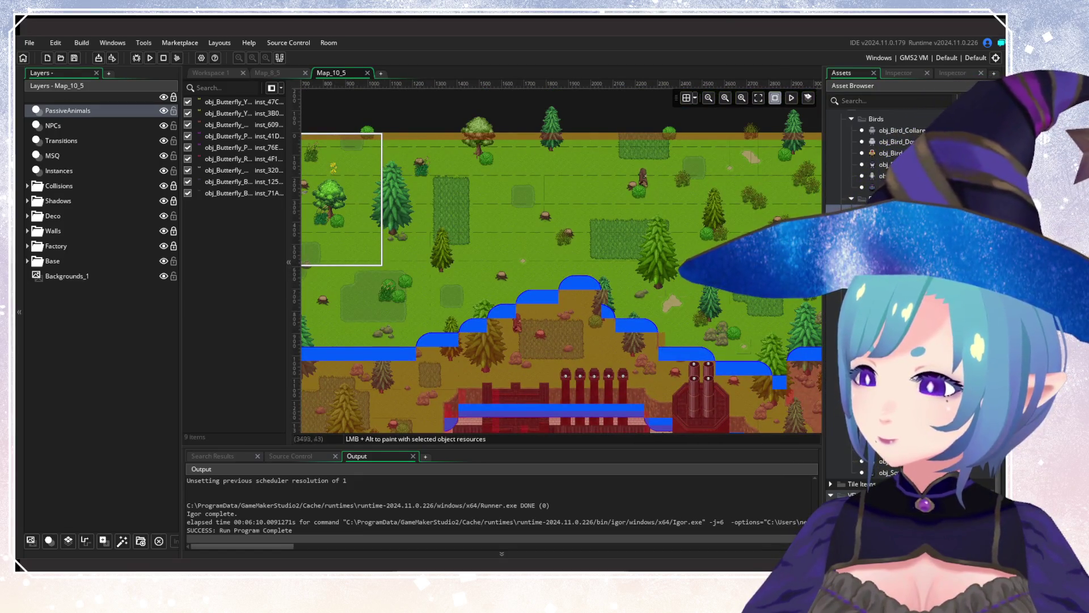
{"action": "left_click", "coordinate": [879, 187]}
Pick the obj_Bird asset and place a bird on the PassiveAnimals layer.
{"action": "scroll", "coordinate": [478, 288], "scroll_direction": "down", "scroll_amount": 1, "text": "ctrl"}
{"action": "scroll", "coordinate": [523, 258], "scroll_direction": "up", "scroll_amount": 2, "text": "ctrl"}
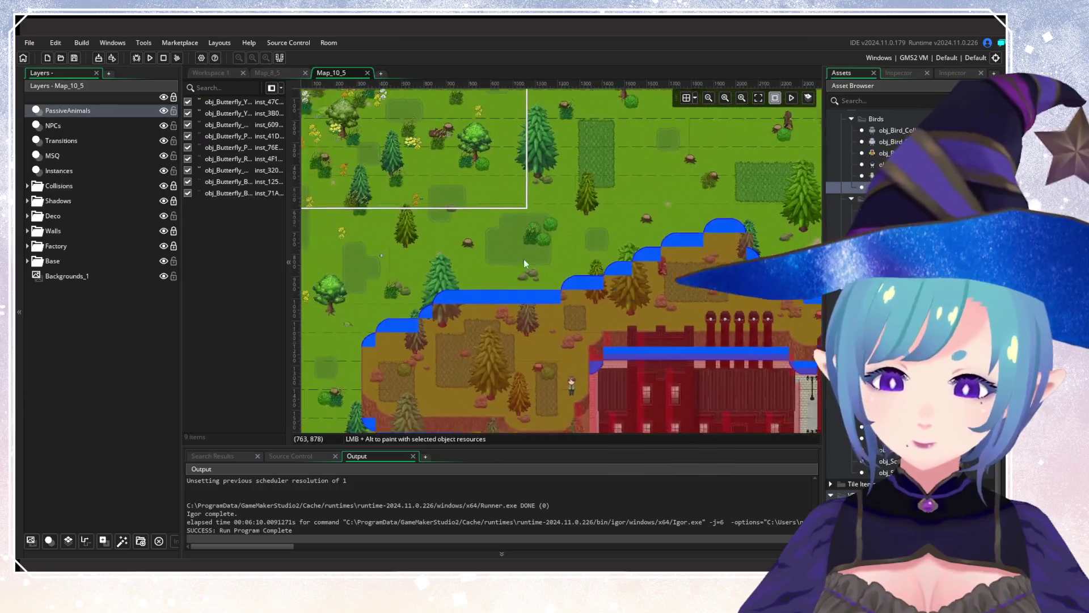
{"action": "scroll", "coordinate": [383, 331], "scroll_direction": "down", "scroll_amount": 1, "text": "ctrl"}
{"action": "scroll", "coordinate": [556, 253], "scroll_direction": "down", "scroll_amount": 1}
{"action": "scroll", "coordinate": [556, 253], "scroll_direction": "up", "scroll_amount": 2, "text": "ctrl"}
{"action": "scroll", "coordinate": [665, 143], "scroll_direction": "down", "scroll_amount": 5}
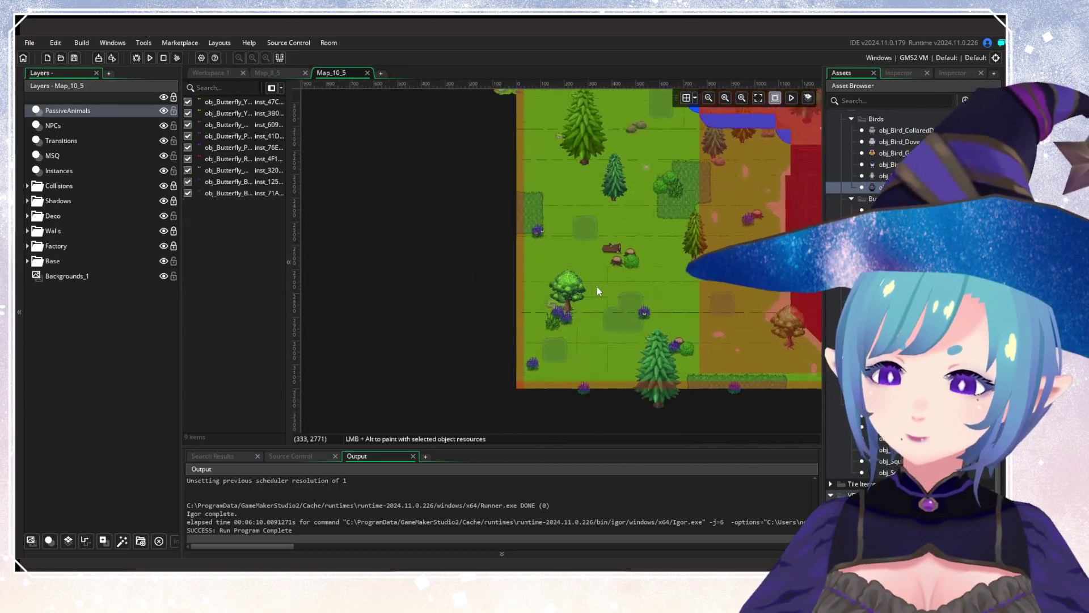
{"action": "scroll", "coordinate": [597, 287], "scroll_direction": "left", "scroll_amount": 3}
{"action": "left_click", "coordinate": [891, 153]}
{"action": "scroll", "coordinate": [486, 335], "scroll_direction": "down", "scroll_amount": 2, "text": "ctrl"}
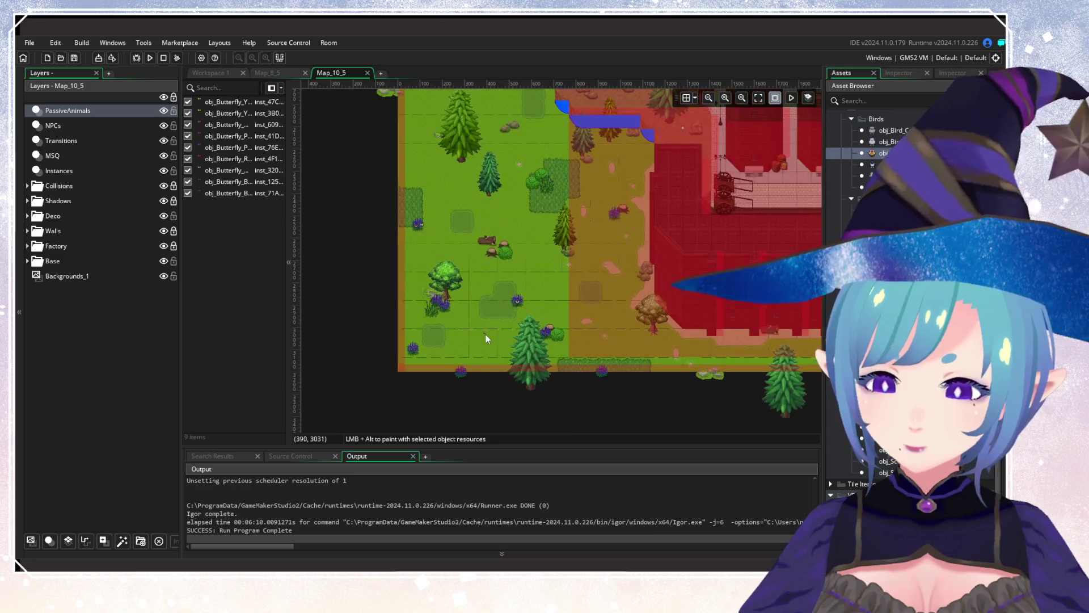
{"action": "left_click", "coordinate": [486, 335], "text": "alt"}
Place a few more goldfinch birds in the grassland on the PassiveAnimals layer.
{"action": "left_click", "coordinate": [492, 339], "text": "alt"}
{"action": "left_click", "coordinate": [548, 274], "text": "alt"}
{"action": "scroll", "coordinate": [560, 374], "scroll_direction": "right", "scroll_amount": 1}
{"action": "scroll", "coordinate": [552, 235], "scroll_direction": "up", "scroll_amount": 2}
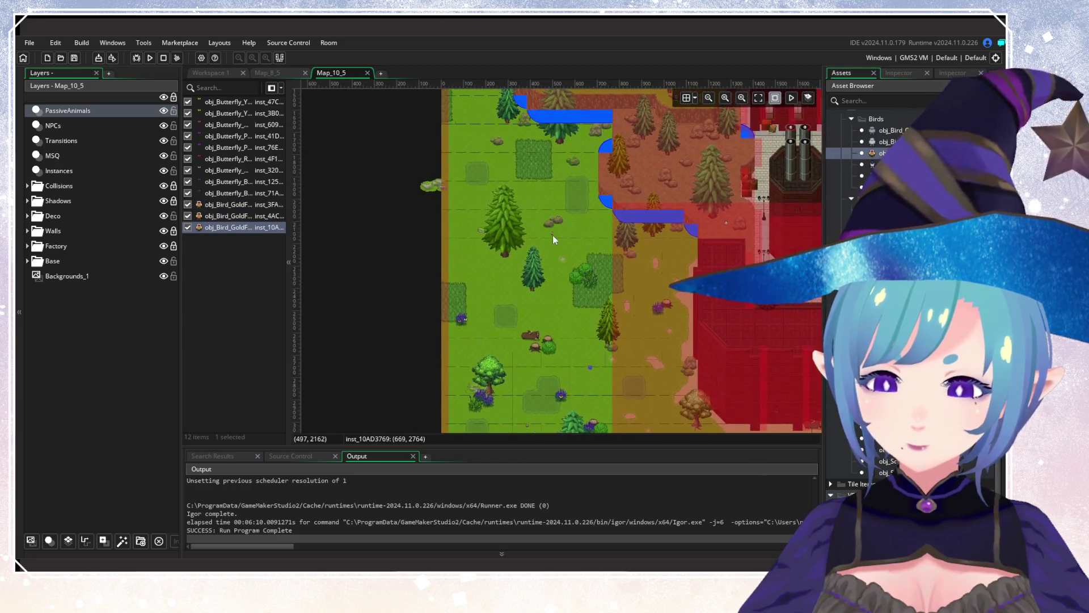
{"action": "left_click", "coordinate": [549, 240], "text": "alt"}
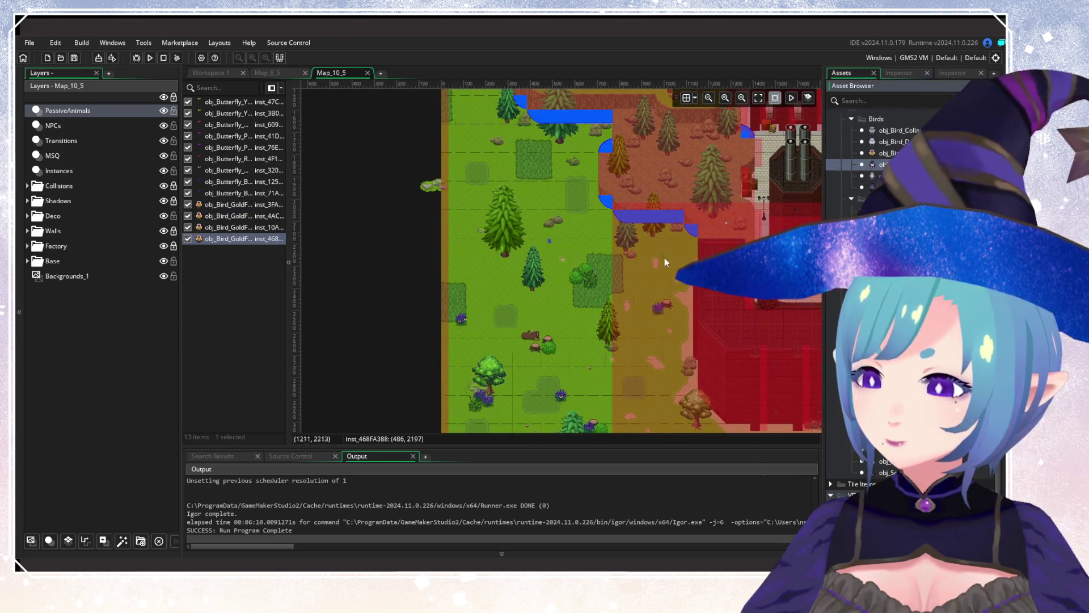
Scatter magpies through the northern grassland, near the river bend and the large tree.
{"action": "scroll", "coordinate": [665, 257], "scroll_direction": "down", "scroll_amount": 2}
{"action": "scroll", "coordinate": [665, 257], "scroll_direction": "right", "scroll_amount": 2}
{"action": "left_click", "coordinate": [484, 360], "text": "alt"}
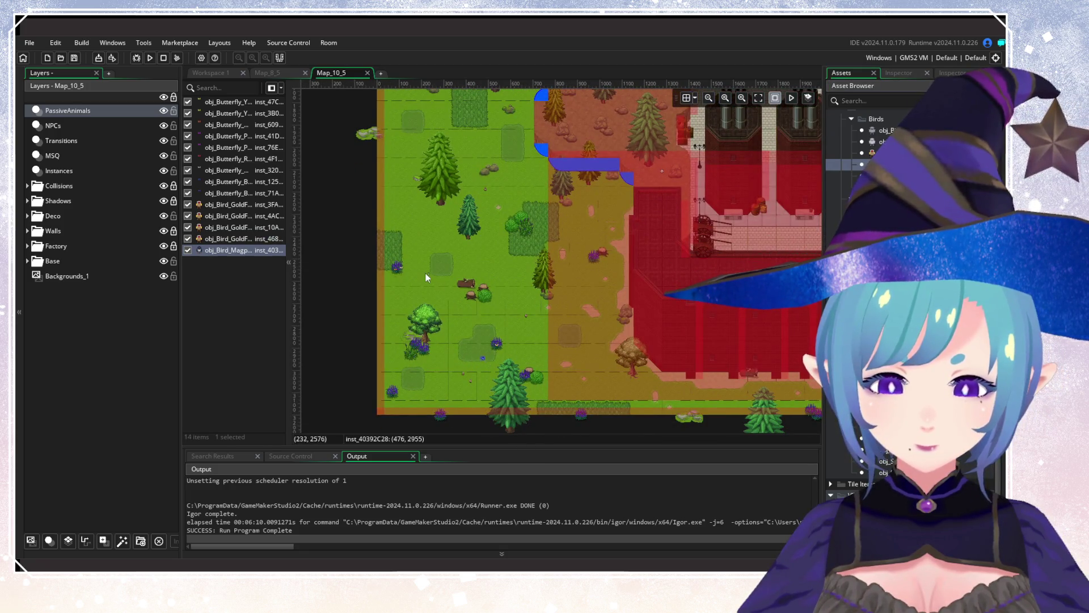
{"action": "left_click", "coordinate": [415, 265], "text": "alt"}
{"action": "scroll", "coordinate": [523, 311], "scroll_direction": "right", "scroll_amount": 2}
{"action": "left_click", "coordinate": [523, 294], "text": "alt"}
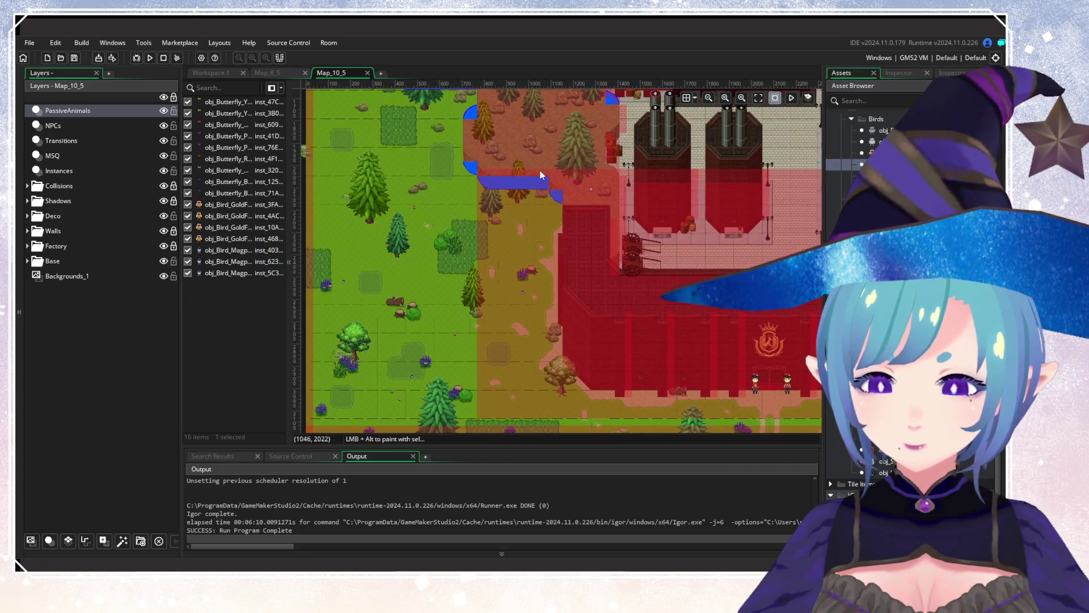
{"action": "scroll", "coordinate": [441, 303], "scroll_direction": "up", "scroll_amount": 10}
{"action": "scroll", "coordinate": [495, 414], "scroll_direction": "up", "scroll_amount": 8}
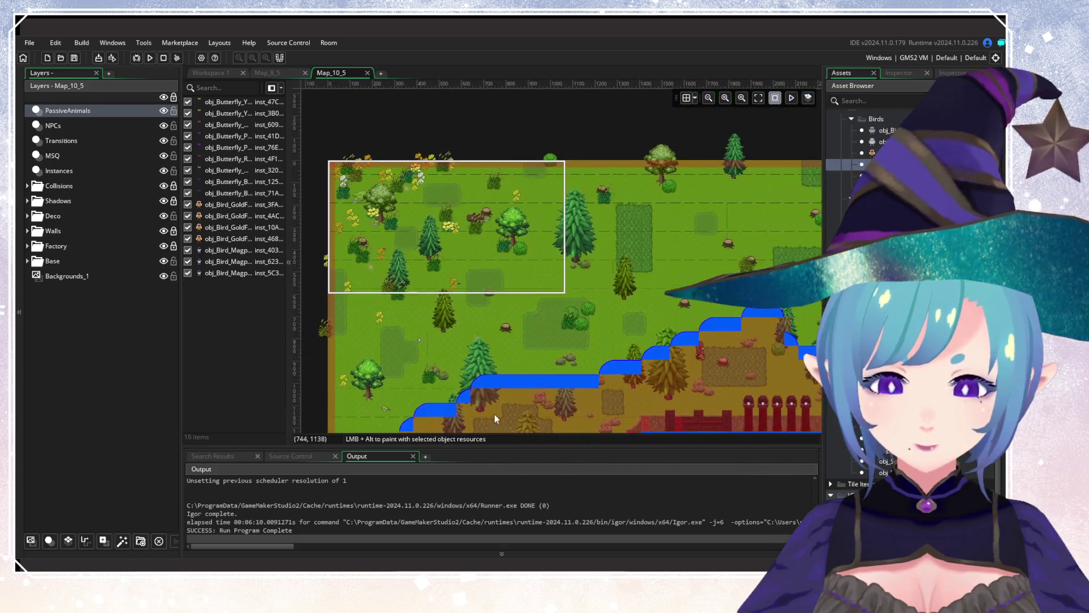
{"action": "scroll", "coordinate": [663, 261], "scroll_direction": "right", "scroll_amount": 2}
{"action": "scroll", "coordinate": [564, 250], "scroll_direction": "down", "scroll_amount": 2}
{"action": "scroll", "coordinate": [539, 239], "scroll_direction": "left", "scroll_amount": 3}
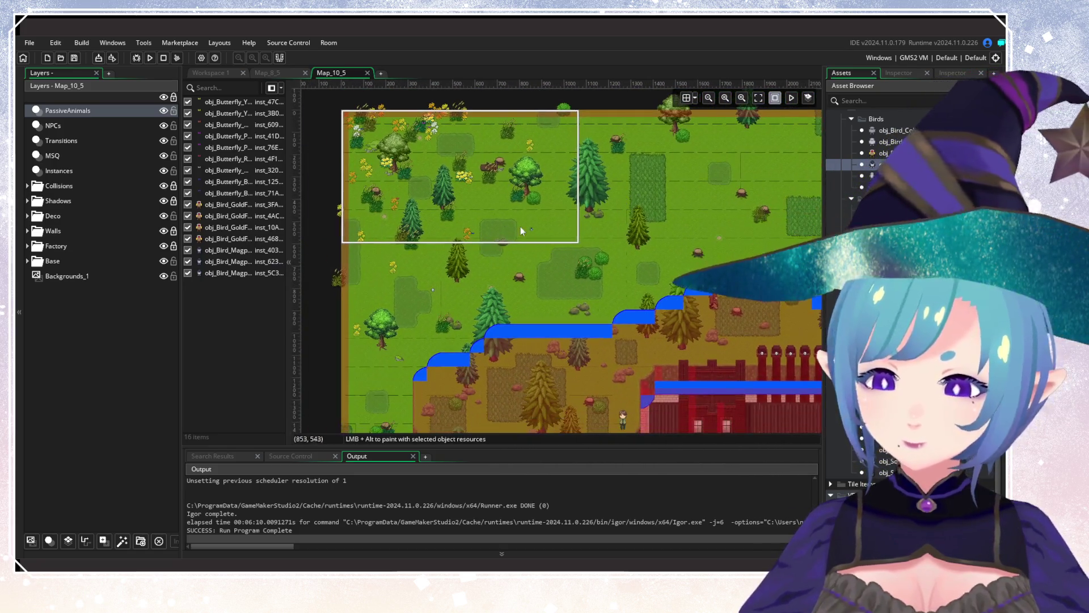
{"action": "left_click", "coordinate": [439, 246], "text": "alt"}
{"action": "left_click", "coordinate": [437, 252], "text": "alt"}
{"action": "left_click", "coordinate": [484, 263], "text": "alt"}
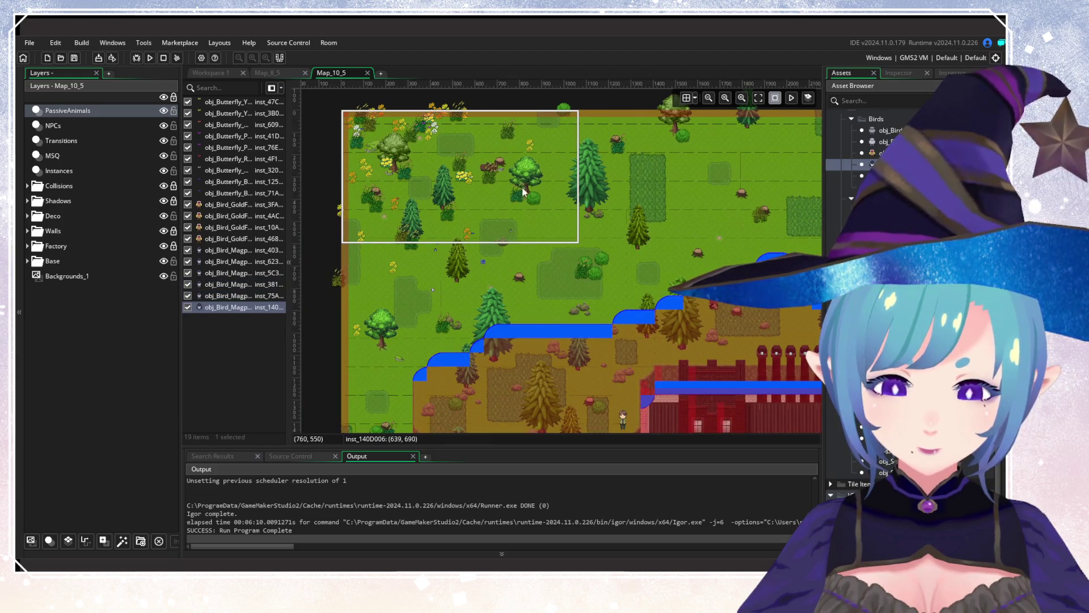
{"action": "left_click", "coordinate": [480, 159], "text": "alt"}
Switch back to goldfinch and add more in the upper and central grass.
{"action": "left_click", "coordinate": [868, 153]}
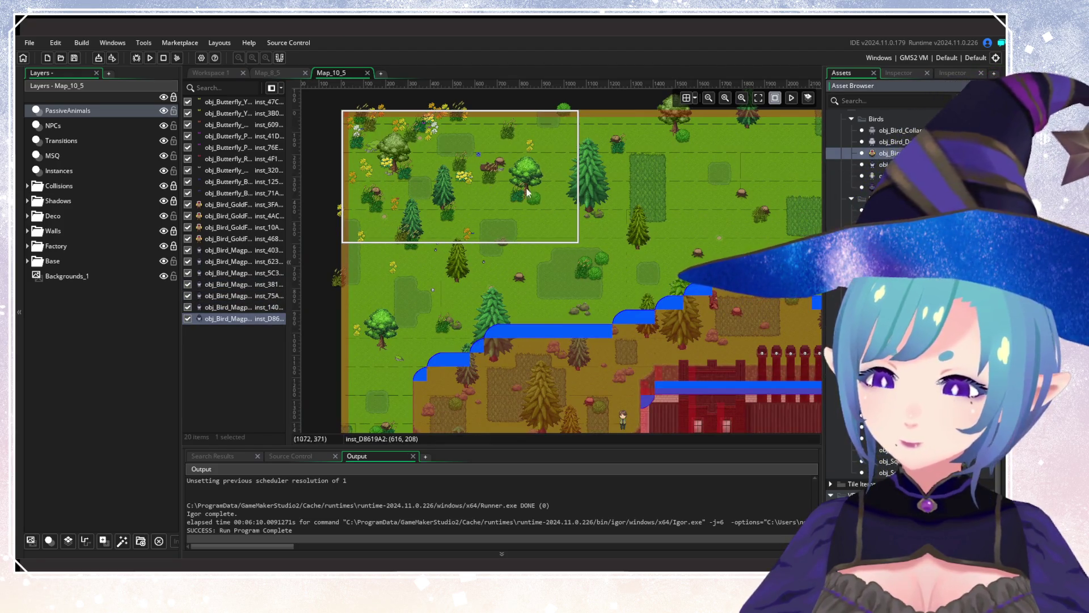
{"action": "left_click", "coordinate": [383, 178], "text": "alt"}
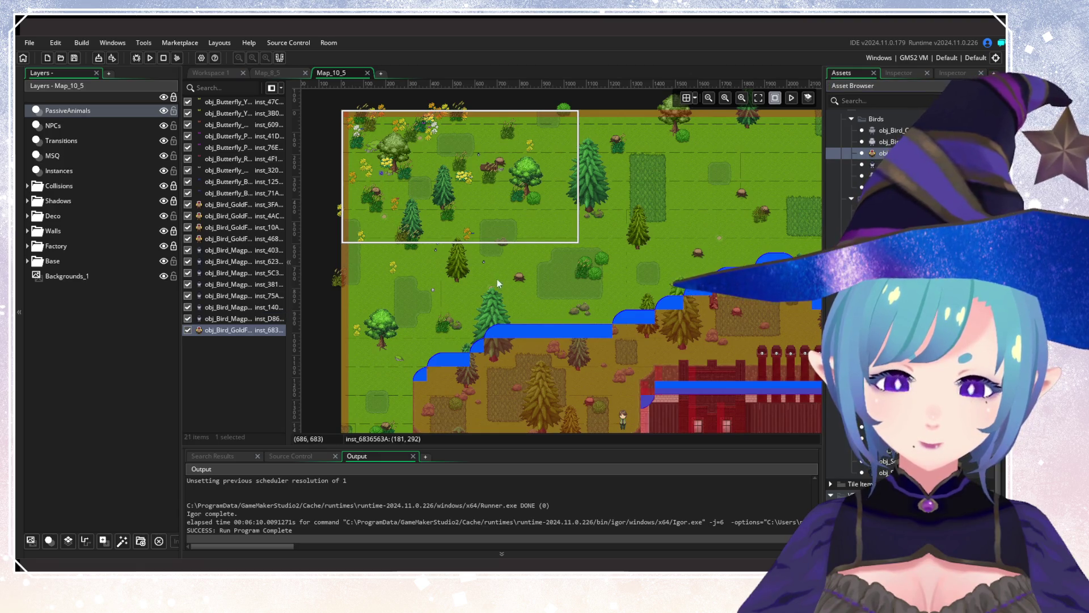
{"action": "scroll", "coordinate": [494, 256], "scroll_direction": "down", "scroll_amount": 4}
{"action": "mouse_move", "coordinate": [519, 202]}
{"action": "left_mouse_down"}
{"action": "mouse_move", "coordinate": [462, 260]}
{"action": "mouse_move", "coordinate": [495, 394]}
{"action": "left_mouse_up"}
{"action": "left_click_drag", "start_coordinate": [573, 277], "coordinate": [390, 343]}
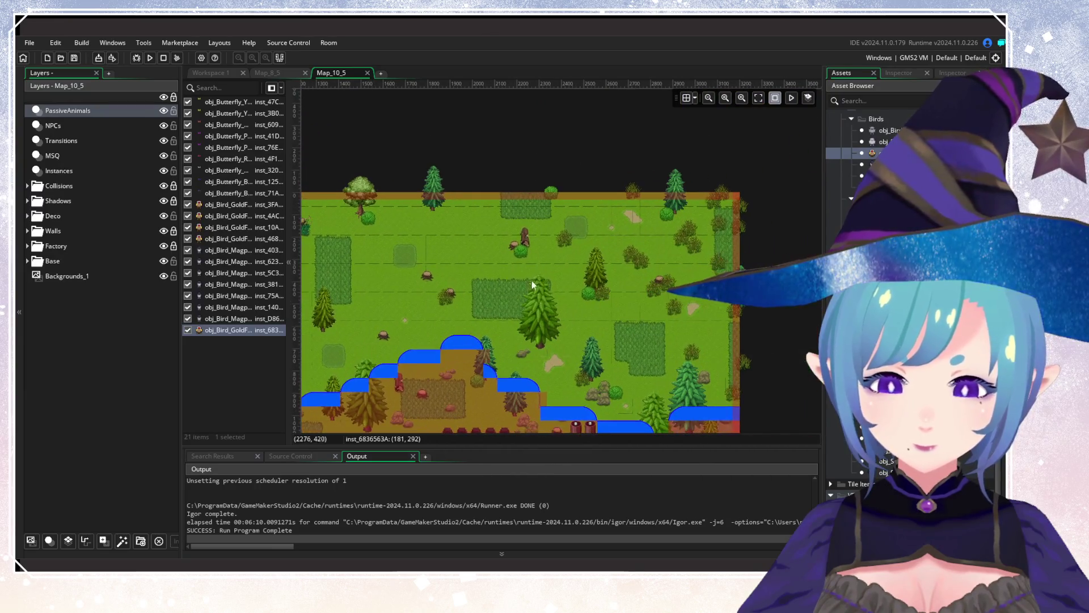
{"action": "left_click", "coordinate": [480, 272], "text": "alt"}
{"action": "left_click", "coordinate": [485, 272], "text": "alt"}
{"action": "left_click", "coordinate": [598, 317], "text": "alt"}
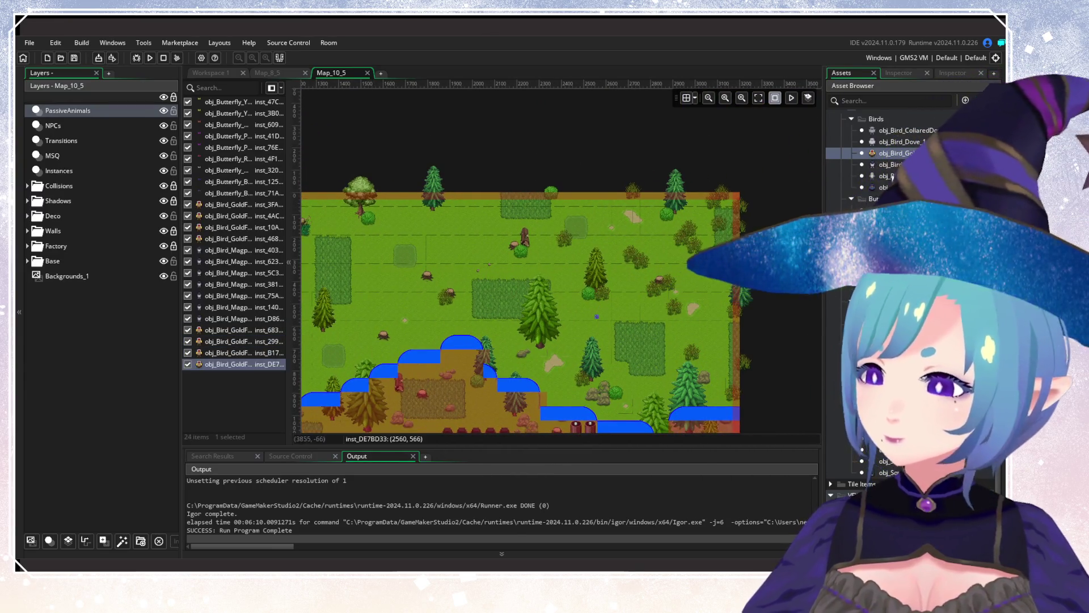
Place starlings toward the east edge and western grassland, plus birds near the tree line.
{"action": "left_click", "coordinate": [597, 326], "text": "alt"}
{"action": "left_click", "coordinate": [681, 257], "text": "alt"}
{"action": "left_click", "coordinate": [691, 234], "text": "alt"}
{"action": "left_click", "coordinate": [703, 221], "text": "alt"}
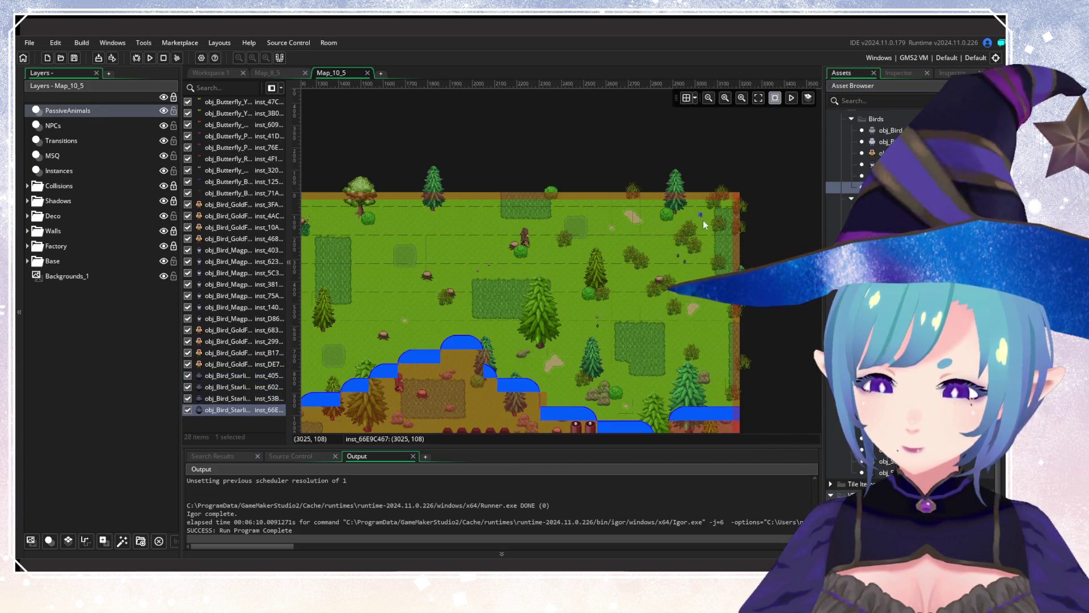
{"action": "scroll", "coordinate": [715, 227], "scroll_direction": "down", "scroll_amount": 5}
{"action": "left_click", "coordinate": [533, 299], "text": "alt"}
{"action": "scroll", "coordinate": [567, 292], "scroll_direction": "left", "scroll_amount": 5}
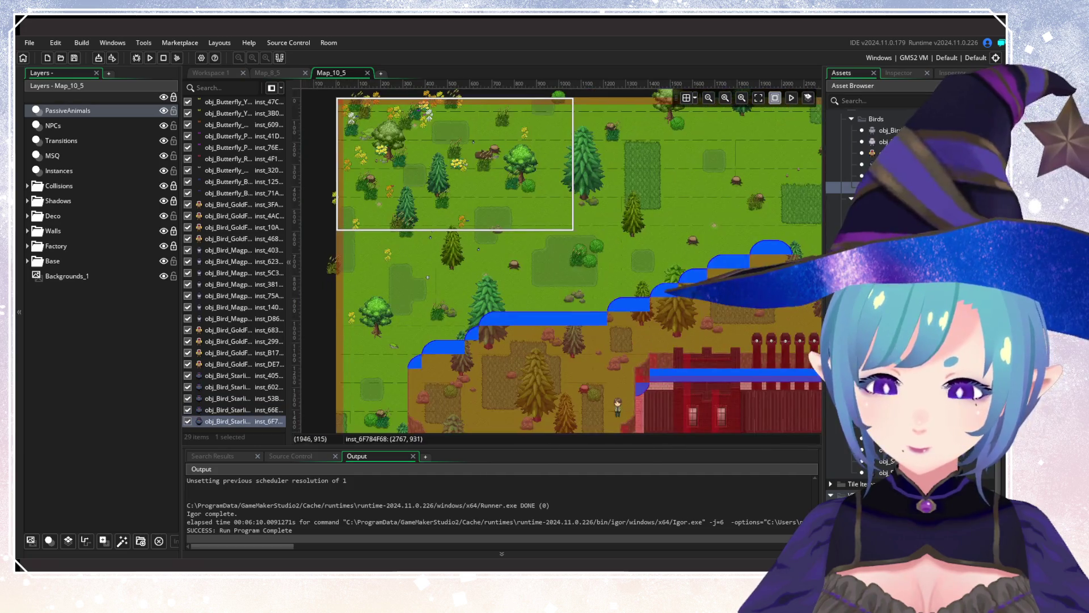
{"action": "left_click", "coordinate": [605, 286], "text": "alt"}
{"action": "left_click", "coordinate": [599, 291], "text": "alt"}
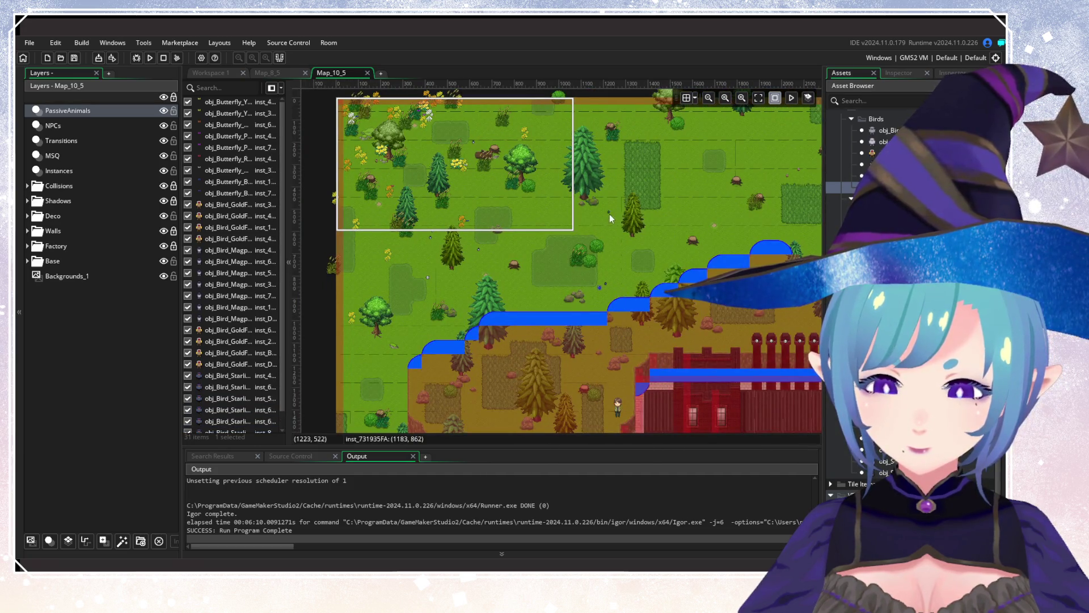
{"action": "scroll", "coordinate": [609, 214], "scroll_direction": "up", "scroll_amount": 2}
{"action": "left_click", "coordinate": [556, 251], "text": "alt"}
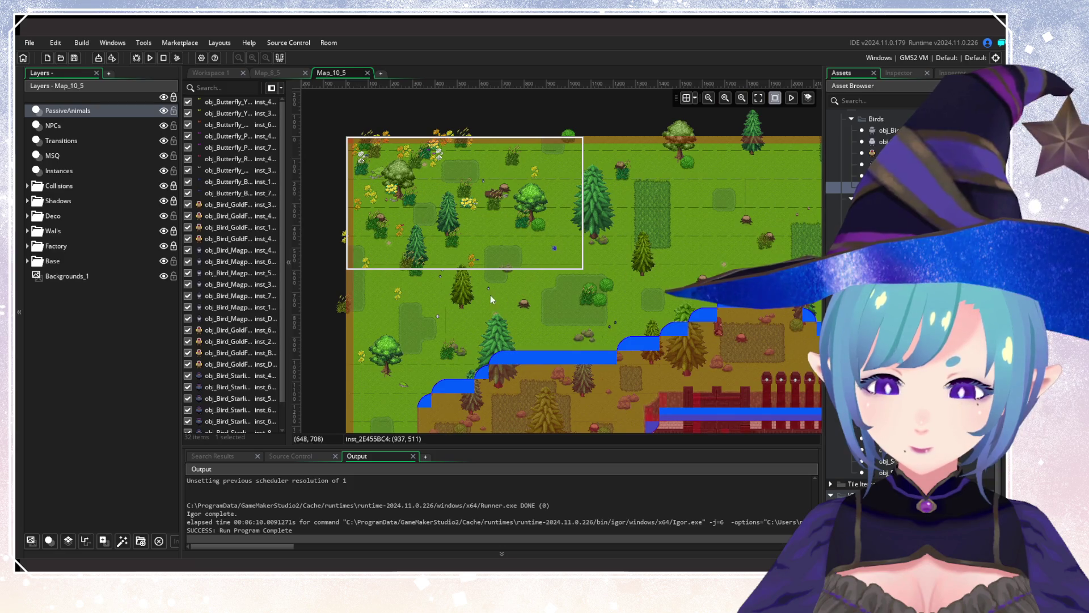
{"action": "left_click", "coordinate": [427, 184], "text": "alt"}
Paint several birds across the autumn forest above the factory.
{"action": "scroll", "coordinate": [475, 284], "scroll_direction": "down", "scroll_amount": 10}
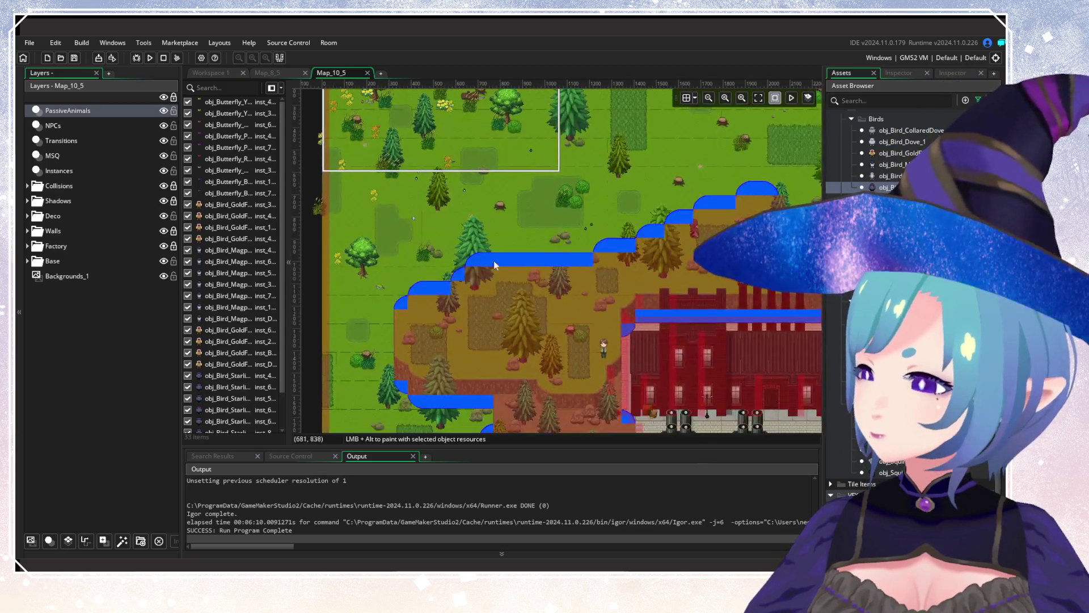
{"action": "scroll", "coordinate": [476, 284], "scroll_direction": "down", "scroll_amount": 3}
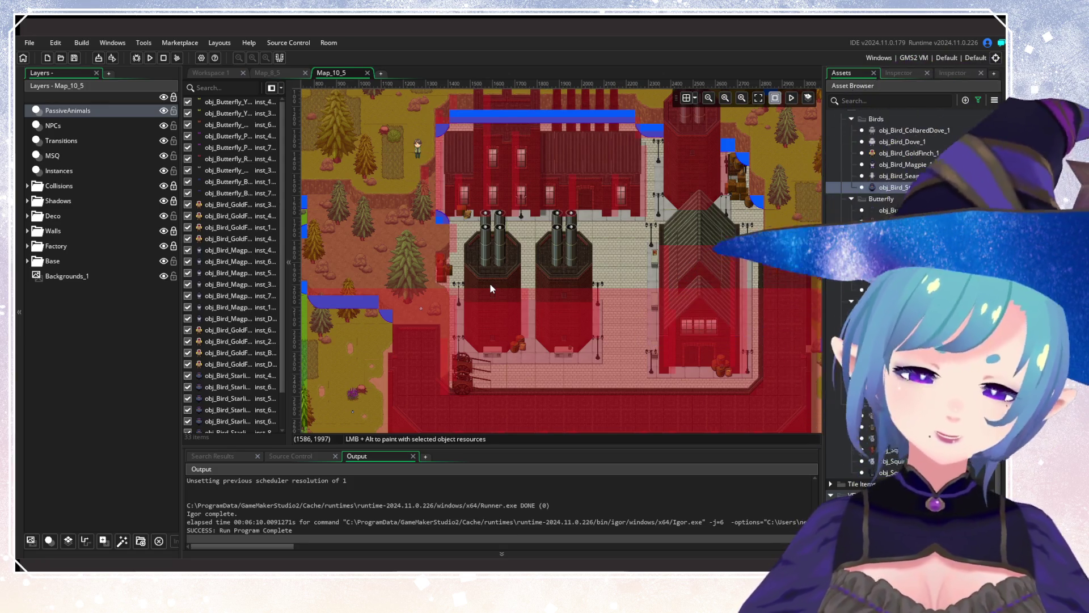
{"action": "left_click_drag", "start_coordinate": [510, 164], "coordinate": [577, 223]}
{"action": "scroll", "coordinate": [536, 216], "scroll_direction": "up", "scroll_amount": 3}
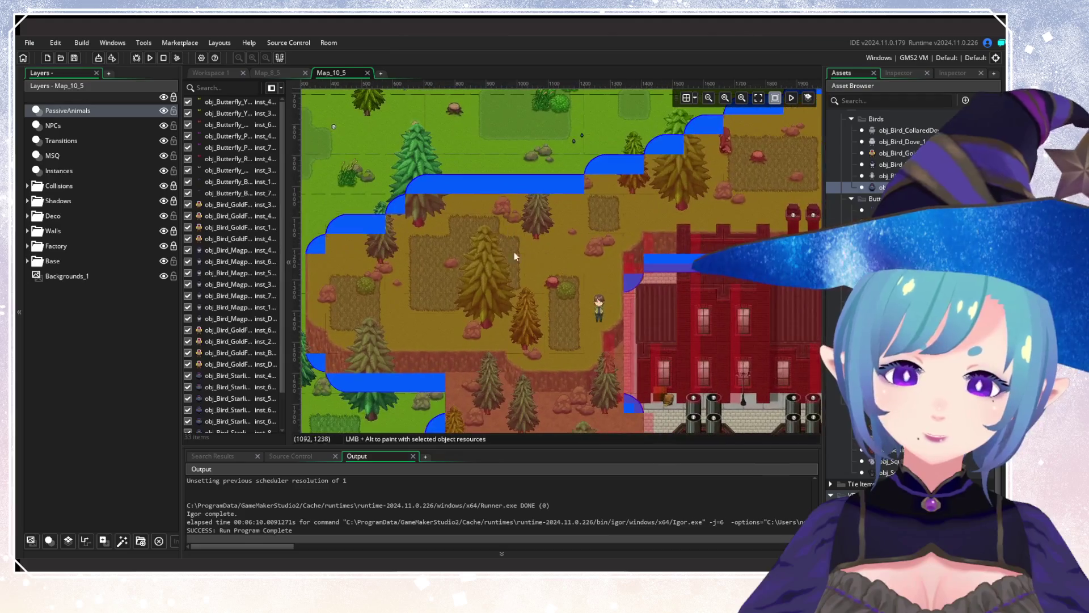
{"action": "mouse_move", "coordinate": [546, 259]}
{"action": "left_mouse_down"}
{"action": "mouse_move", "coordinate": [564, 240]}
{"action": "mouse_move", "coordinate": [639, 216]}
{"action": "mouse_move", "coordinate": [715, 225]}
{"action": "mouse_move", "coordinate": [662, 309]}
{"action": "mouse_move", "coordinate": [510, 187]}
{"action": "left_mouse_up"}
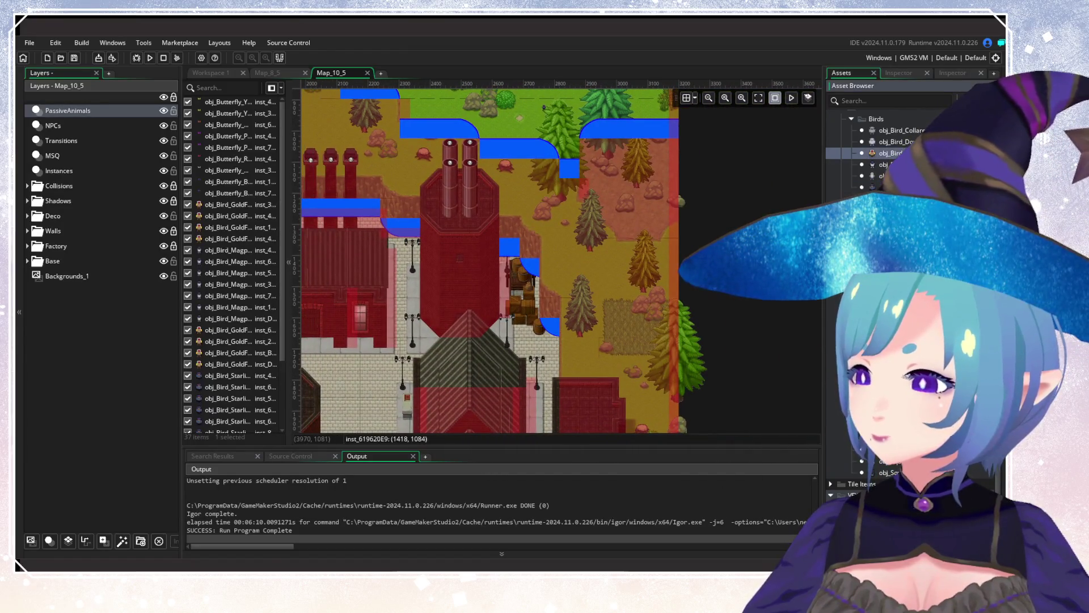
Pan around the forests east, north and west of the factory to review the birds.
{"action": "mouse_move", "coordinate": [632, 302]}
{"action": "left_mouse_down"}
{"action": "mouse_move", "coordinate": [618, 176]}
{"action": "mouse_move", "coordinate": [675, 343]}
{"action": "mouse_move", "coordinate": [682, 185]}
{"action": "left_mouse_up"}
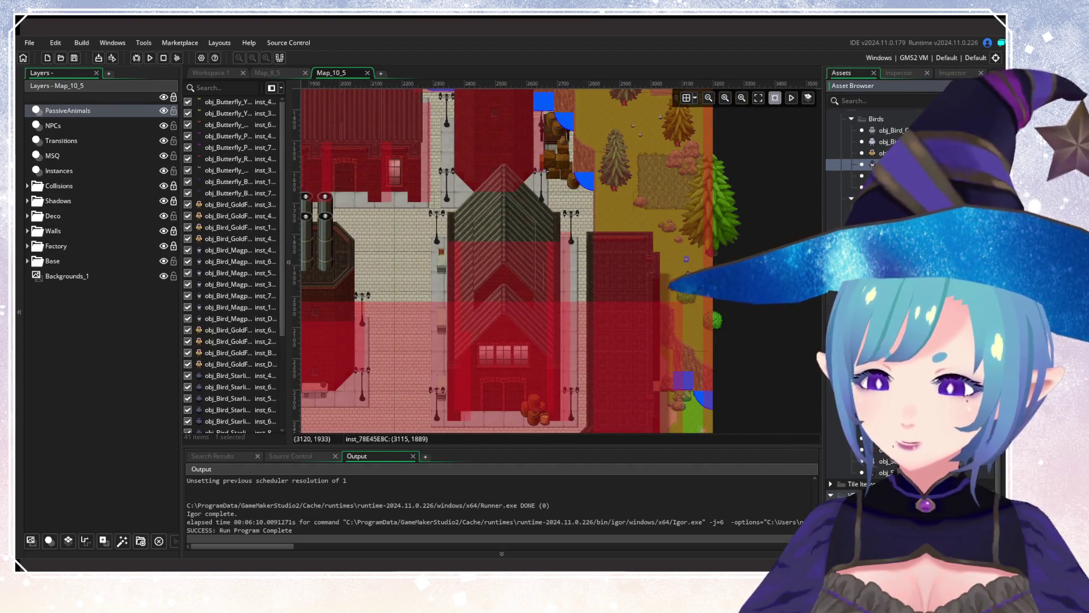
{"action": "mouse_move", "coordinate": [597, 179]}
{"action": "left_mouse_down"}
{"action": "mouse_move", "coordinate": [754, 395]}
{"action": "mouse_move", "coordinate": [806, 410]}
{"action": "left_mouse_up"}
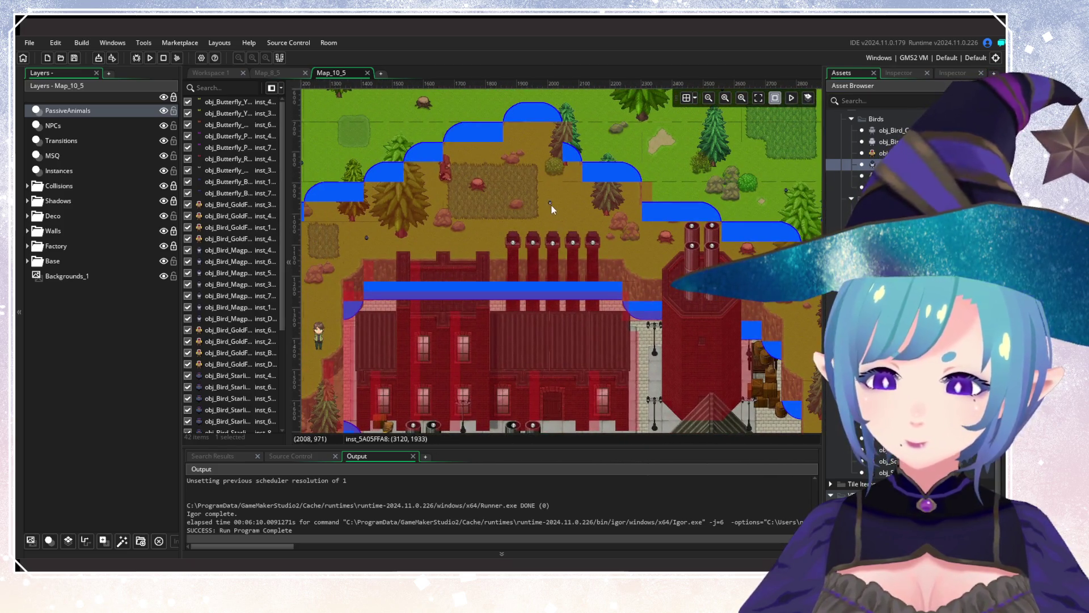
{"action": "left_click_drag", "start_coordinate": [386, 315], "coordinate": [710, 189]}
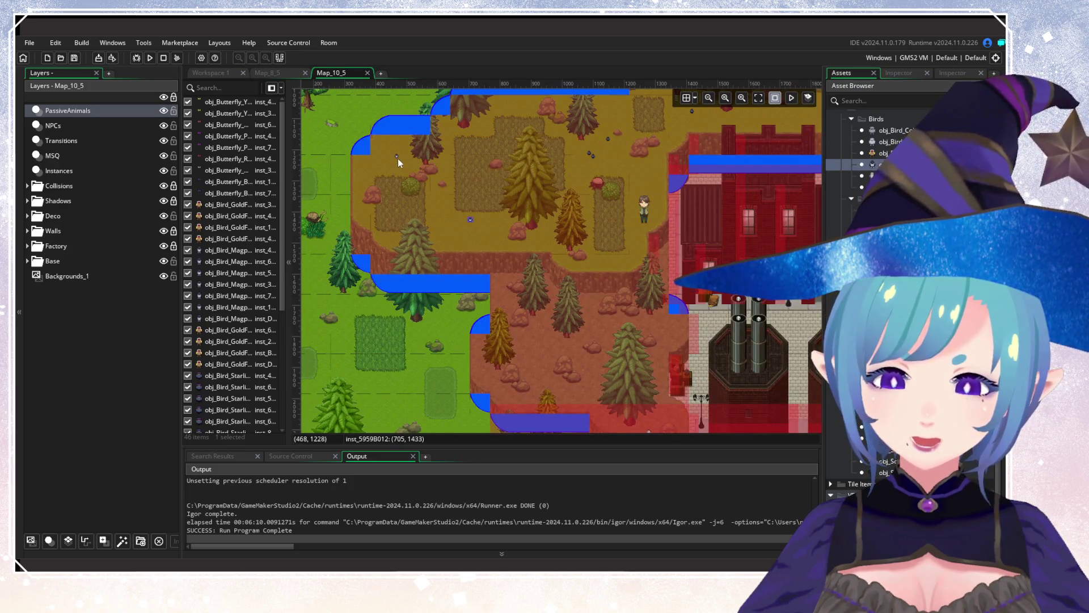
{"action": "left_click_drag", "start_coordinate": [613, 202], "coordinate": [559, 247]}
{"action": "scroll", "coordinate": [595, 251], "scroll_direction": "down", "scroll_amount": 2}
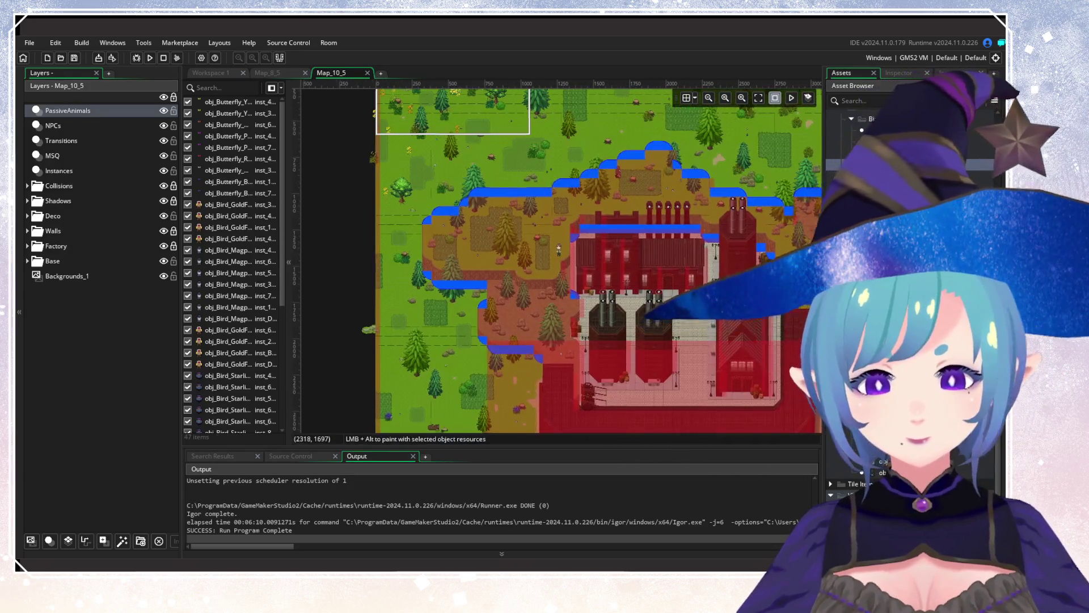
{"action": "left_click_drag", "start_coordinate": [602, 328], "coordinate": [525, 243]}
{"action": "scroll", "coordinate": [576, 277], "scroll_direction": "up", "scroll_amount": 2}
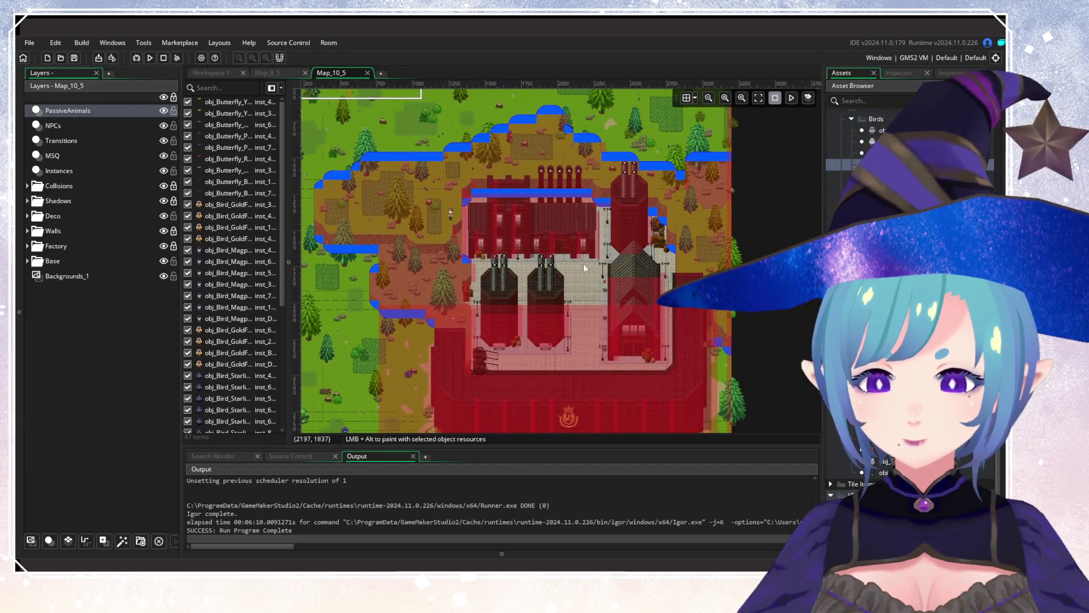